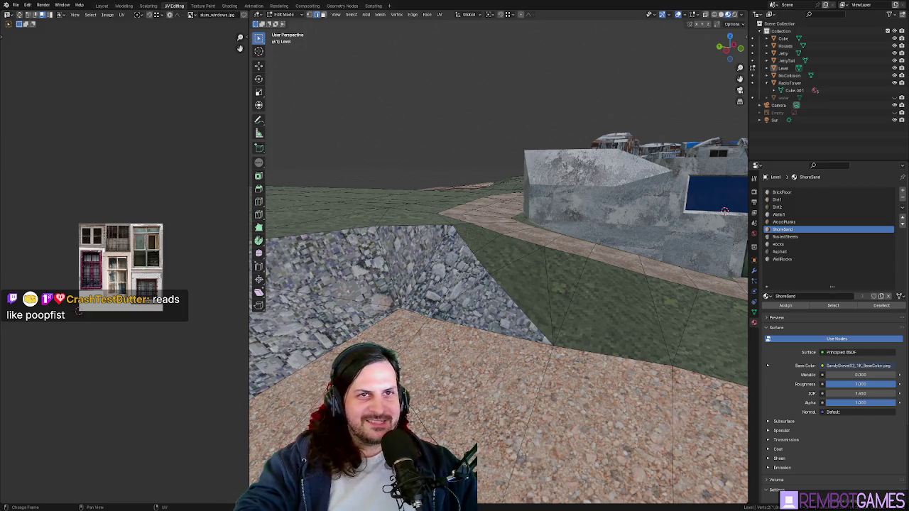
Step: Select face strips across the lawn and pick a dirt path face to identify its material
{"action": "mouse_move", "coordinate": [724, 210]}
{"action": "middle_mouse_down"}
{"action": "mouse_move", "coordinate": [560, 307]}
{"action": "mouse_move", "coordinate": [473, 288]}
{"action": "middle_mouse_up"}
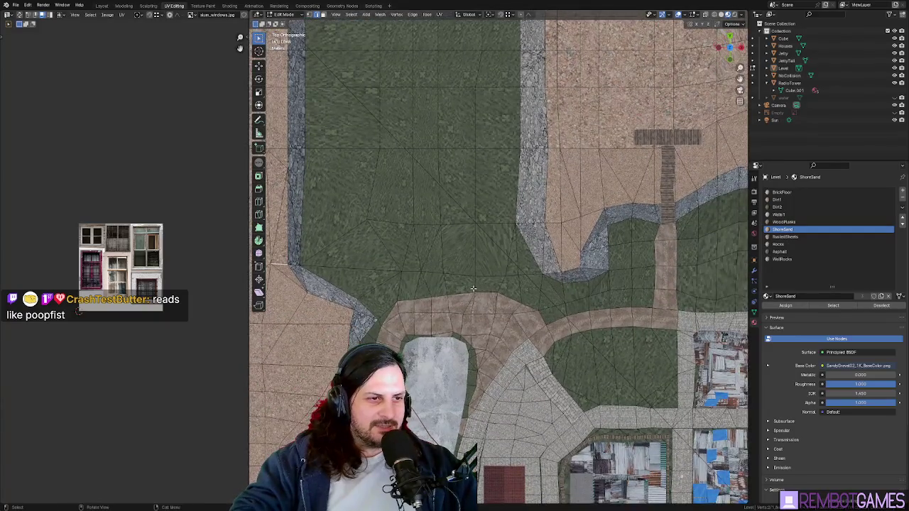
{"action": "middle_click_drag", "start_coordinate": [459, 289], "coordinate": [478, 366], "text": "shift"}
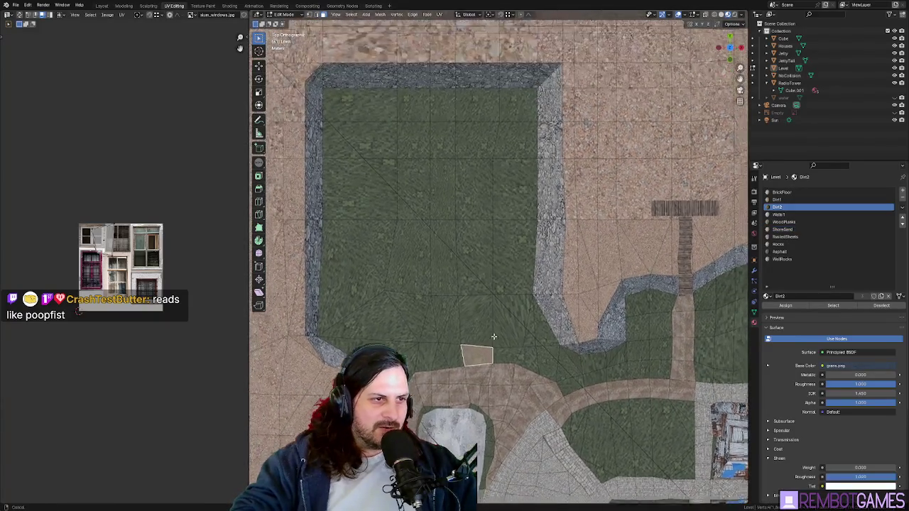
{"action": "left_click", "coordinate": [476, 150], "text": "ctrl"}
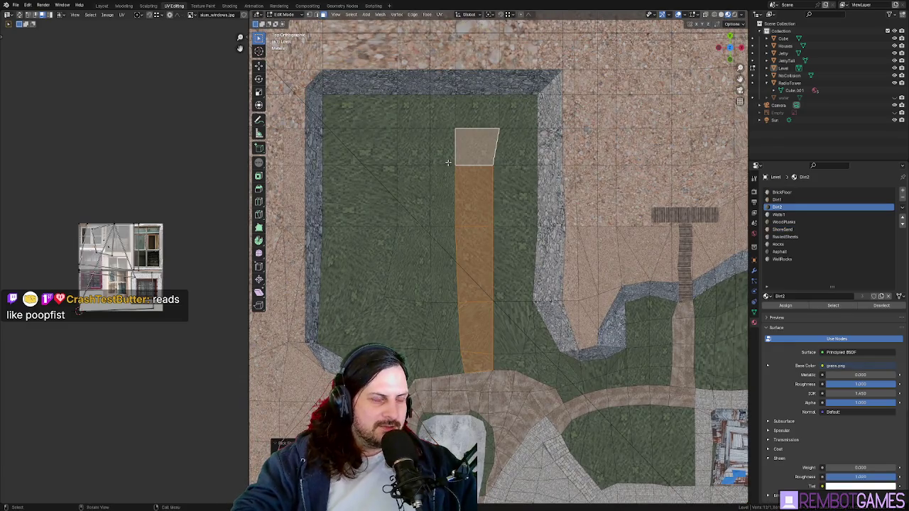
{"action": "left_click", "coordinate": [441, 153]}
{"action": "left_click", "coordinate": [449, 358], "text": "ctrl"}
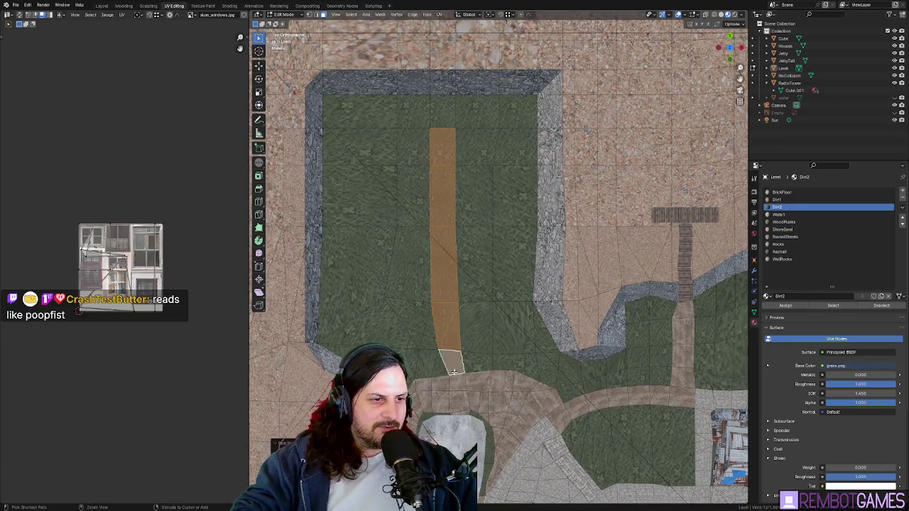
{"action": "mouse_move", "coordinate": [448, 358]}
{"action": "middle_mouse_down"}
{"action": "mouse_move", "coordinate": [468, 298]}
{"action": "mouse_move", "coordinate": [474, 325]}
{"action": "middle_mouse_up"}
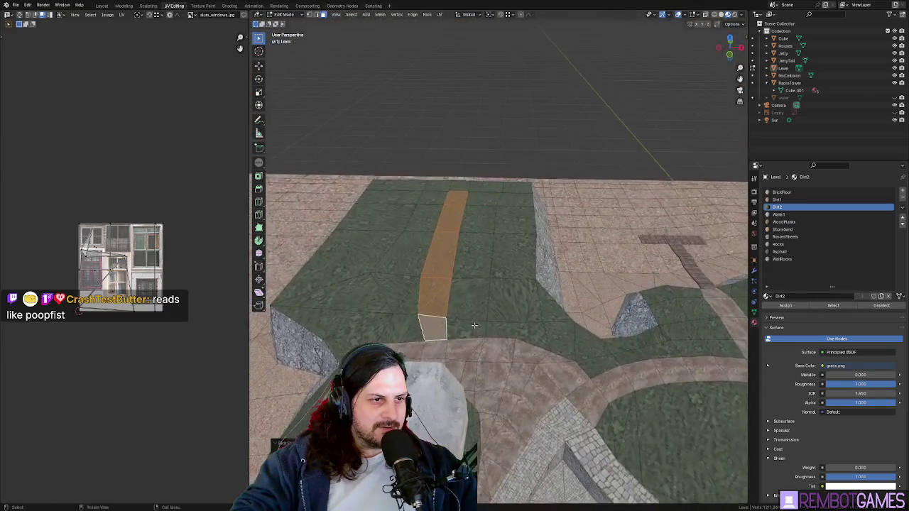
{"action": "left_click", "coordinate": [465, 332]}
{"action": "left_click", "coordinate": [480, 202], "text": "ctrl"}
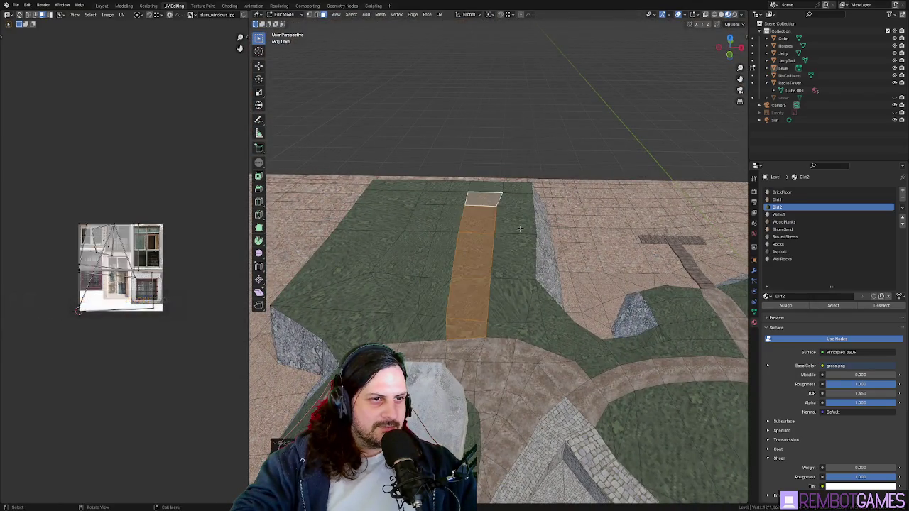
{"action": "mouse_move", "coordinate": [480, 202]}
{"action": "middle_mouse_down"}
{"action": "mouse_move", "coordinate": [507, 211]}
{"action": "mouse_move", "coordinate": [455, 359]}
{"action": "middle_mouse_up"}
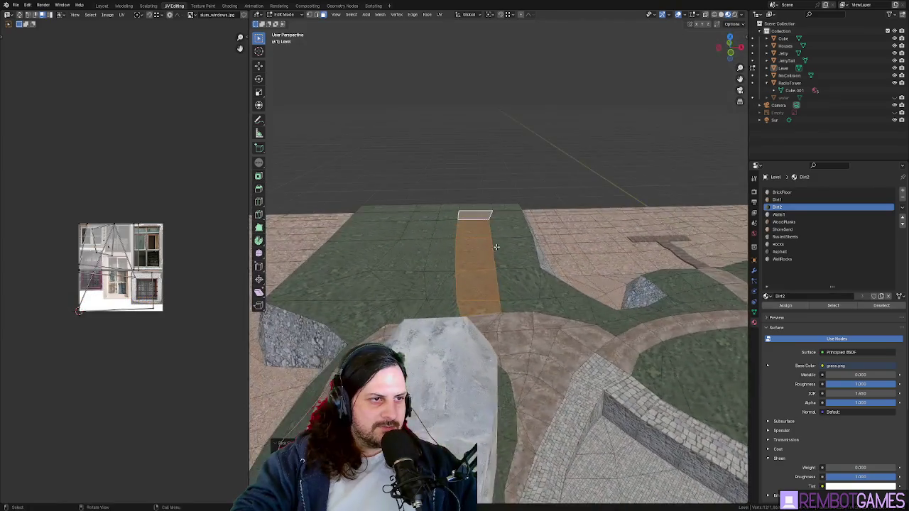
{"action": "left_click", "coordinate": [455, 353]}
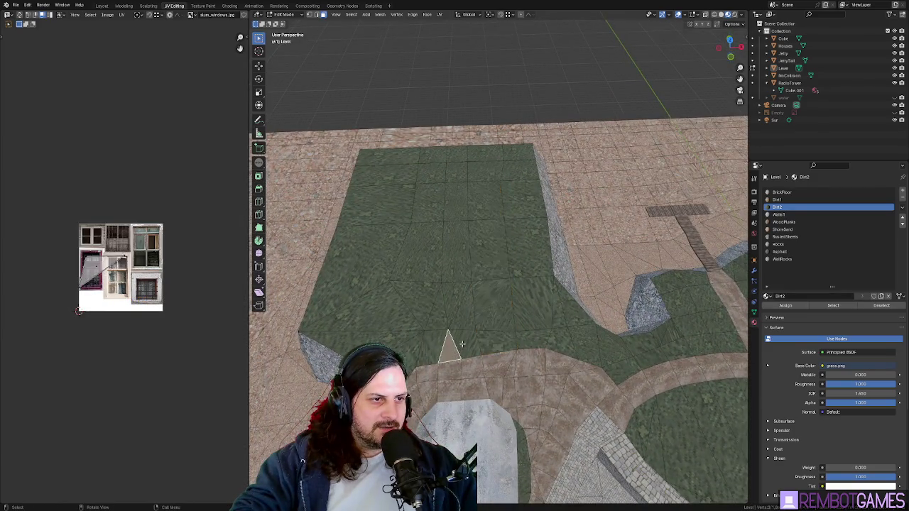
{"action": "mouse_move", "coordinate": [455, 353]}
{"action": "middle_mouse_down"}
{"action": "mouse_move", "coordinate": [509, 397]}
{"action": "mouse_move", "coordinate": [500, 363]}
{"action": "middle_mouse_up"}
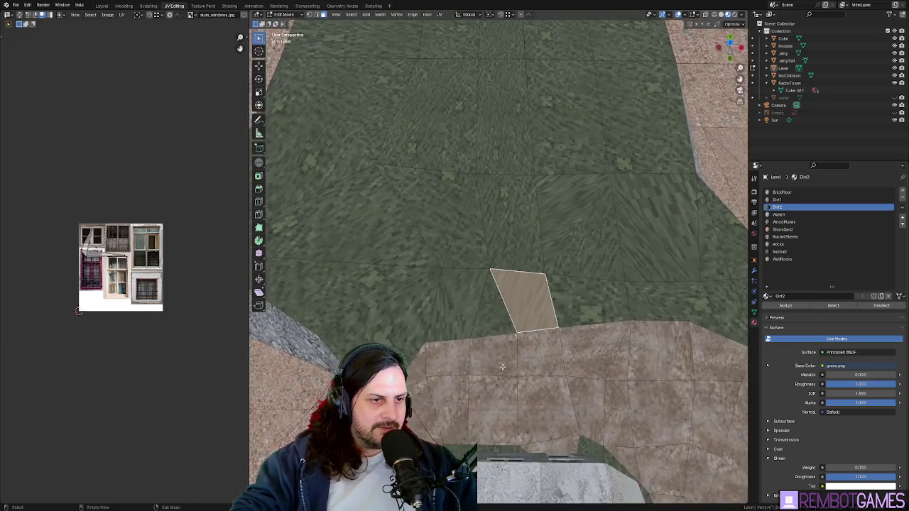
{"action": "left_click", "coordinate": [500, 362]}
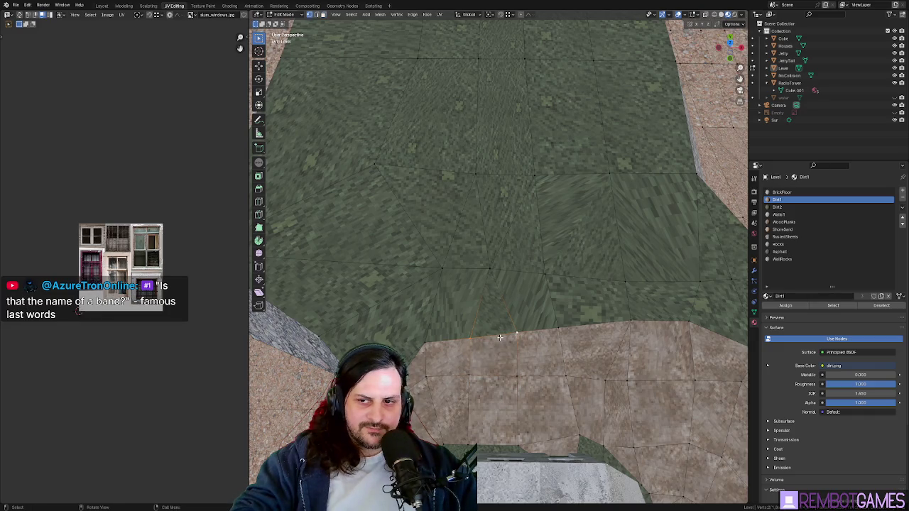
Step: Dismiss the merge options and fly first-person over the terrain to the path
{"action": "key", "text": "Escape"}
{"action": "key", "text": "shift+grave"}
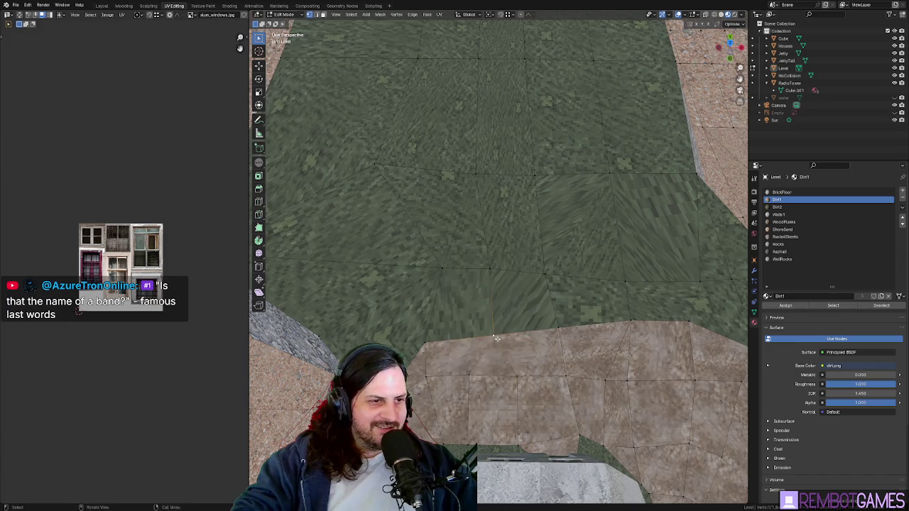
{"action": "key", "text": "w"}
{"action": "key", "text": "w"}
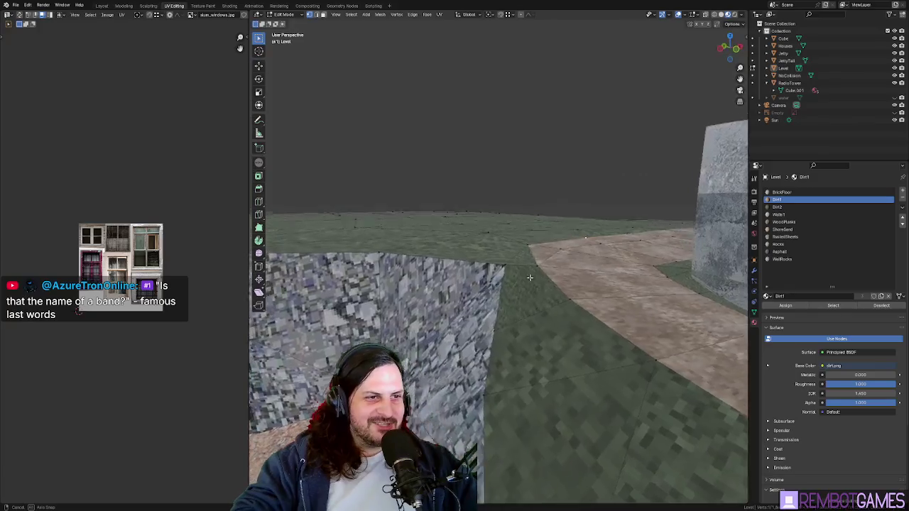
{"action": "left_click", "coordinate": [501, 353]}
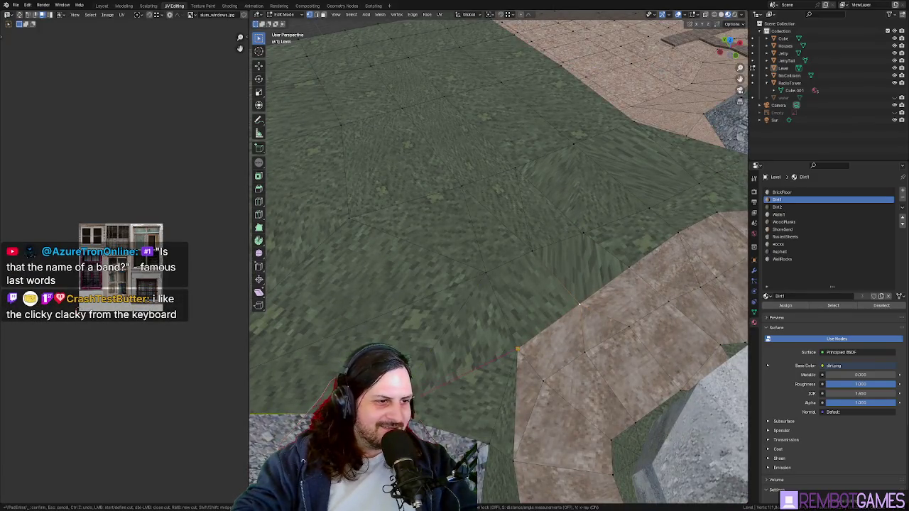
Step: Convert the selected face near the path corner from triangles to quads, then return to Object Mode
{"action": "mouse_move", "coordinate": [416, 404]}
{"action": "middle_mouse_down"}
{"action": "mouse_move", "coordinate": [525, 333]}
{"action": "mouse_move", "coordinate": [515, 359]}
{"action": "middle_mouse_up"}
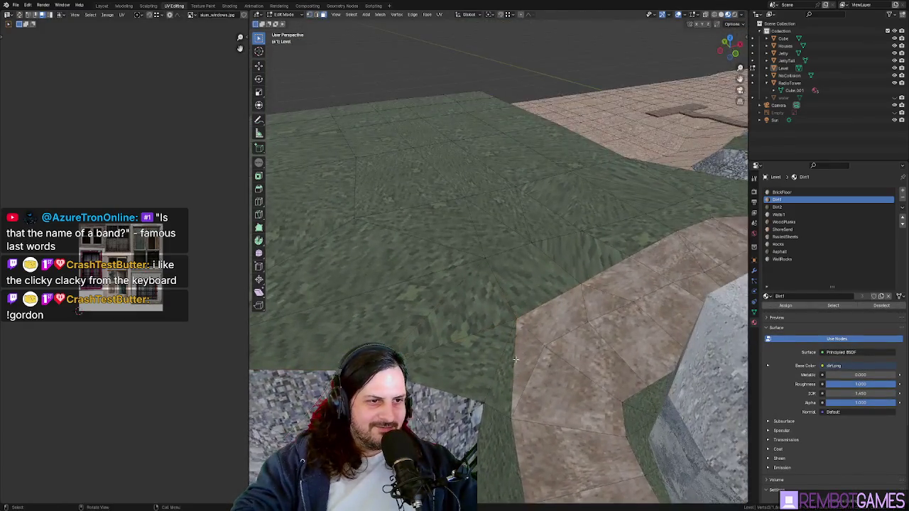
{"action": "left_click", "coordinate": [514, 363]}
{"action": "key", "text": "ctrl+f"}
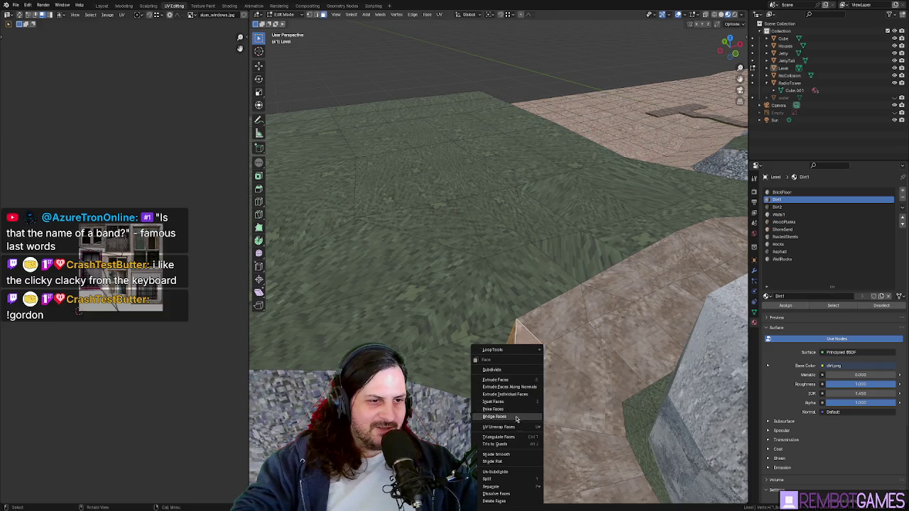
{"action": "left_click", "coordinate": [514, 444]}
{"action": "mouse_move", "coordinate": [514, 444]}
{"action": "middle_mouse_down"}
{"action": "mouse_move", "coordinate": [548, 375]}
{"action": "mouse_move", "coordinate": [556, 328]}
{"action": "mouse_move", "coordinate": [448, 304]}
{"action": "mouse_move", "coordinate": [554, 315]}
{"action": "mouse_move", "coordinate": [488, 294]}
{"action": "middle_mouse_up"}
{"action": "key", "text": "Tab"}
{"action": "key", "text": "Tab"}
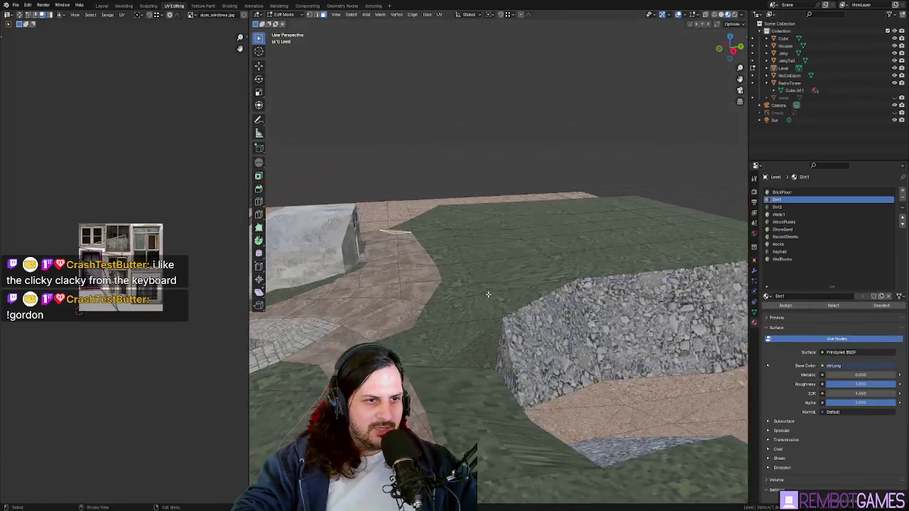
Step: Select a strip of lawn faces from near the stone wall up to the top face
{"action": "middle_click_drag", "start_coordinate": [543, 309], "coordinate": [528, 319]}
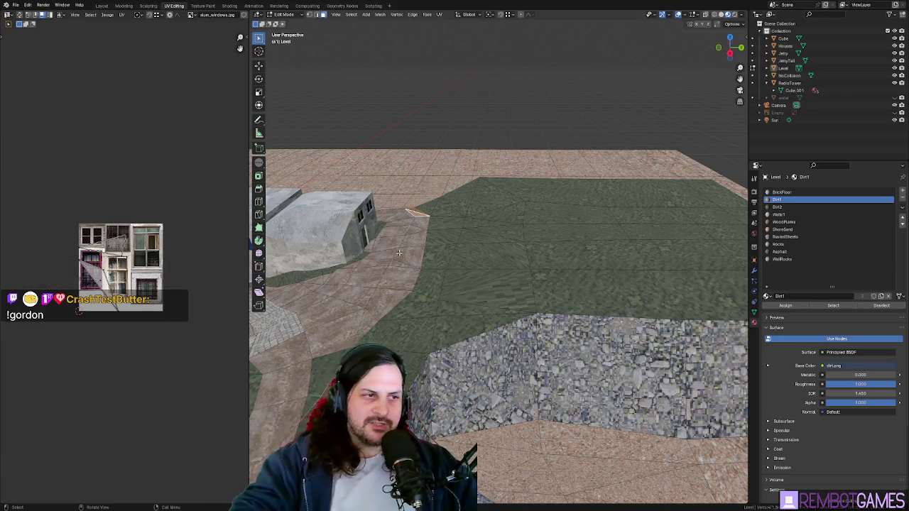
{"action": "mouse_move", "coordinate": [526, 320]}
{"action": "middle_mouse_down"}
{"action": "mouse_move", "coordinate": [483, 278]}
{"action": "mouse_move", "coordinate": [467, 295]}
{"action": "mouse_move", "coordinate": [486, 243]}
{"action": "middle_mouse_up"}
{"action": "left_click", "coordinate": [466, 295]}
{"action": "left_click", "coordinate": [484, 78], "text": "ctrl"}
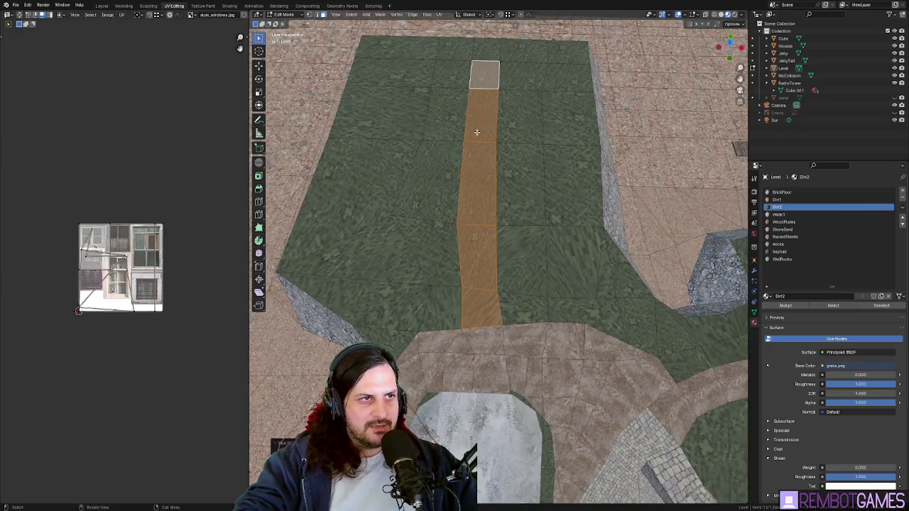
Step: Assign the Dirt1 material to the selected face strip and leave Edit Mode
{"action": "mouse_move", "coordinate": [476, 132]}
{"action": "middle_mouse_down"}
{"action": "mouse_move", "coordinate": [478, 112]}
{"action": "mouse_move", "coordinate": [473, 185]}
{"action": "mouse_move", "coordinate": [484, 198]}
{"action": "middle_mouse_up"}
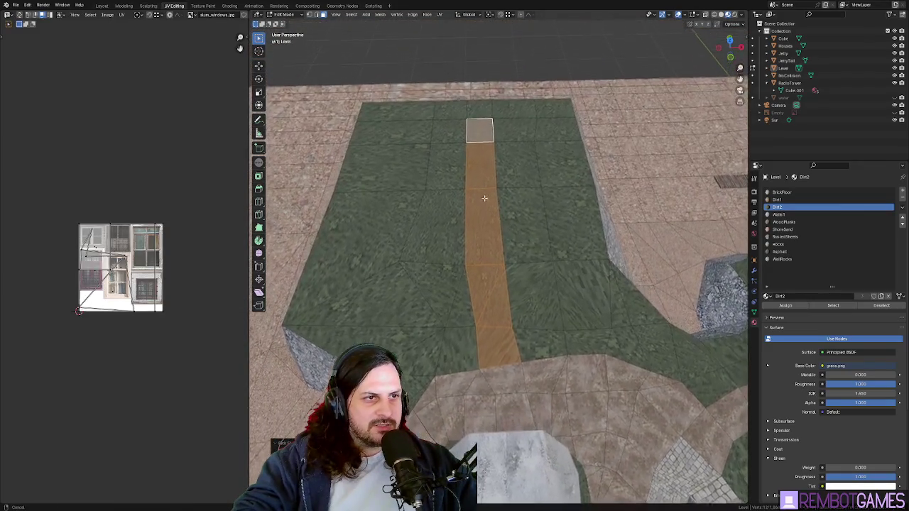
{"action": "right_click", "coordinate": [484, 198]}
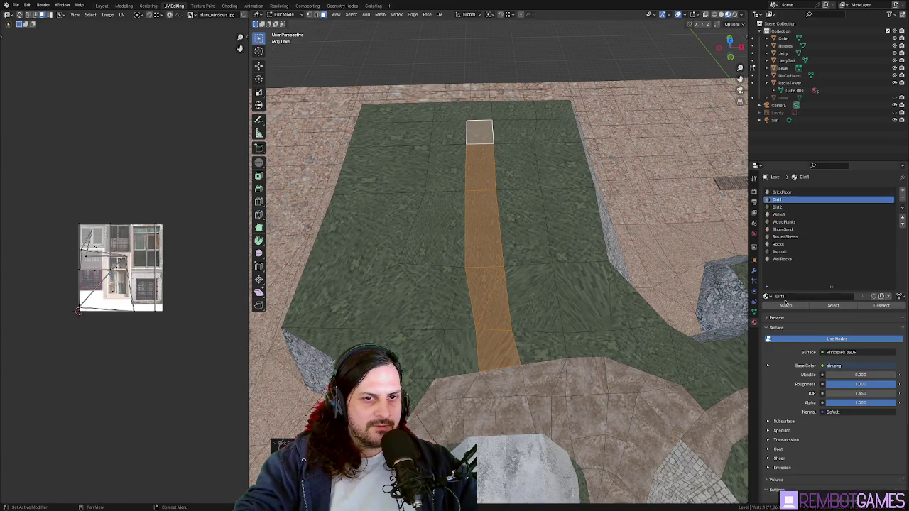
{"action": "left_click", "coordinate": [784, 303]}
{"action": "key", "text": "Tab"}
Step: Fly through the level in first-person to review the new path, then return to Edit Mode in top view
{"action": "key", "text": "shift+grave"}
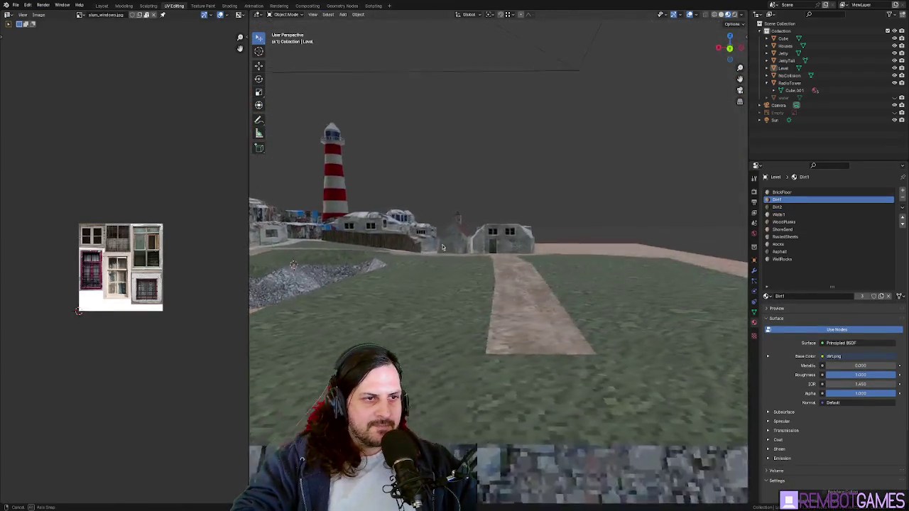
{"action": "left_click", "coordinate": [557, 286]}
{"action": "middle_click_drag", "start_coordinate": [540, 325], "coordinate": [570, 347]}
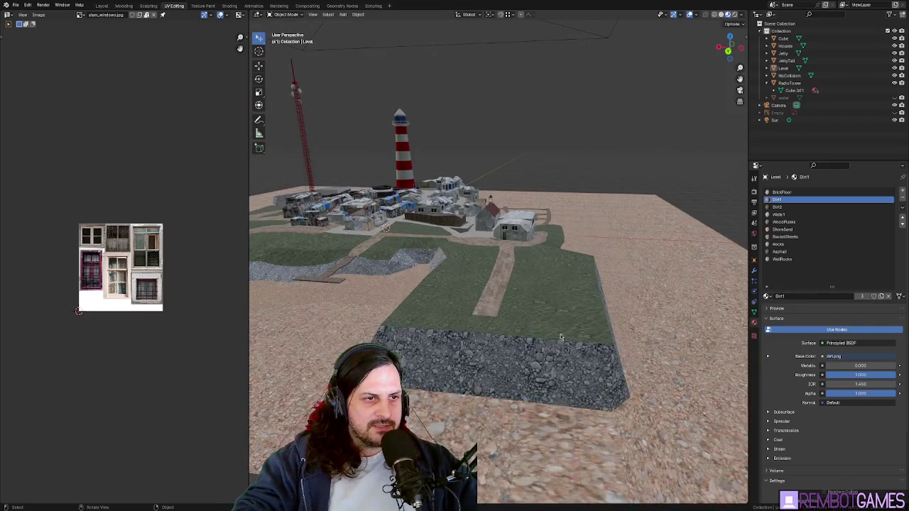
{"action": "key", "text": "shift+grave"}
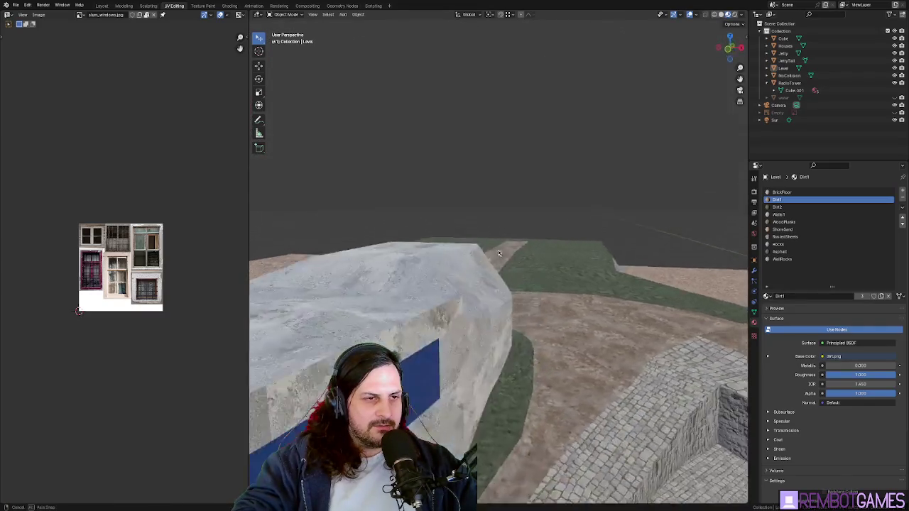
{"action": "left_click", "coordinate": [489, 264]}
{"action": "key", "text": "Tab"}
{"action": "key", "text": "KP_7"}
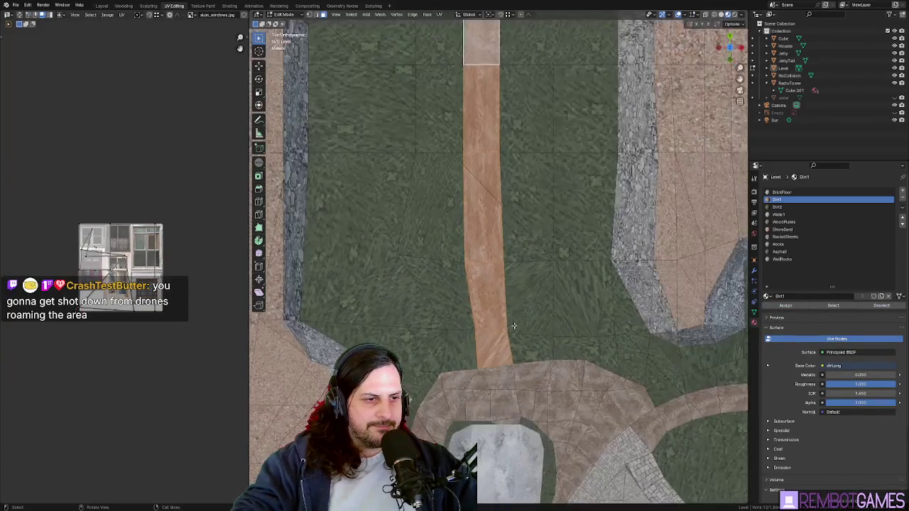
Step: Slide path vertices along X and reposition corner vertices to straighten the path edge
{"action": "key", "text": "g"}
{"action": "key", "text": "x"}
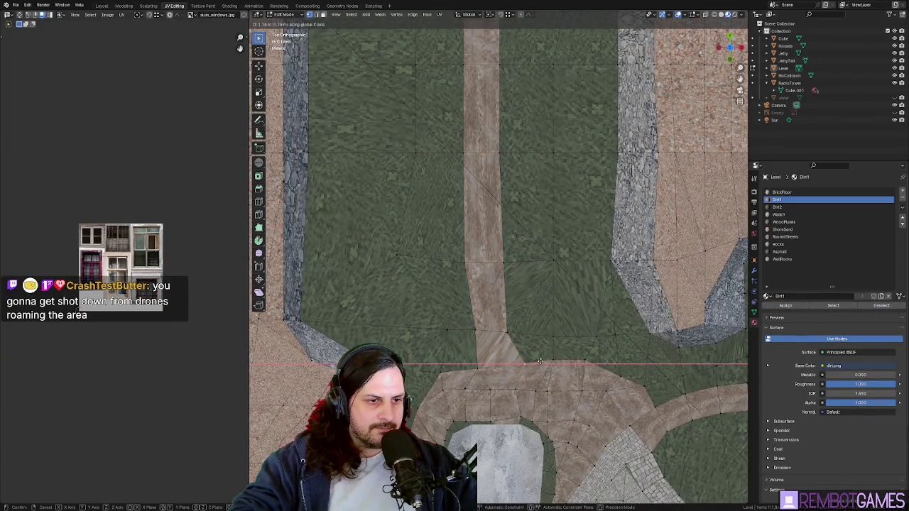
{"action": "left_click", "coordinate": [540, 362]}
{"action": "key", "text": "x"}
{"action": "left_click", "coordinate": [534, 369]}
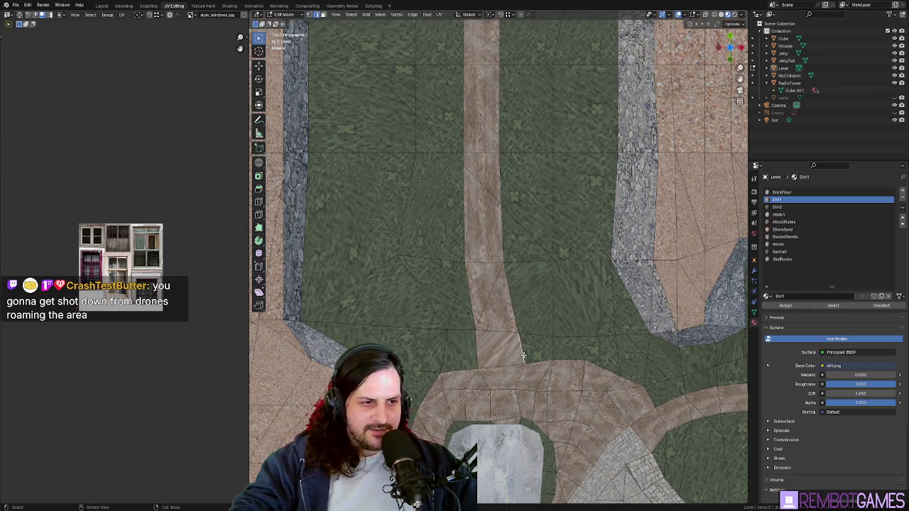
{"action": "key", "text": "g"}
{"action": "left_click", "coordinate": [520, 350]}
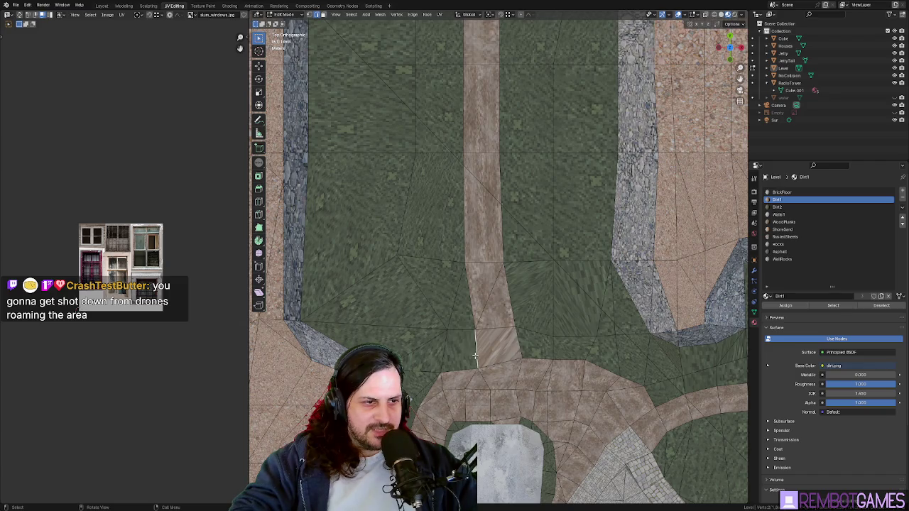
{"action": "key", "text": "g"}
{"action": "left_click", "coordinate": [468, 345]}
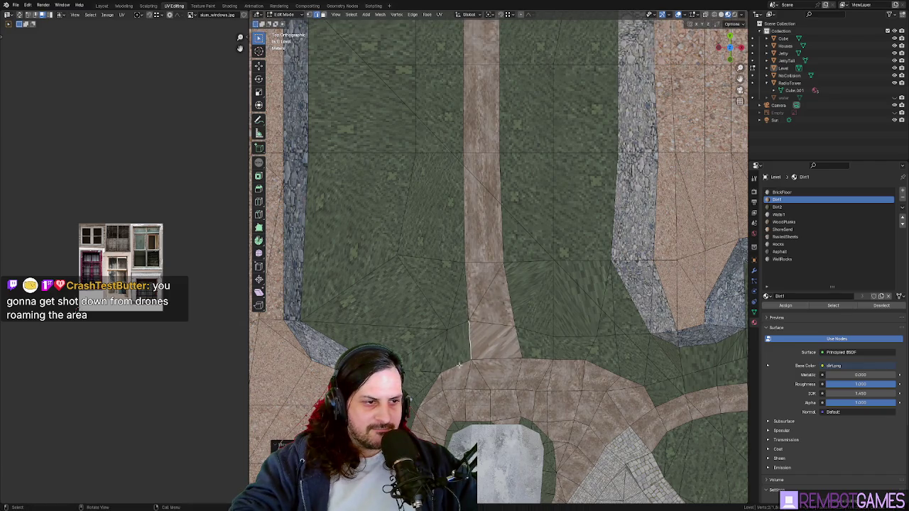
Step: Select an edge of the dirt path in perspective and move it into line
{"action": "middle_click_drag", "start_coordinate": [459, 364], "coordinate": [492, 311]}
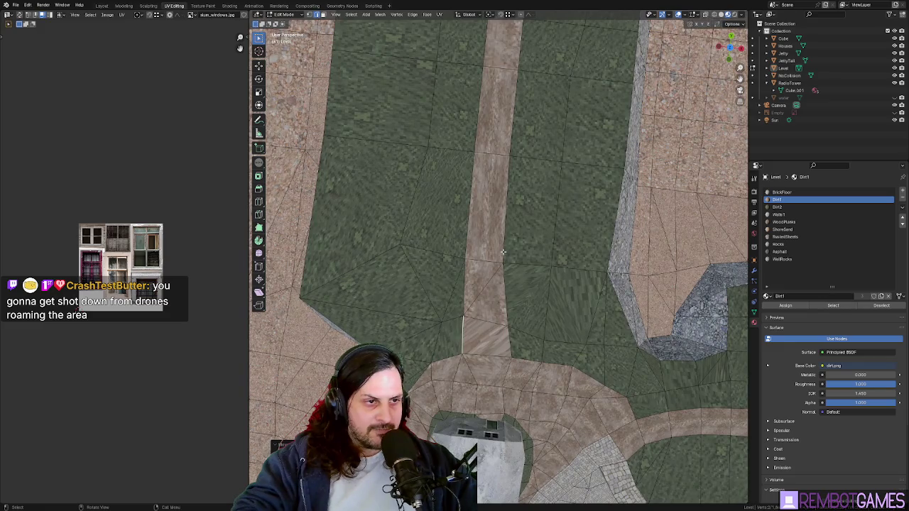
{"action": "left_click", "coordinate": [503, 252]}
{"action": "middle_click_drag", "start_coordinate": [503, 252], "coordinate": [519, 247]}
{"action": "key", "text": "g"}
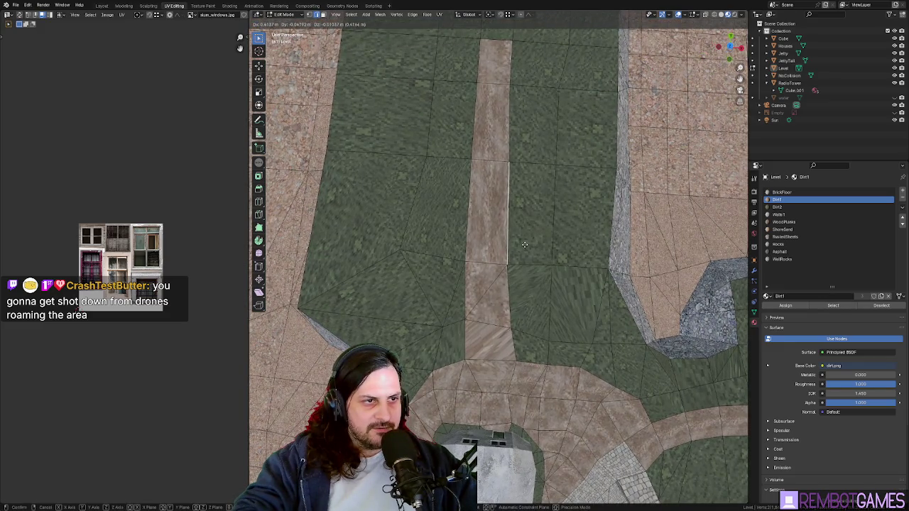
{"action": "left_click", "coordinate": [524, 245]}
Step: Check the path from top view, then select a dirt path face and bring up its options
{"action": "key", "text": "KP_7"}
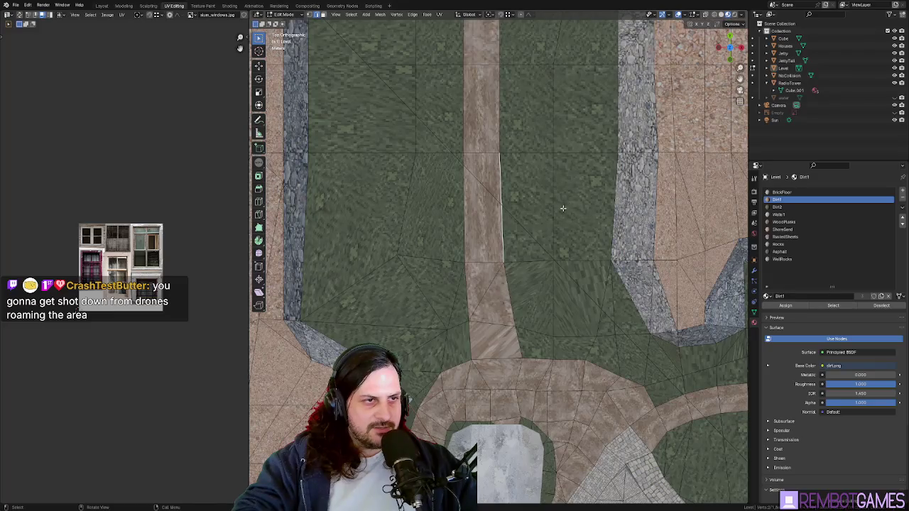
{"action": "scroll", "coordinate": [564, 207], "scroll_direction": "down", "scroll_amount": 3}
{"action": "mouse_move", "coordinate": [528, 284]}
{"action": "middle_mouse_down"}
{"action": "mouse_move", "coordinate": [469, 344]}
{"action": "mouse_move", "coordinate": [582, 365]}
{"action": "mouse_move", "coordinate": [439, 333]}
{"action": "middle_mouse_up"}
{"action": "left_click", "coordinate": [486, 332]}
{"action": "right_click", "coordinate": [469, 343]}
{"action": "key", "text": "Escape"}
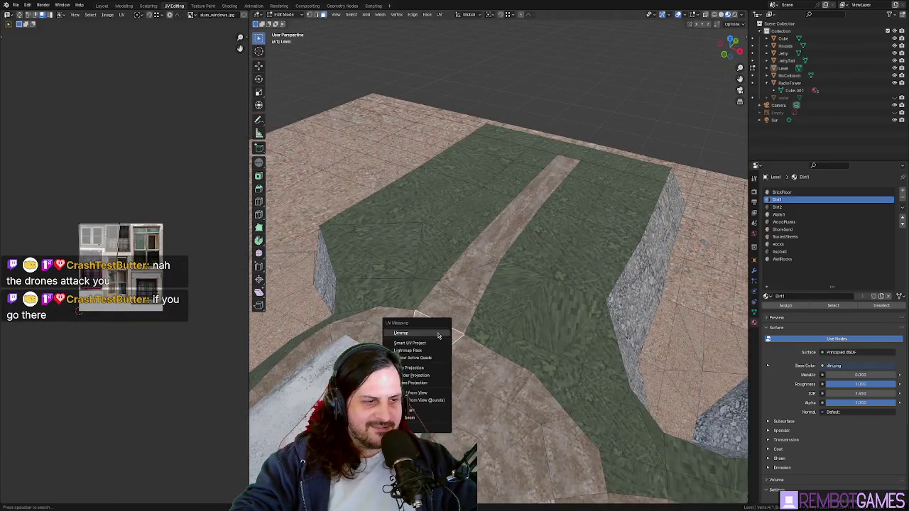
Step: Unwrap the selected path faces, check the texture in Object Mode, then unwrap another path face
{"action": "left_click", "coordinate": [438, 335]}
{"action": "key", "text": "Tab"}
{"action": "scroll", "coordinate": [493, 358], "scroll_direction": "up", "scroll_amount": 3}
{"action": "mouse_move", "coordinate": [492, 357]}
{"action": "middle_mouse_down"}
{"action": "mouse_move", "coordinate": [639, 334]}
{"action": "mouse_move", "coordinate": [621, 349]}
{"action": "middle_mouse_up"}
{"action": "key", "text": "Tab"}
{"action": "left_click", "coordinate": [655, 327]}
{"action": "left_click", "coordinate": [656, 330]}
Step: Look around the harbor buildings and preview the remapped grass path in Object Mode
{"action": "mouse_move", "coordinate": [608, 319]}
{"action": "middle_mouse_down"}
{"action": "mouse_move", "coordinate": [431, 299]}
{"action": "mouse_move", "coordinate": [553, 340]}
{"action": "mouse_move", "coordinate": [527, 323]}
{"action": "middle_mouse_up"}
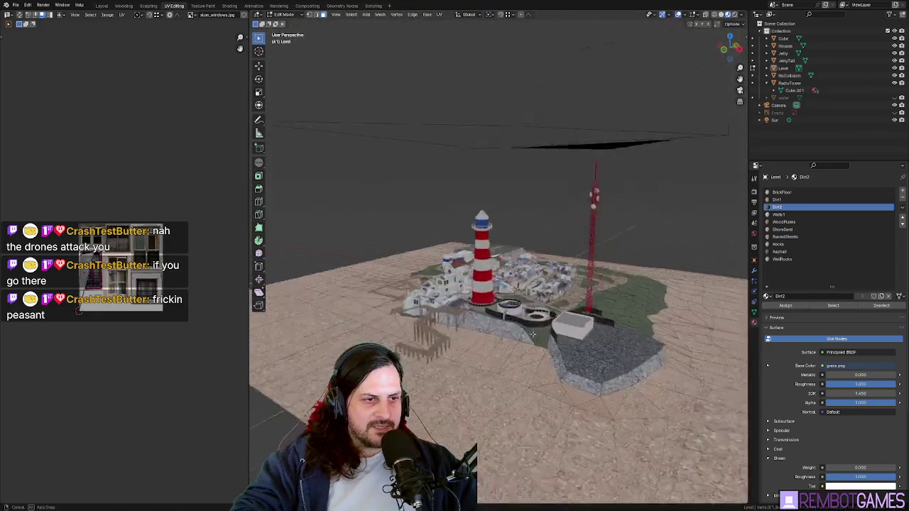
{"action": "scroll", "coordinate": [527, 323], "scroll_direction": "up", "scroll_amount": 5}
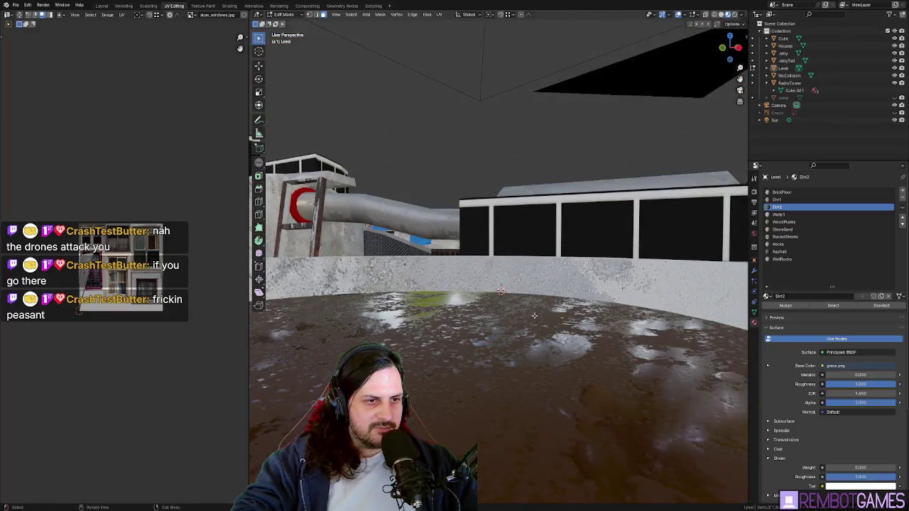
{"action": "middle_click_drag", "start_coordinate": [534, 315], "coordinate": [538, 320]}
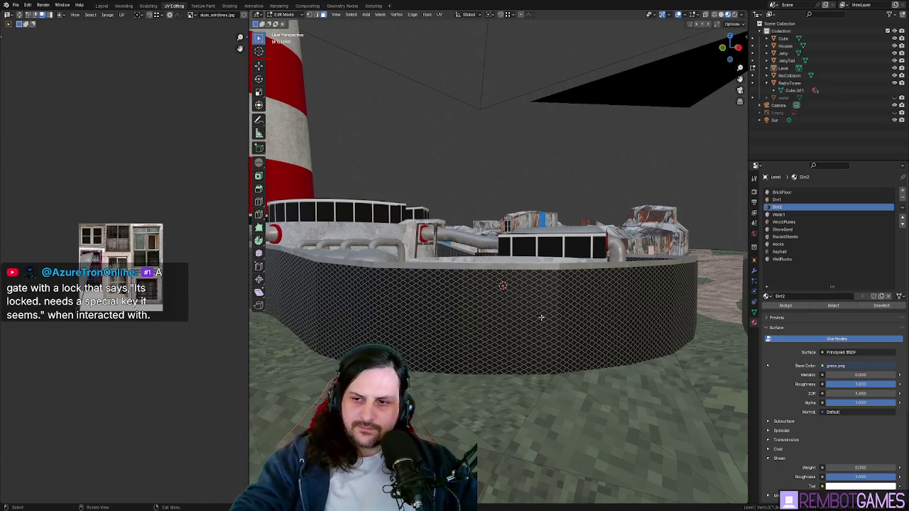
{"action": "mouse_move", "coordinate": [541, 317]}
{"action": "middle_mouse_down"}
{"action": "mouse_move", "coordinate": [510, 267]}
{"action": "mouse_move", "coordinate": [537, 290]}
{"action": "middle_mouse_up"}
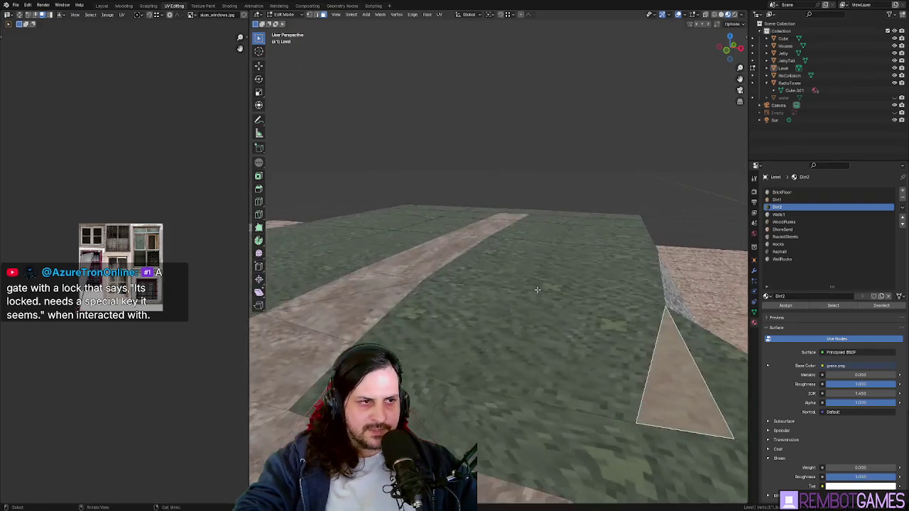
{"action": "scroll", "coordinate": [538, 290], "scroll_direction": "down", "scroll_amount": 5}
{"action": "scroll", "coordinate": [532, 306], "scroll_direction": "down", "scroll_amount": 2}
{"action": "key", "text": "Tab"}
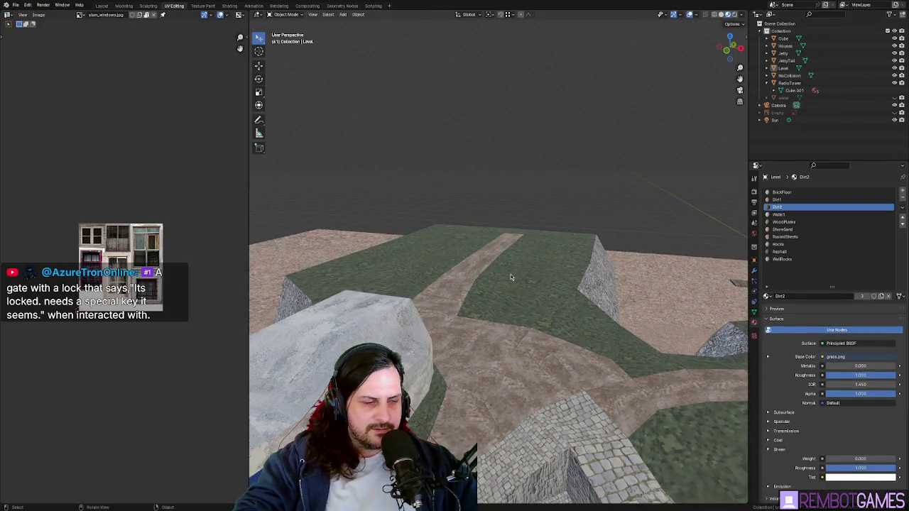
{"action": "scroll", "coordinate": [511, 274], "scroll_direction": "up", "scroll_amount": 3}
{"action": "mouse_move", "coordinate": [510, 279]}
{"action": "middle_mouse_down"}
{"action": "mouse_move", "coordinate": [522, 287]}
{"action": "mouse_move", "coordinate": [521, 264]}
{"action": "middle_mouse_up"}
{"action": "key", "text": "Tab"}
{"action": "scroll", "coordinate": [525, 285], "scroll_direction": "down", "scroll_amount": 3}
Step: Select the Houses object and enter Edit Mode on it
{"action": "key", "text": "Tab"}
{"action": "left_click", "coordinate": [523, 287]}
{"action": "key", "text": "Tab"}
Step: Add a new cube to the Houses mesh
{"action": "scroll", "coordinate": [522, 277], "scroll_direction": "down", "scroll_amount": 3}
{"action": "middle_click_drag", "start_coordinate": [574, 234], "coordinate": [462, 256]}
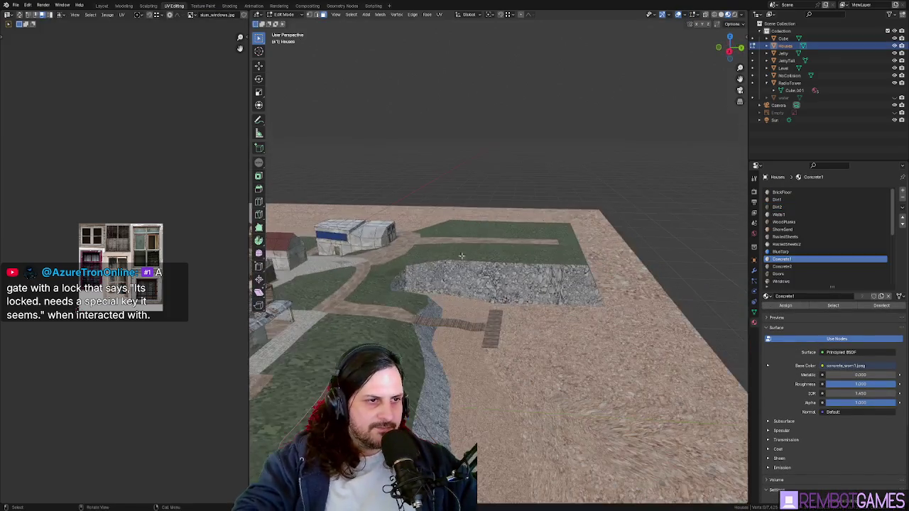
{"action": "scroll", "coordinate": [384, 234], "scroll_direction": "up", "scroll_amount": 5}
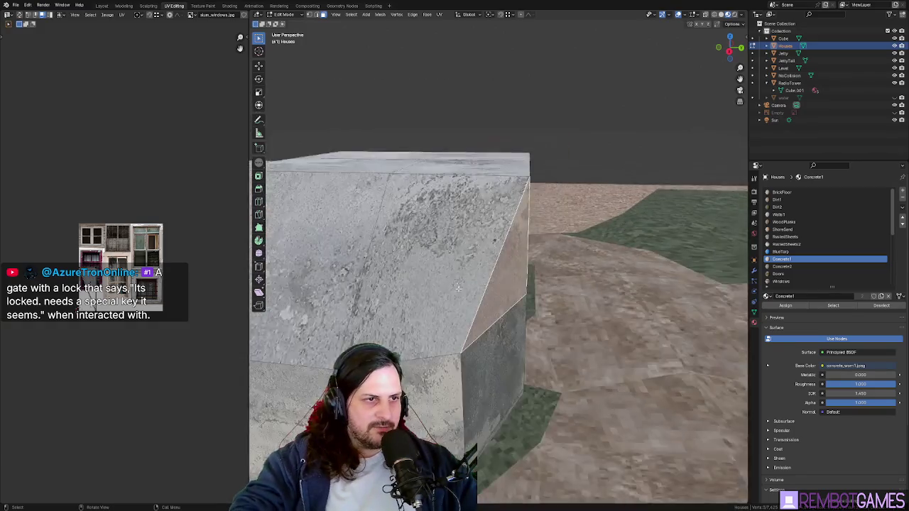
{"action": "scroll", "coordinate": [384, 234], "scroll_direction": "down", "scroll_amount": 5}
{"action": "mouse_move", "coordinate": [383, 234]}
{"action": "middle_mouse_down"}
{"action": "mouse_move", "coordinate": [429, 297]}
{"action": "mouse_move", "coordinate": [526, 194]}
{"action": "mouse_move", "coordinate": [512, 190]}
{"action": "middle_mouse_up"}
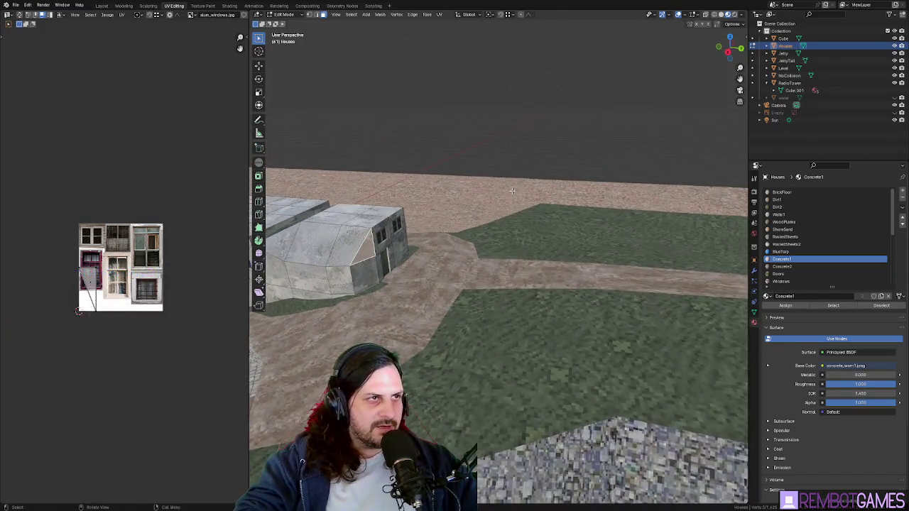
{"action": "left_click", "coordinate": [379, 30]}
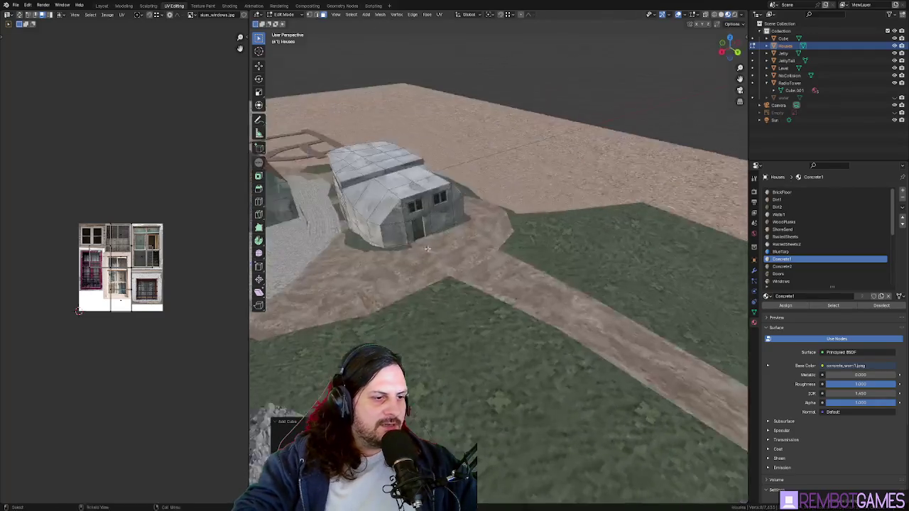
Step: Move the new cube onto the lawn beside the path and check its placement
{"action": "middle_click_drag", "start_coordinate": [497, 213], "coordinate": [531, 267]}
{"action": "scroll", "coordinate": [531, 267], "scroll_direction": "down", "scroll_amount": 5}
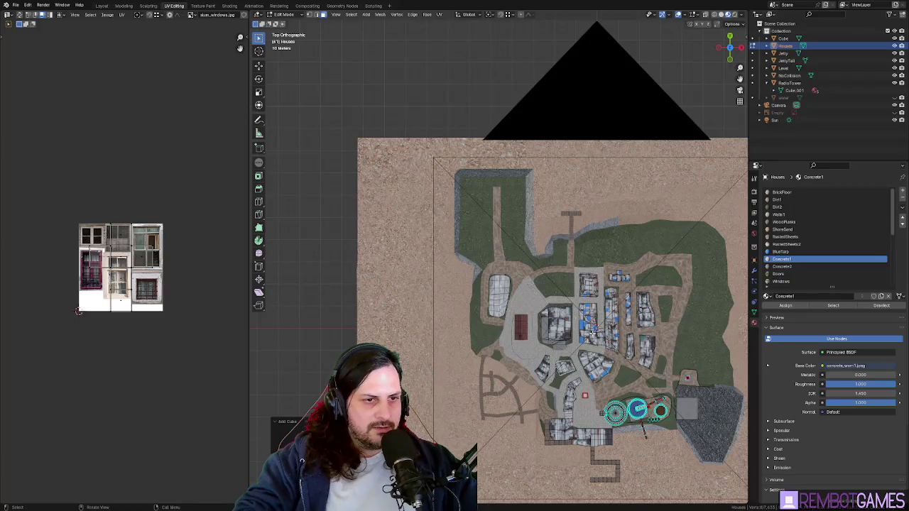
{"action": "mouse_move", "coordinate": [513, 214]}
{"action": "middle_mouse_down"}
{"action": "mouse_move", "coordinate": [457, 182]}
{"action": "mouse_move", "coordinate": [529, 263]}
{"action": "middle_mouse_up"}
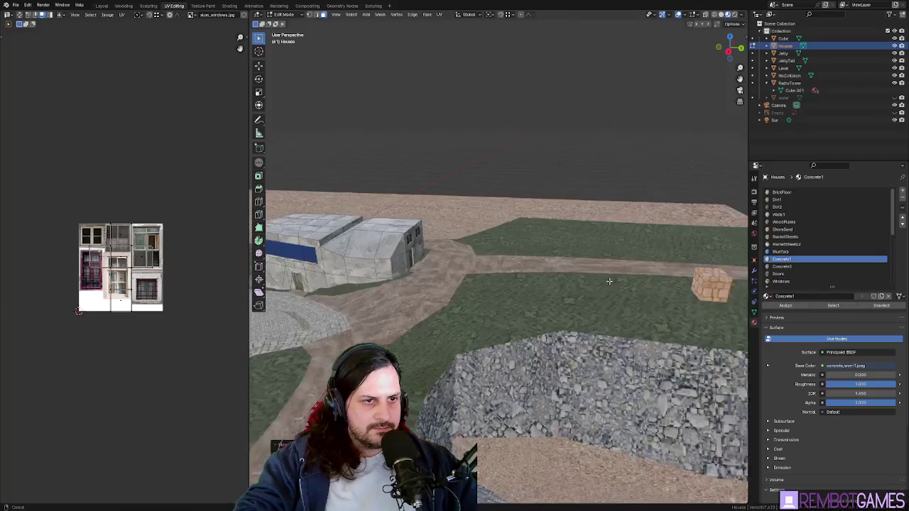
{"action": "middle_click_drag", "start_coordinate": [597, 261], "coordinate": [597, 264]}
{"action": "key", "text": "g"}
{"action": "left_click", "coordinate": [437, 277]}
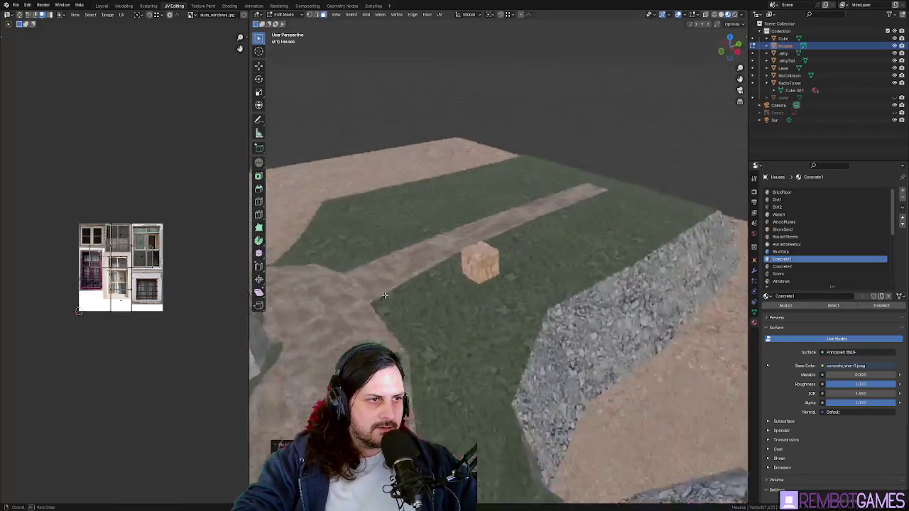
{"action": "middle_click_drag", "start_coordinate": [437, 277], "coordinate": [467, 296]}
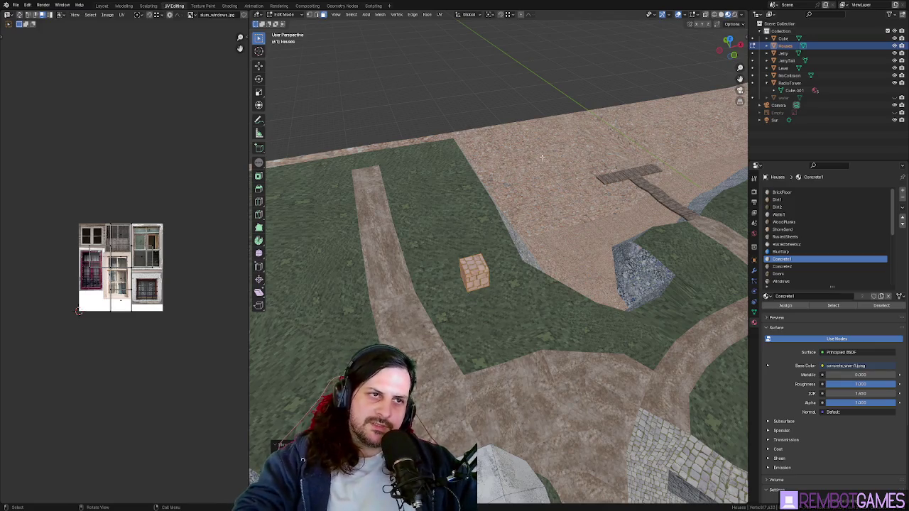
Step: Select a rock face on the Level terrain and start moving it along Z
{"action": "mouse_move", "coordinate": [542, 157]}
{"action": "middle_mouse_down"}
{"action": "mouse_move", "coordinate": [462, 214]}
{"action": "mouse_move", "coordinate": [468, 267]}
{"action": "mouse_move", "coordinate": [541, 264]}
{"action": "mouse_move", "coordinate": [530, 343]}
{"action": "middle_mouse_up"}
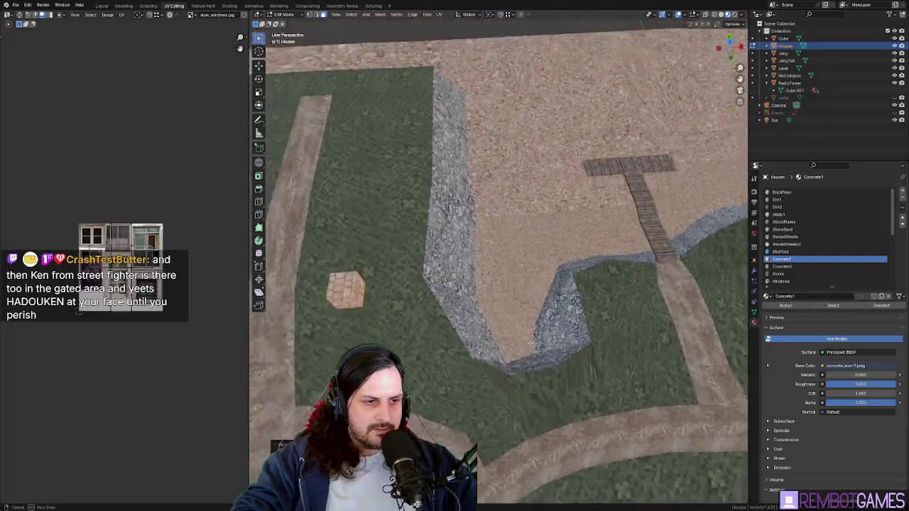
{"action": "mouse_move", "coordinate": [530, 343]}
{"action": "middle_mouse_down"}
{"action": "mouse_move", "coordinate": [418, 245]}
{"action": "mouse_move", "coordinate": [480, 260]}
{"action": "mouse_move", "coordinate": [478, 248]}
{"action": "mouse_move", "coordinate": [550, 214]}
{"action": "mouse_move", "coordinate": [581, 384]}
{"action": "mouse_move", "coordinate": [575, 334]}
{"action": "mouse_move", "coordinate": [540, 357]}
{"action": "mouse_move", "coordinate": [484, 361]}
{"action": "middle_mouse_up"}
{"action": "left_click", "coordinate": [429, 249]}
{"action": "left_click", "coordinate": [481, 260]}
{"action": "key", "text": "g"}
{"action": "key", "text": "z"}
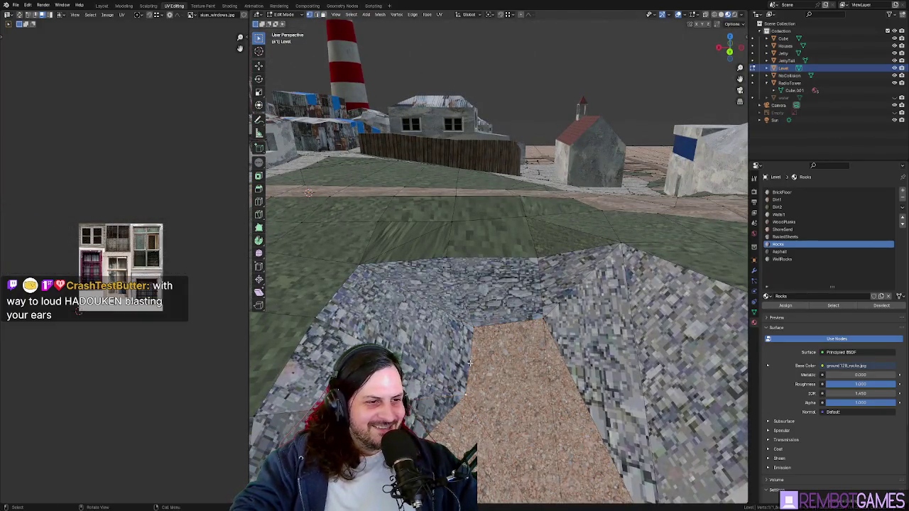
Step: Confirm the rock face's new height and finish the cut across the sandy path
{"action": "left_click", "coordinate": [485, 359]}
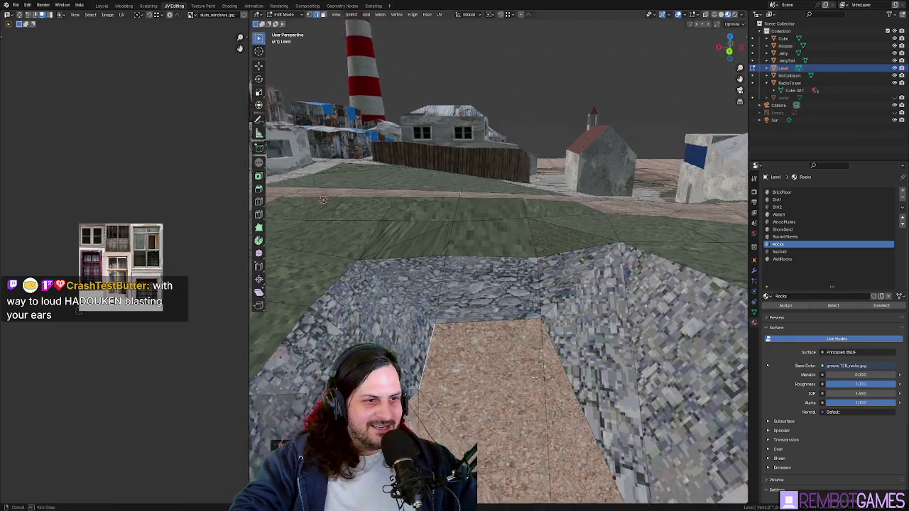
{"action": "middle_click_drag", "start_coordinate": [486, 359], "coordinate": [510, 360]}
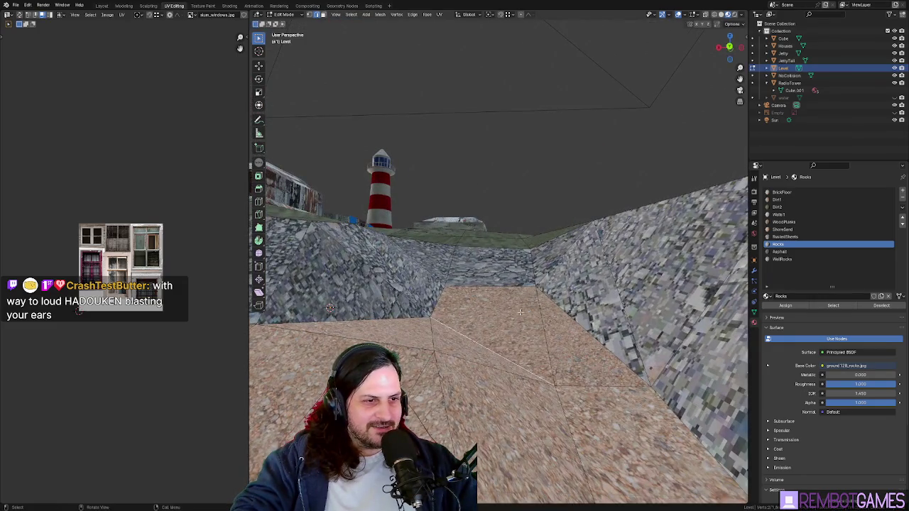
{"action": "middle_click_drag", "start_coordinate": [520, 312], "coordinate": [519, 316]}
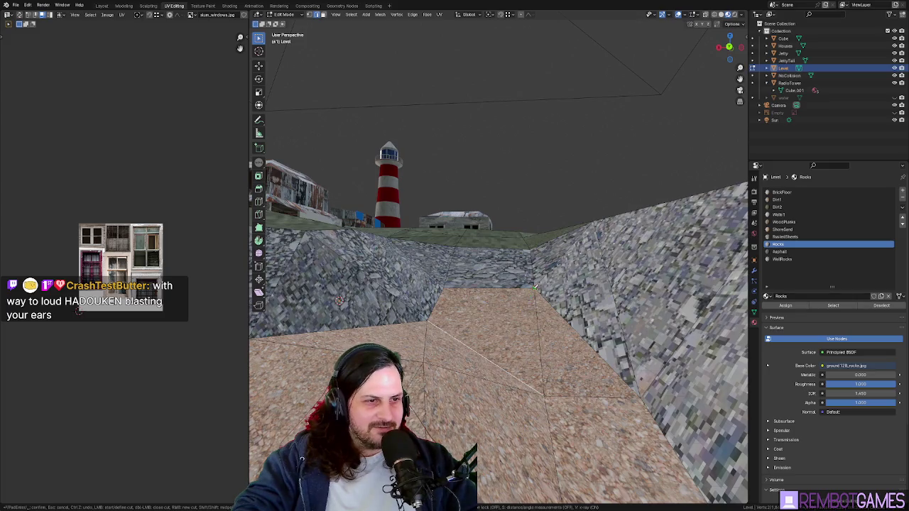
{"action": "key", "text": "Return"}
Step: Move the rock wall geometry vertically along Z to reshape the walls
{"action": "middle_click_drag", "start_coordinate": [426, 362], "coordinate": [480, 348]}
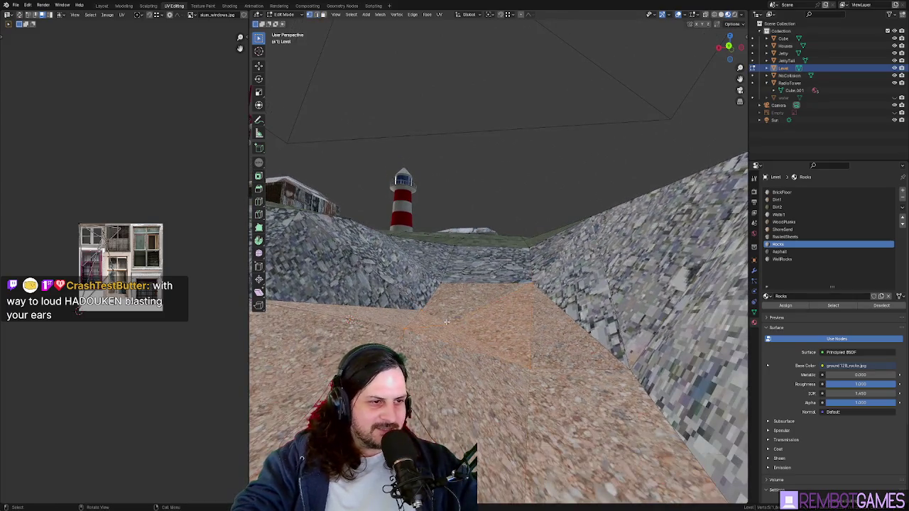
{"action": "middle_click_drag", "start_coordinate": [404, 328], "coordinate": [564, 357]}
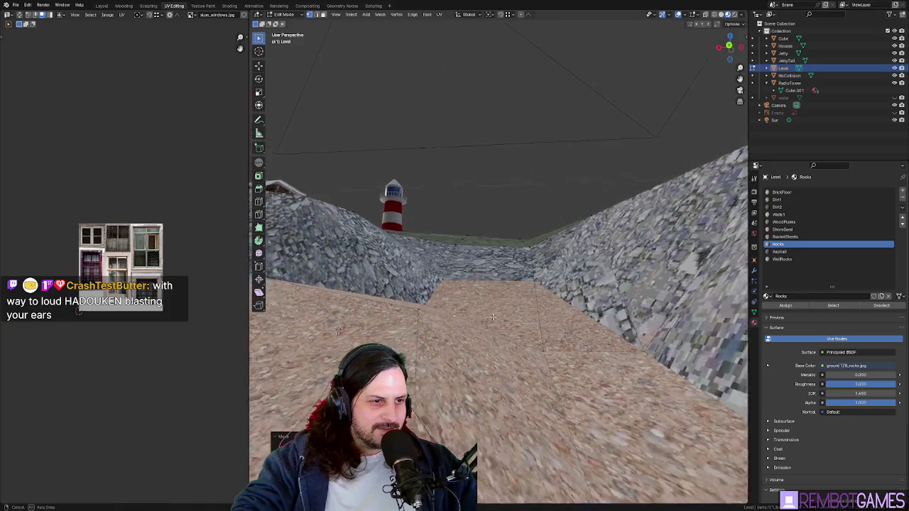
{"action": "key", "text": "z"}
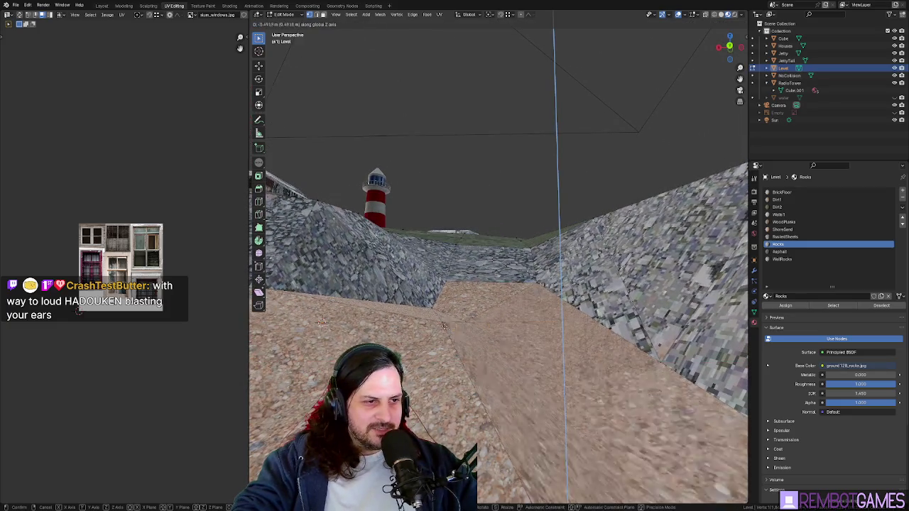
{"action": "left_click", "coordinate": [561, 348]}
{"action": "middle_click_drag", "start_coordinate": [561, 348], "coordinate": [537, 328]}
{"action": "key", "text": "g"}
{"action": "key", "text": "z"}
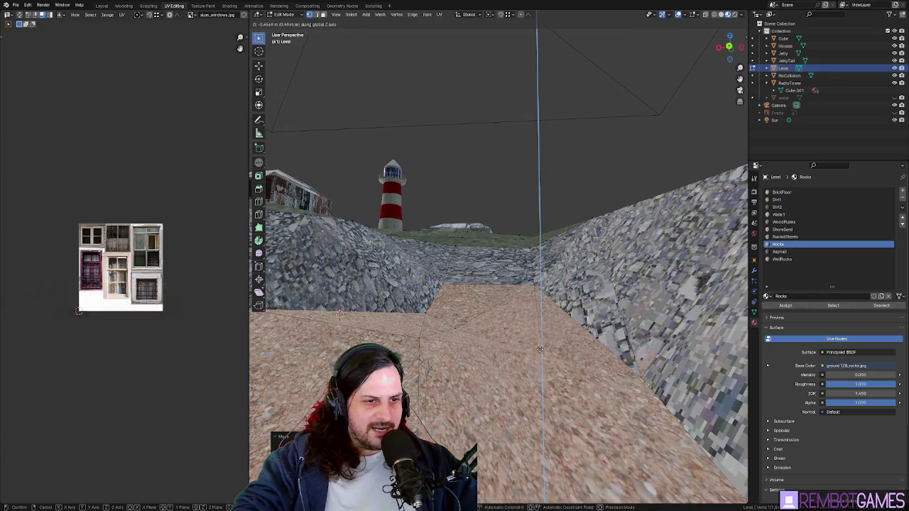
{"action": "key", "text": "g"}
{"action": "key", "text": "z"}
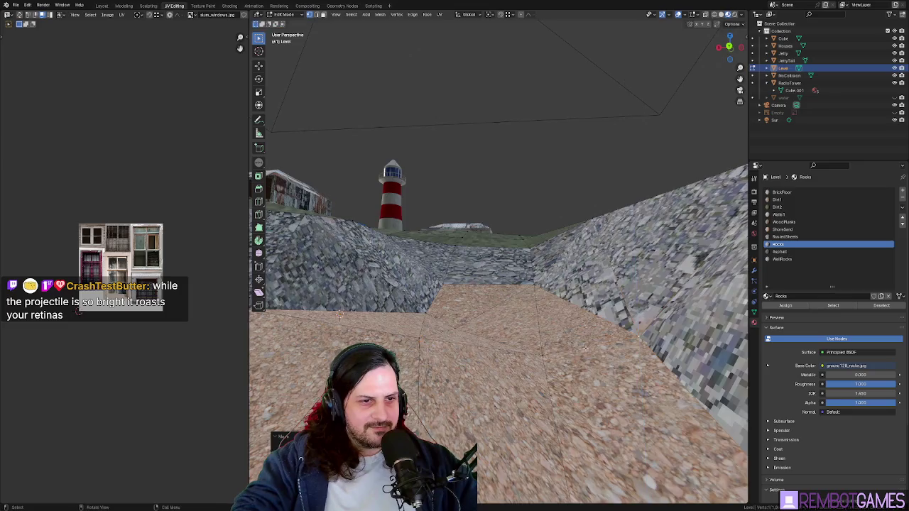
Step: Switch to top view and reposition the selected vertices at the path's end
{"action": "middle_click_drag", "start_coordinate": [586, 347], "coordinate": [522, 353]}
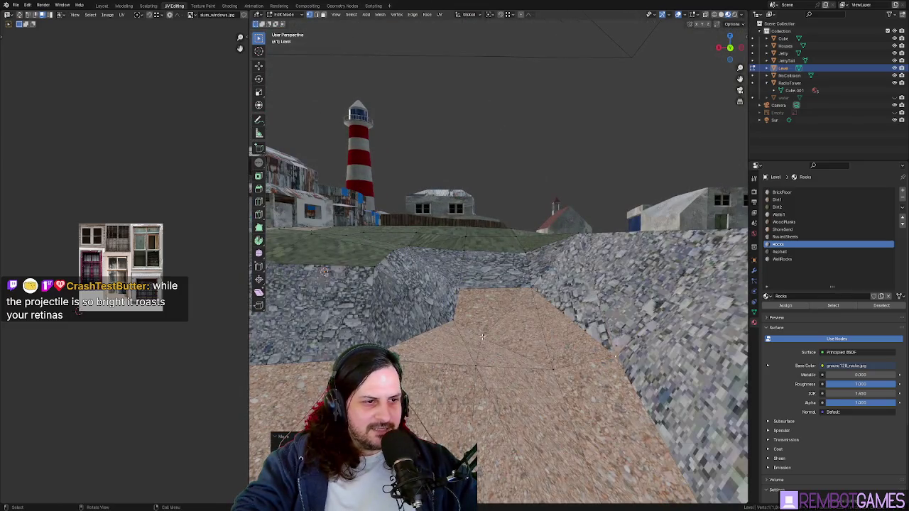
{"action": "key", "text": "grave"}
{"action": "left_click", "coordinate": [516, 334]}
{"action": "key", "text": "g"}
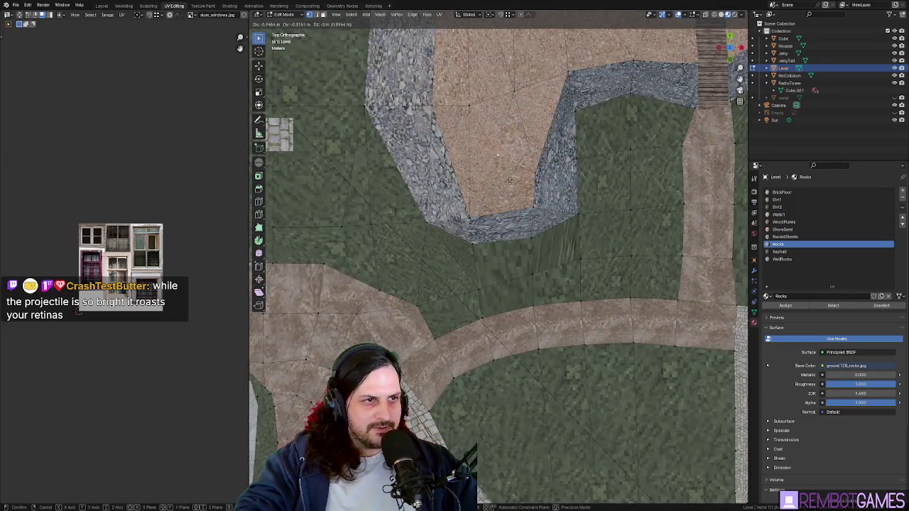
{"action": "left_click", "coordinate": [510, 181]}
Step: Select the path's floor faces and bring up the UV Mapping menu
{"action": "mouse_move", "coordinate": [510, 181]}
{"action": "middle_mouse_down"}
{"action": "mouse_move", "coordinate": [510, 289]}
{"action": "mouse_move", "coordinate": [468, 247]}
{"action": "middle_mouse_up"}
{"action": "left_click_drag", "start_coordinate": [471, 241], "coordinate": [506, 290]}
{"action": "middle_click_drag", "start_coordinate": [506, 289], "coordinate": [502, 269]}
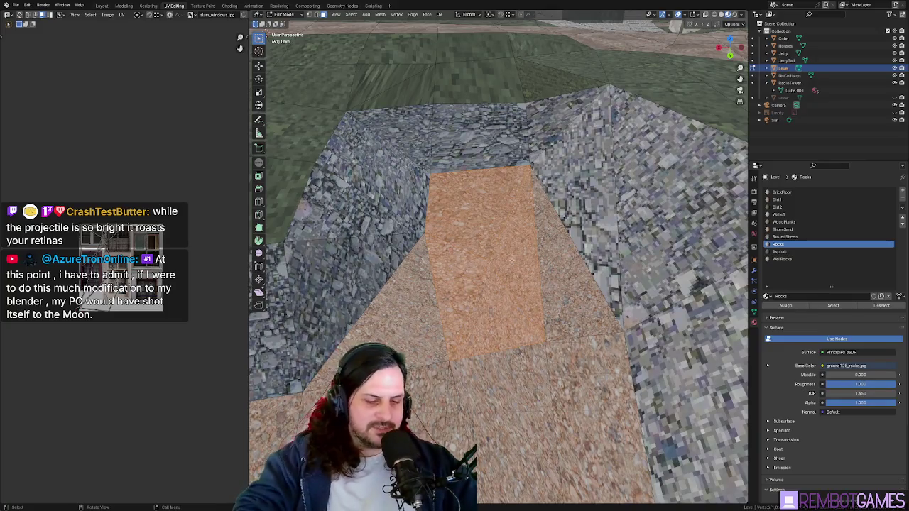
{"action": "key", "text": "u"}
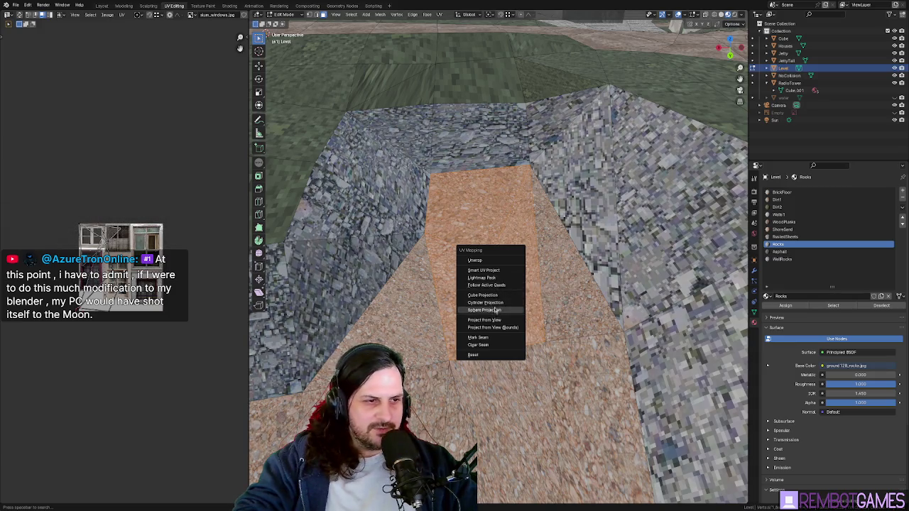
Step: Close the UV and face menus, fly along the path, and start moving faces along Z
{"action": "left_click", "coordinate": [462, 294]}
{"action": "right_click", "coordinate": [449, 283]}
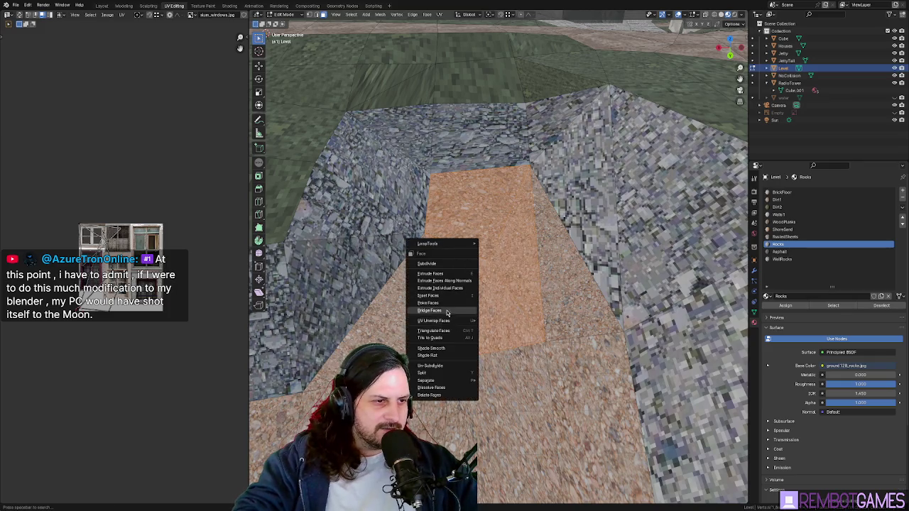
{"action": "left_click", "coordinate": [449, 338]}
{"action": "key", "text": "shift+grave"}
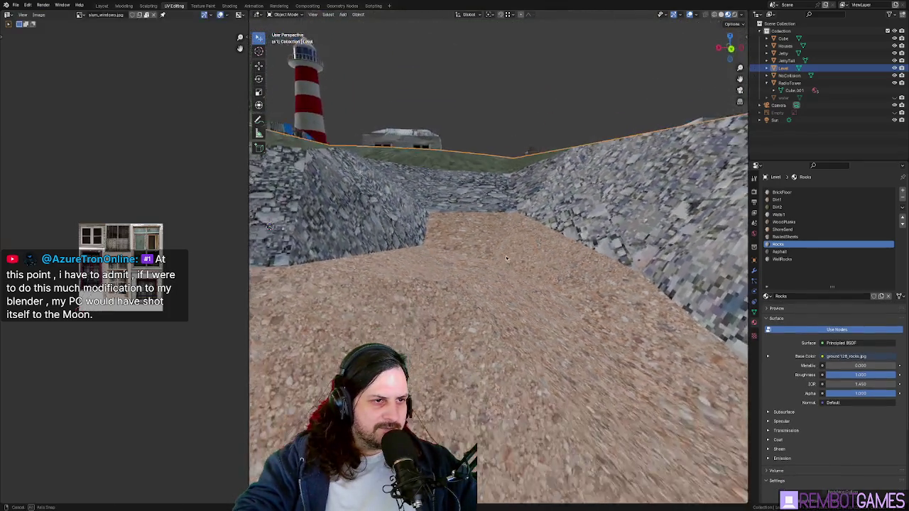
{"action": "left_click", "coordinate": [487, 257]}
{"action": "key", "text": "g"}
{"action": "key", "text": "z"}
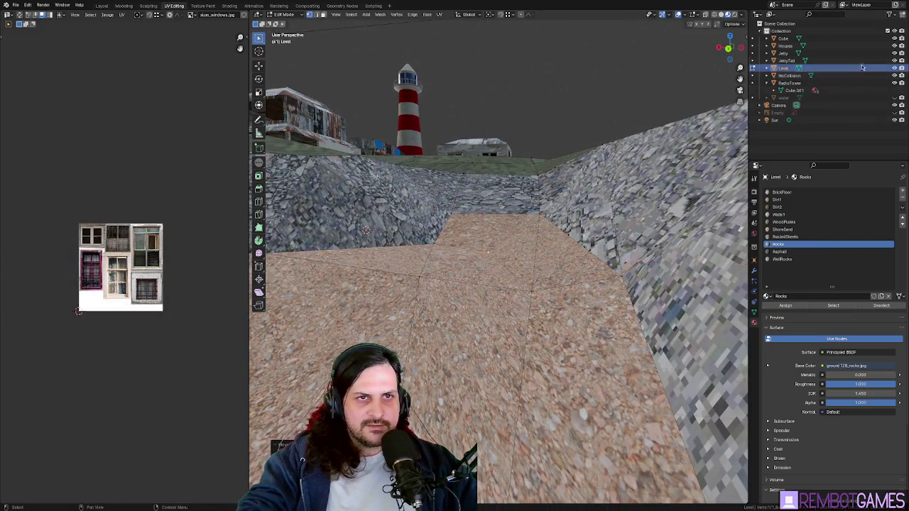
Step: Unhide the water plane in the Outliner, inspect the shore, then return to Edit Mode
{"action": "left_click", "coordinate": [894, 99]}
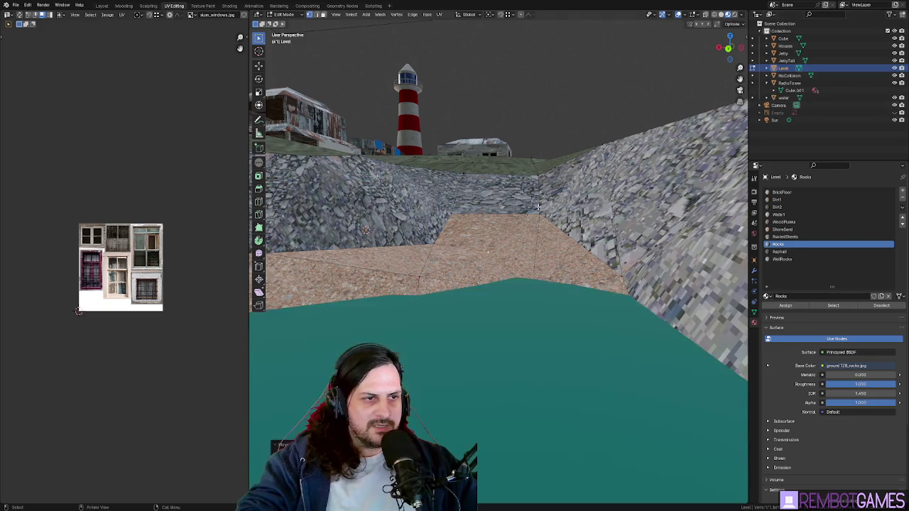
{"action": "key", "text": "shift+grave"}
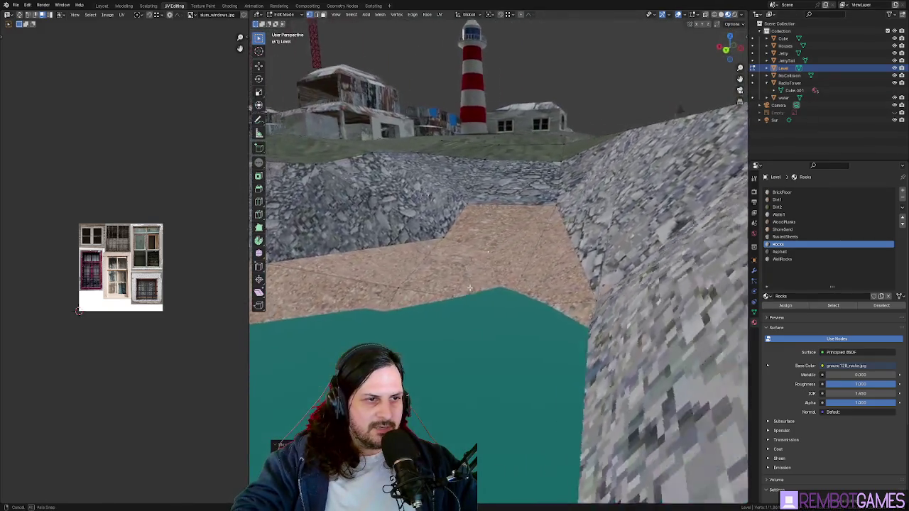
{"action": "left_click", "coordinate": [535, 268]}
{"action": "key", "text": "Tab"}
{"action": "mouse_move", "coordinate": [535, 268]}
{"action": "middle_mouse_down"}
{"action": "mouse_move", "coordinate": [509, 232]}
{"action": "mouse_move", "coordinate": [731, 150]}
{"action": "middle_mouse_up"}
{"action": "scroll", "coordinate": [508, 233], "scroll_direction": "down", "scroll_amount": 2}
{"action": "scroll", "coordinate": [508, 232], "scroll_direction": "down", "scroll_amount": 2}
{"action": "key", "text": "Tab"}
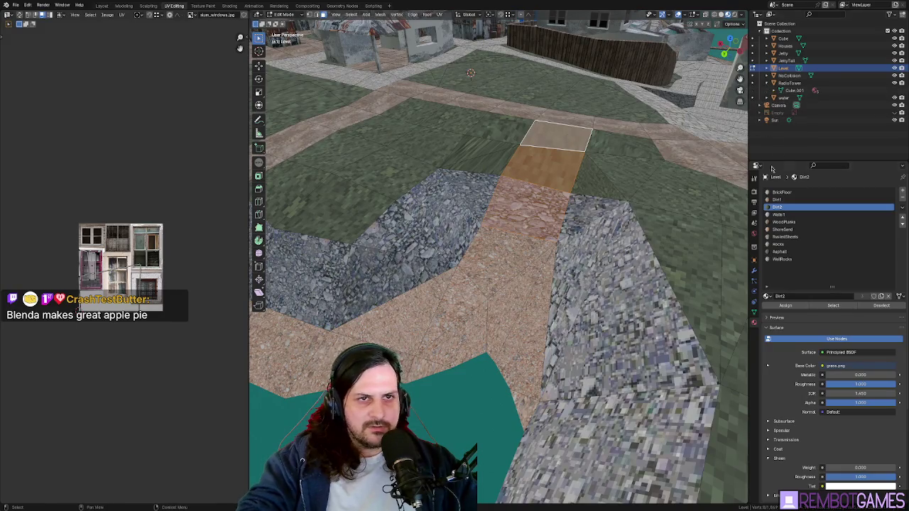
Step: Assign the Dirt1 material to the selected path faces
{"action": "left_click", "coordinate": [777, 199]}
{"action": "left_click", "coordinate": [786, 305]}
{"action": "middle_click_drag", "start_coordinate": [561, 227], "coordinate": [545, 214]}
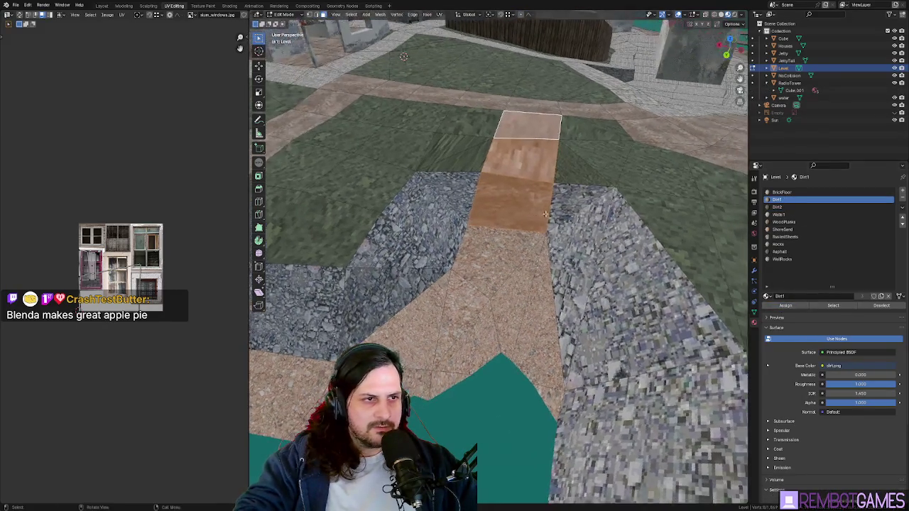
{"action": "left_click", "coordinate": [566, 174]}
Step: Cut extra edges into the ground along the path, checking it at ground level
{"action": "key", "text": "shift+grave"}
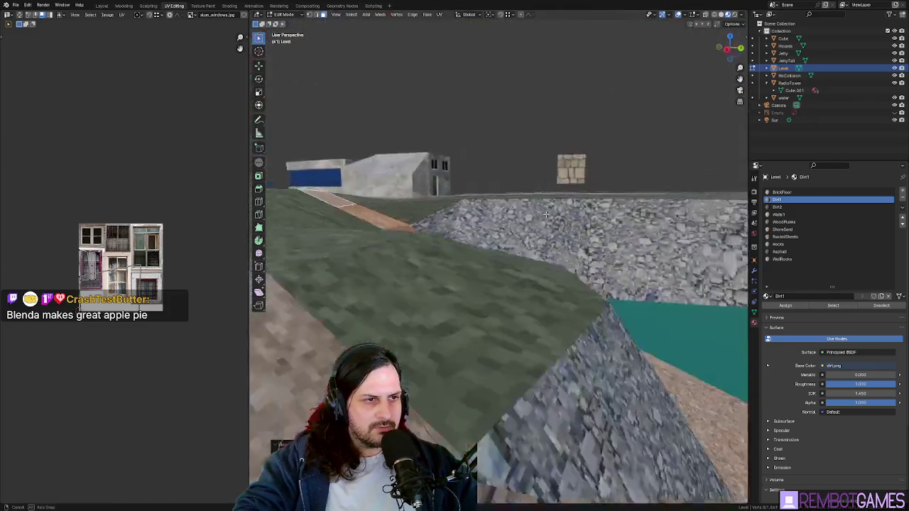
{"action": "key", "text": "Escape"}
{"action": "middle_click_drag", "start_coordinate": [429, 257], "coordinate": [424, 253]}
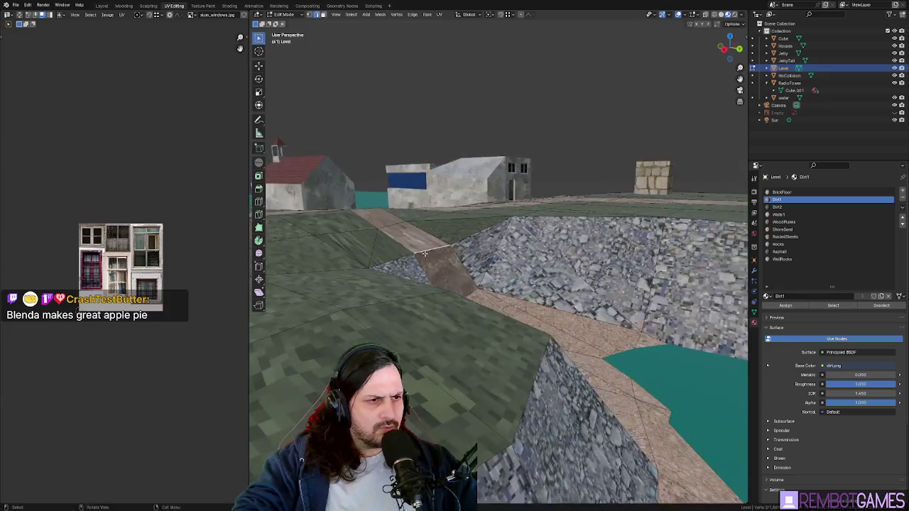
{"action": "left_click", "coordinate": [424, 263]}
{"action": "key", "text": "shift+grave"}
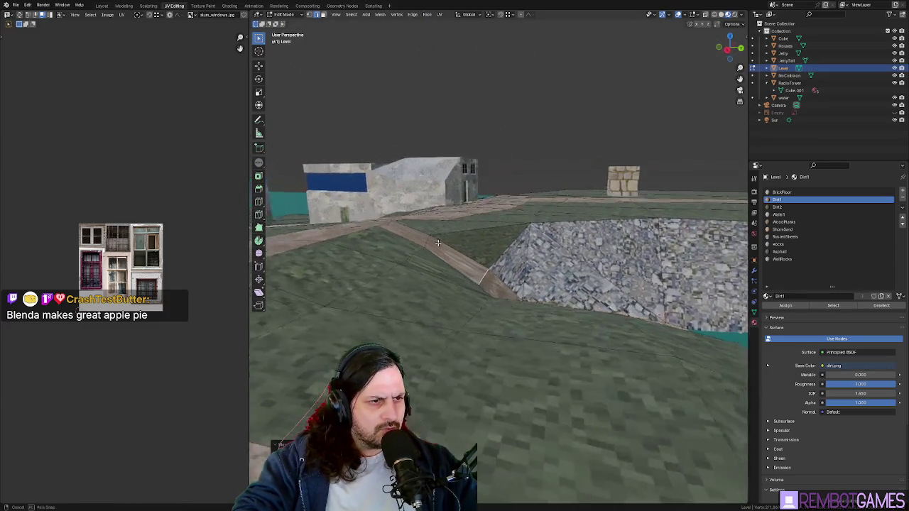
{"action": "left_click", "coordinate": [497, 316]}
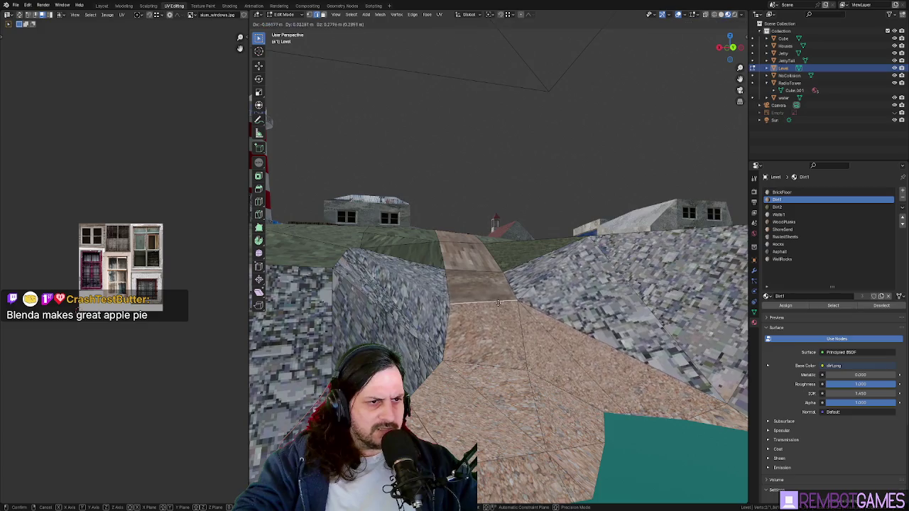
{"action": "key", "text": "shift+grave"}
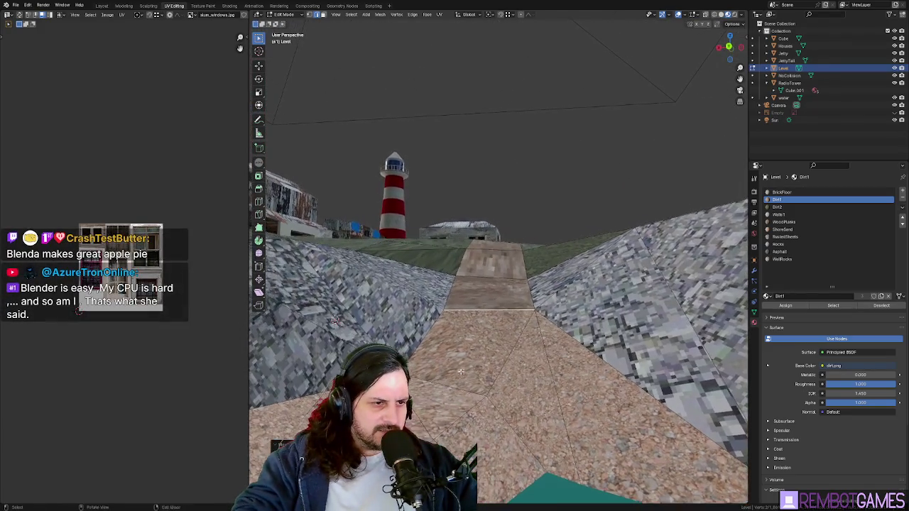
{"action": "left_click", "coordinate": [524, 327]}
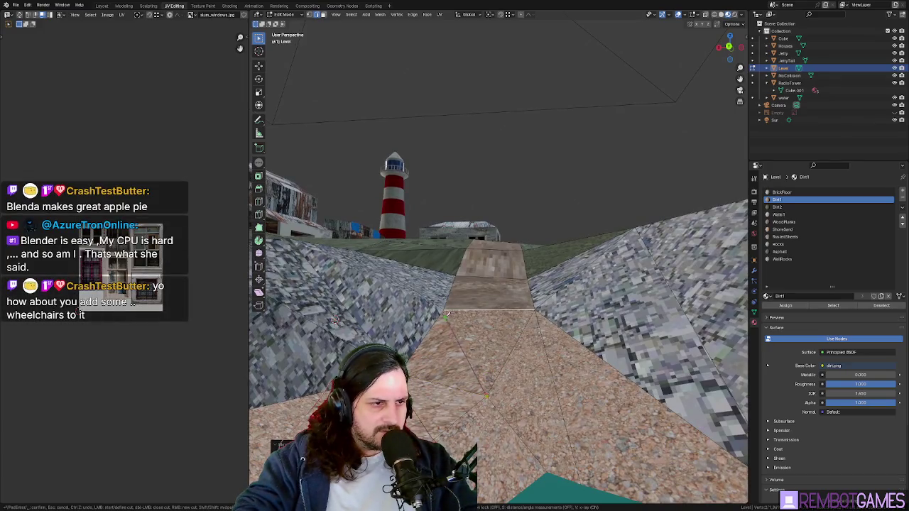
{"action": "key", "text": "Escape"}
Step: Look around the level, then return to face editing looking down onto the path
{"action": "mouse_move", "coordinate": [448, 315]}
{"action": "middle_mouse_down"}
{"action": "mouse_move", "coordinate": [409, 341]}
{"action": "mouse_move", "coordinate": [525, 379]}
{"action": "middle_mouse_up"}
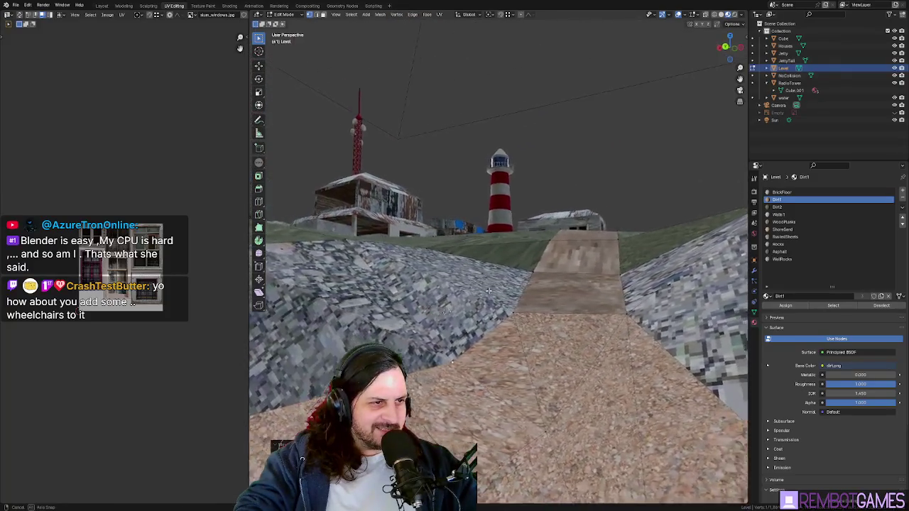
{"action": "middle_click_drag", "start_coordinate": [526, 379], "coordinate": [477, 314]}
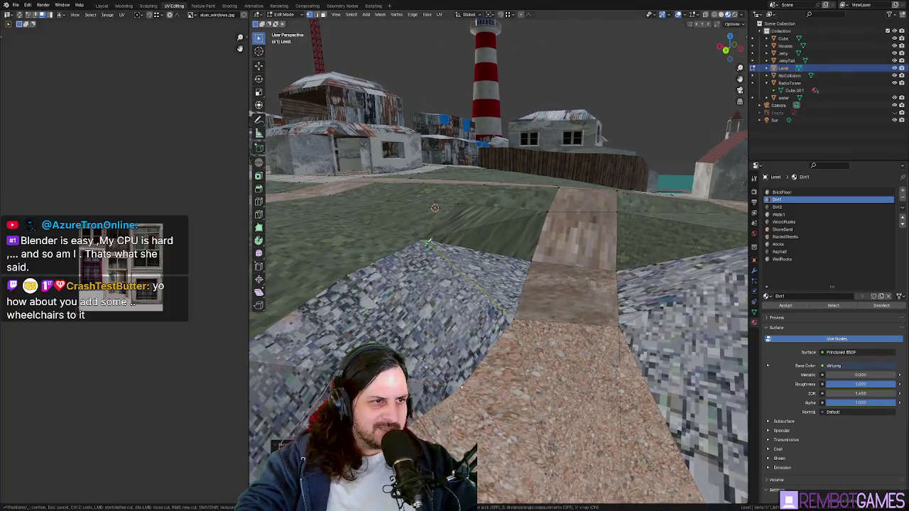
{"action": "key", "text": "Tab"}
{"action": "mouse_move", "coordinate": [460, 381]}
{"action": "middle_mouse_down"}
{"action": "mouse_move", "coordinate": [528, 308]}
{"action": "mouse_move", "coordinate": [486, 228]}
{"action": "middle_mouse_up"}
{"action": "left_click", "coordinate": [486, 229]}
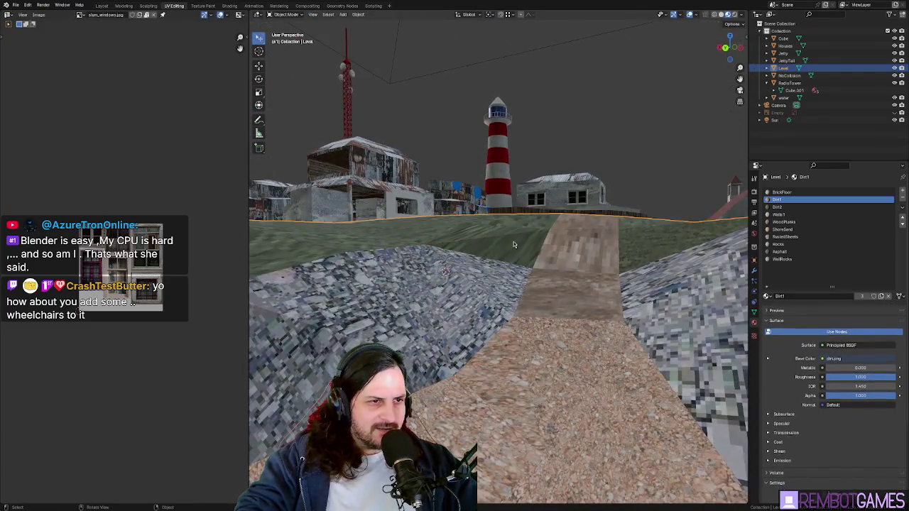
{"action": "key", "text": "Tab"}
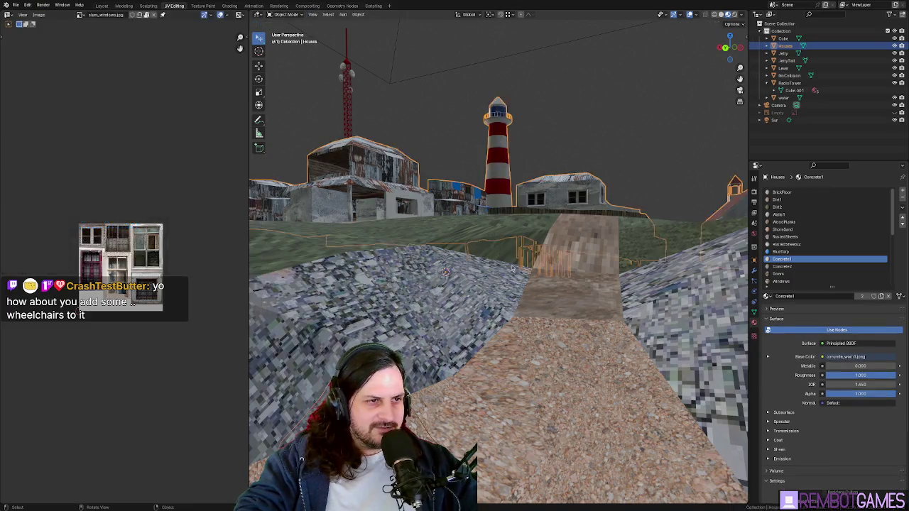
{"action": "middle_click_drag", "start_coordinate": [491, 232], "coordinate": [514, 234]}
Step: Select the triangle on the rock slope beside the path and re-unwrap its UVs
{"action": "left_click", "coordinate": [514, 234], "text": "ctrl"}
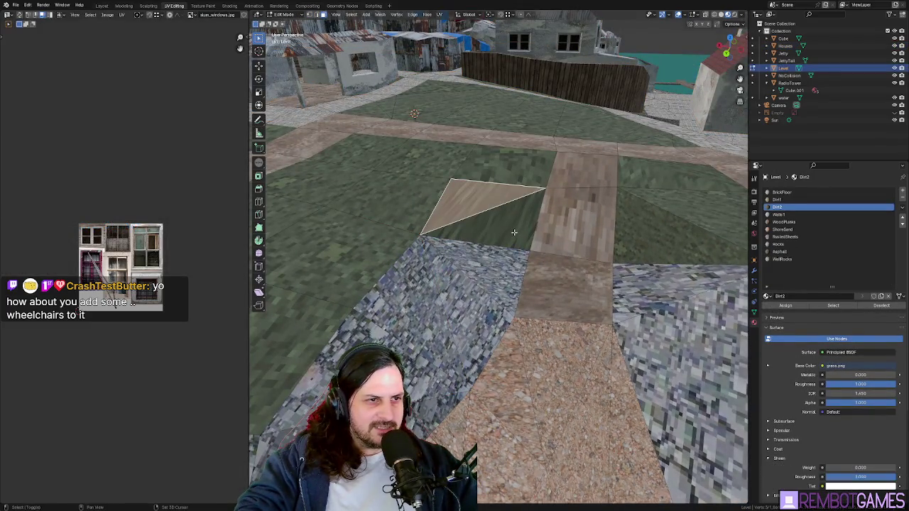
{"action": "left_click", "coordinate": [674, 226]}
{"action": "middle_click_drag", "start_coordinate": [674, 226], "coordinate": [468, 288]}
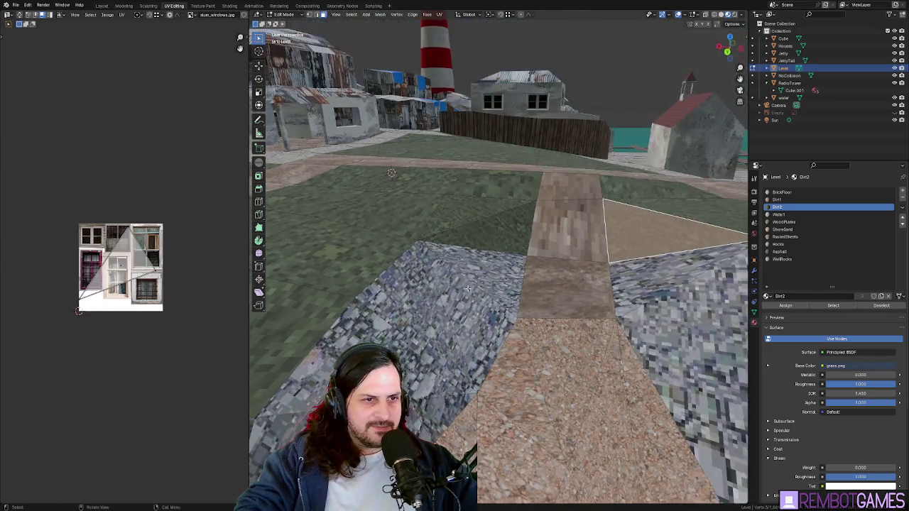
{"action": "left_click", "coordinate": [468, 288]}
{"action": "key", "text": "u"}
{"action": "left_click", "coordinate": [461, 366]}
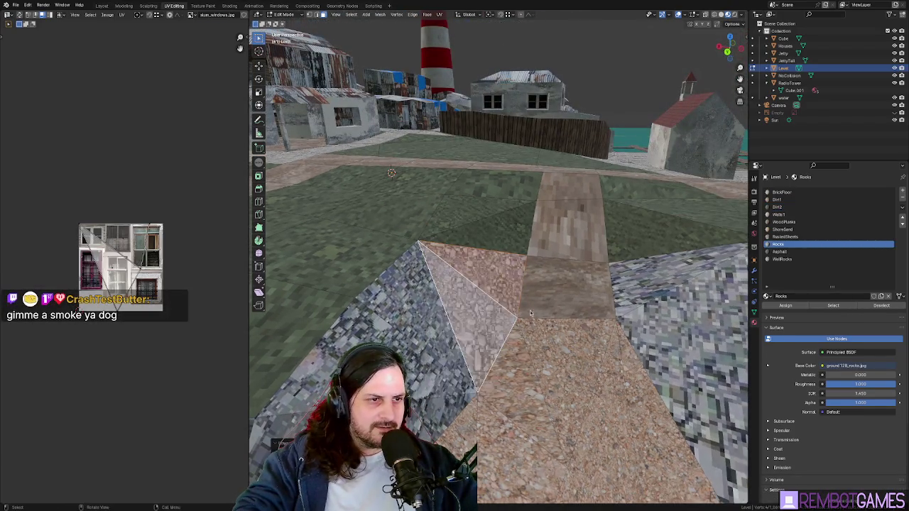
{"action": "mouse_move", "coordinate": [530, 313]}
{"action": "middle_mouse_down"}
{"action": "mouse_move", "coordinate": [547, 274]}
{"action": "mouse_move", "coordinate": [534, 240]}
{"action": "middle_mouse_up"}
{"action": "key", "text": "alt+q"}
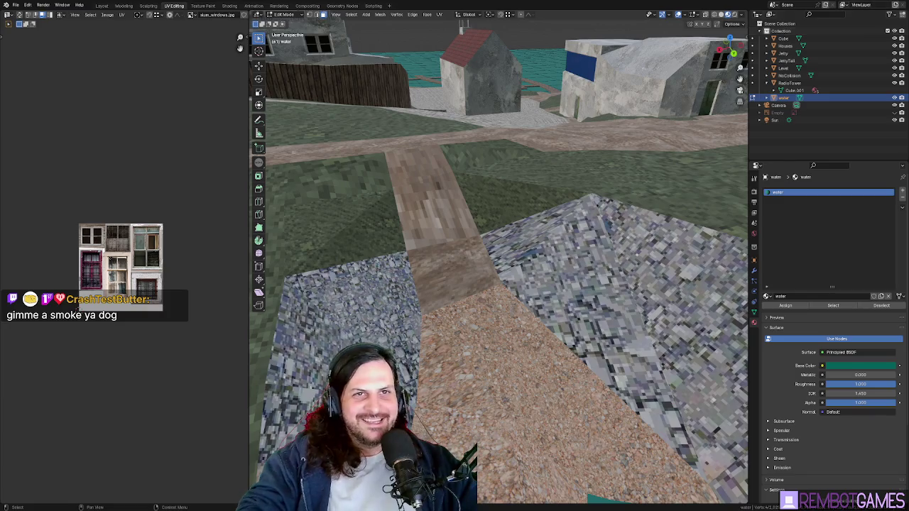
Step: Select a path face and re-unwrap its texture, then leave face editing
{"action": "middle_click_drag", "start_coordinate": [455, 345], "coordinate": [486, 218]}
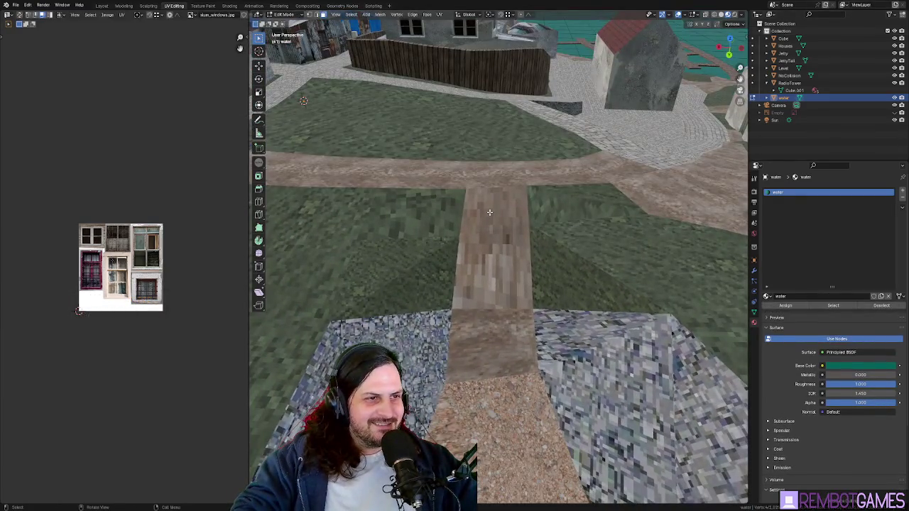
{"action": "left_click", "coordinate": [498, 229]}
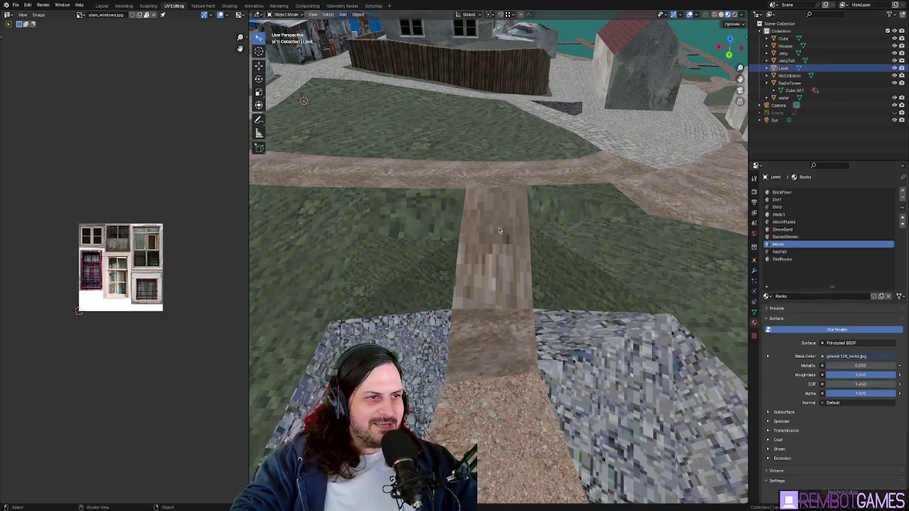
{"action": "key", "text": "u"}
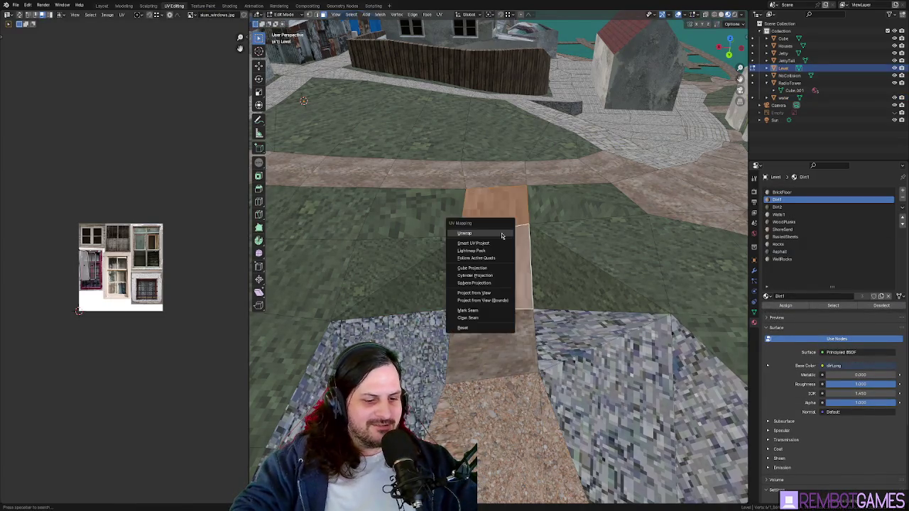
{"action": "left_click", "coordinate": [489, 235]}
{"action": "mouse_move", "coordinate": [490, 235]}
{"action": "middle_mouse_down"}
{"action": "mouse_move", "coordinate": [495, 330]}
{"action": "mouse_move", "coordinate": [462, 292]}
{"action": "mouse_move", "coordinate": [366, 279]}
{"action": "mouse_move", "coordinate": [434, 358]}
{"action": "mouse_move", "coordinate": [580, 331]}
{"action": "mouse_move", "coordinate": [566, 325]}
{"action": "mouse_move", "coordinate": [530, 323]}
{"action": "mouse_move", "coordinate": [580, 375]}
{"action": "mouse_move", "coordinate": [484, 377]}
{"action": "mouse_move", "coordinate": [451, 271]}
{"action": "mouse_move", "coordinate": [485, 296]}
{"action": "mouse_move", "coordinate": [445, 264]}
{"action": "mouse_move", "coordinate": [527, 260]}
{"action": "middle_mouse_up"}
{"action": "key", "text": "Tab"}
{"action": "key", "text": "Tab"}
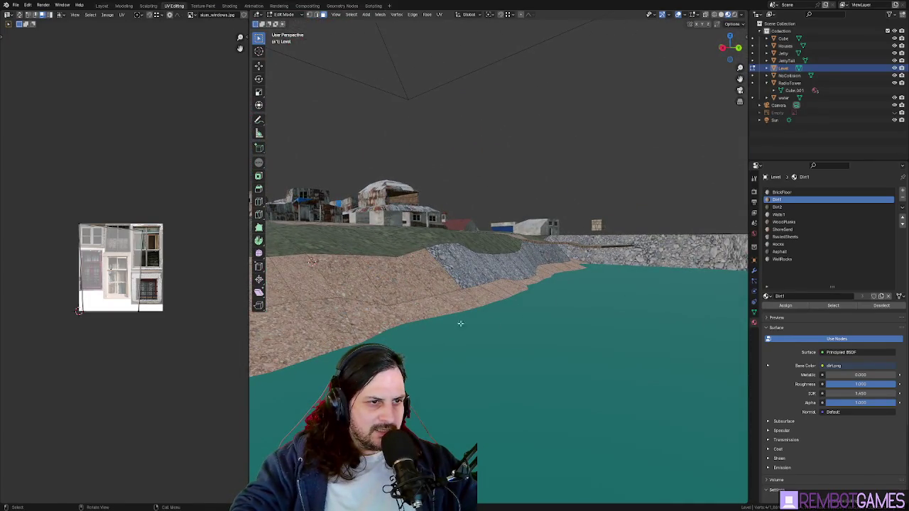
Step: Cut a new triangle across the rock slope beside the path and select it
{"action": "mouse_move", "coordinate": [519, 310]}
{"action": "middle_mouse_down"}
{"action": "mouse_move", "coordinate": [591, 264]}
{"action": "mouse_move", "coordinate": [501, 322]}
{"action": "mouse_move", "coordinate": [526, 311]}
{"action": "middle_mouse_up"}
{"action": "scroll", "coordinate": [502, 321], "scroll_direction": "up", "scroll_amount": 2}
{"action": "scroll", "coordinate": [501, 322], "scroll_direction": "up", "scroll_amount": 2}
{"action": "scroll", "coordinate": [501, 322], "scroll_direction": "up", "scroll_amount": 2}
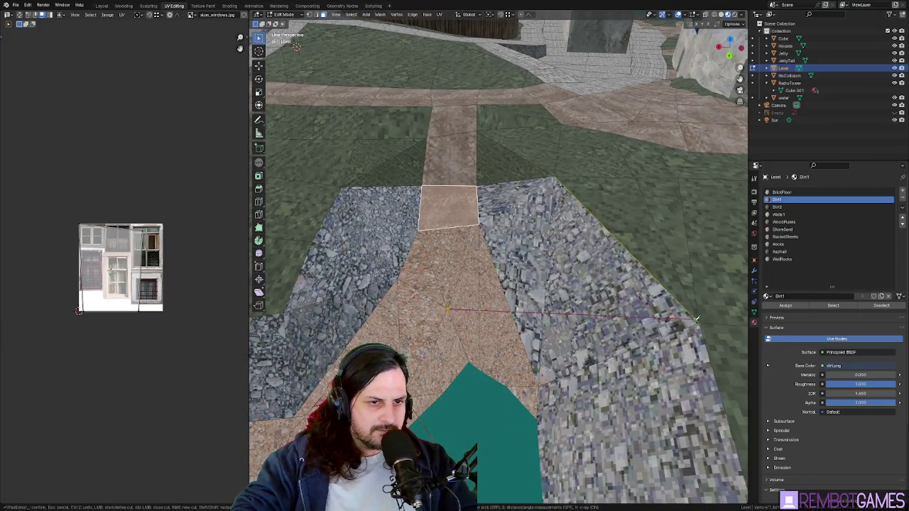
{"action": "key", "text": "Escape"}
{"action": "mouse_move", "coordinate": [699, 321]}
{"action": "middle_mouse_down"}
{"action": "mouse_move", "coordinate": [473, 284]}
{"action": "mouse_move", "coordinate": [447, 270]}
{"action": "mouse_move", "coordinate": [487, 250]}
{"action": "mouse_move", "coordinate": [457, 257]}
{"action": "middle_mouse_up"}
{"action": "left_click", "coordinate": [447, 269]}
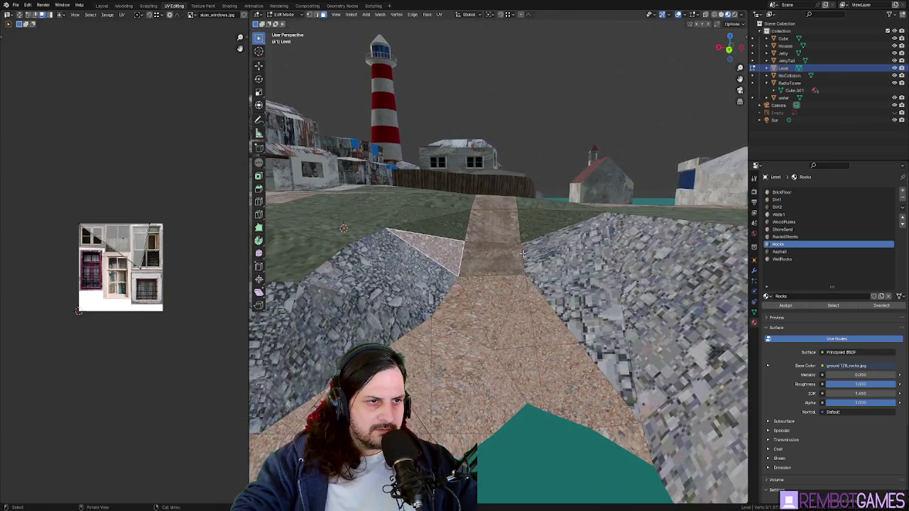
{"action": "mouse_move", "coordinate": [522, 254]}
{"action": "middle_mouse_down"}
{"action": "mouse_move", "coordinate": [482, 257]}
{"action": "mouse_move", "coordinate": [515, 269]}
{"action": "mouse_move", "coordinate": [577, 340]}
{"action": "mouse_move", "coordinate": [550, 373]}
{"action": "middle_mouse_up"}
{"action": "key", "text": "Tab"}
{"action": "key", "text": "Tab"}
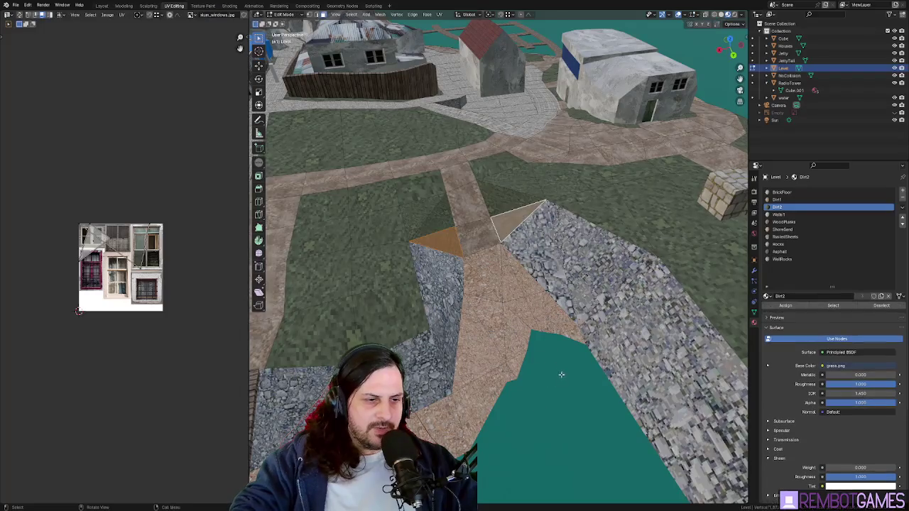
Step: Check the shoreline face's material, leave the Level mesh, and enter Edit Mode on Houses
{"action": "left_click", "coordinate": [541, 330]}
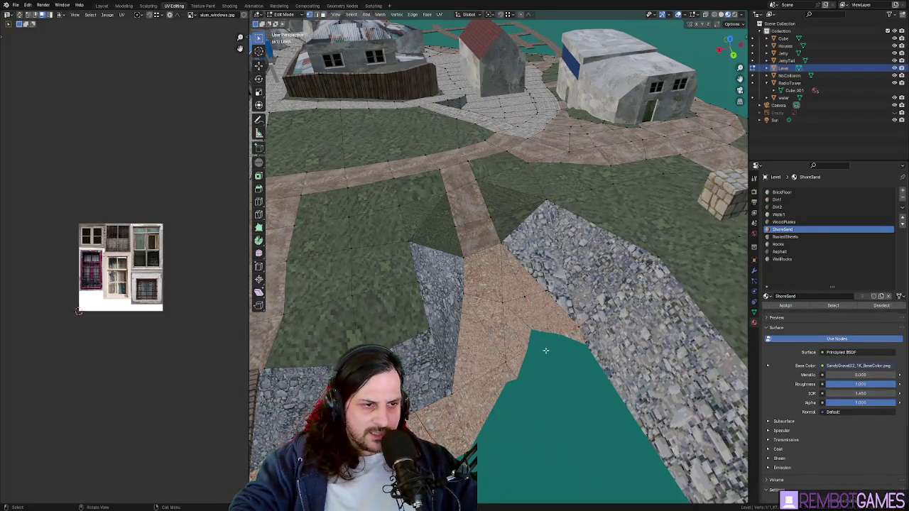
{"action": "middle_click_drag", "start_coordinate": [541, 330], "coordinate": [537, 338]}
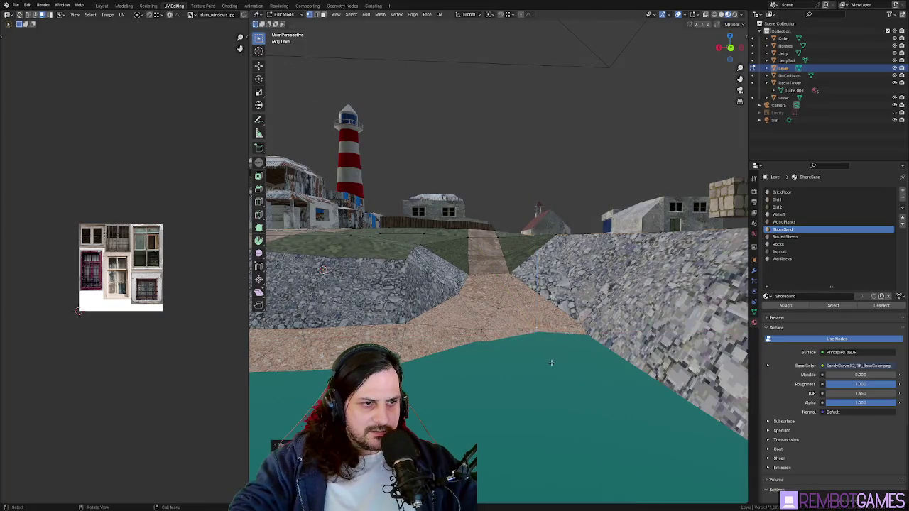
{"action": "key", "text": "Tab"}
{"action": "middle_click_drag", "start_coordinate": [551, 363], "coordinate": [552, 330]}
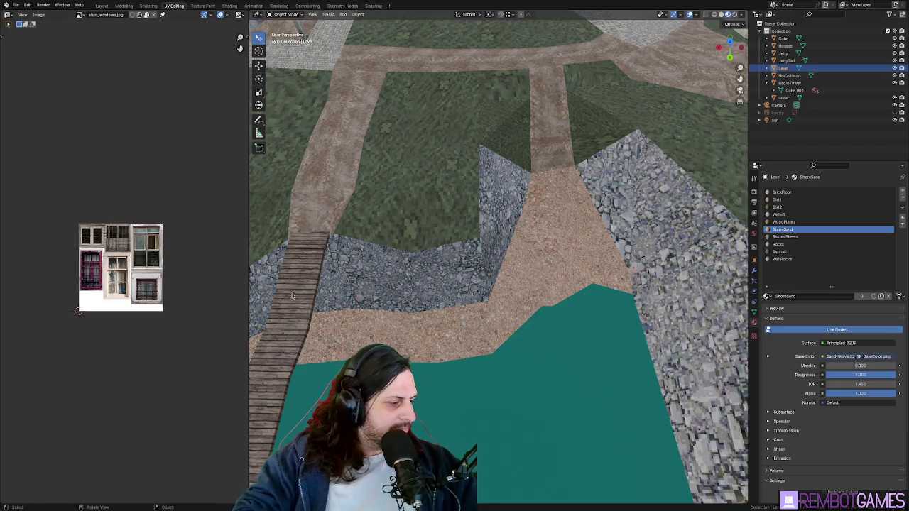
{"action": "middle_click_drag", "start_coordinate": [292, 296], "coordinate": [384, 285], "text": "ctrl"}
{"action": "mouse_move", "coordinate": [483, 264]}
{"action": "middle_mouse_down"}
{"action": "mouse_move", "coordinate": [457, 257]}
{"action": "mouse_move", "coordinate": [576, 254]}
{"action": "mouse_move", "coordinate": [533, 286]}
{"action": "mouse_move", "coordinate": [473, 280]}
{"action": "mouse_move", "coordinate": [520, 227]}
{"action": "mouse_move", "coordinate": [612, 172]}
{"action": "middle_mouse_up"}
{"action": "key", "text": "Tab"}
{"action": "key", "text": "Tab"}
{"action": "key", "text": "Tab"}
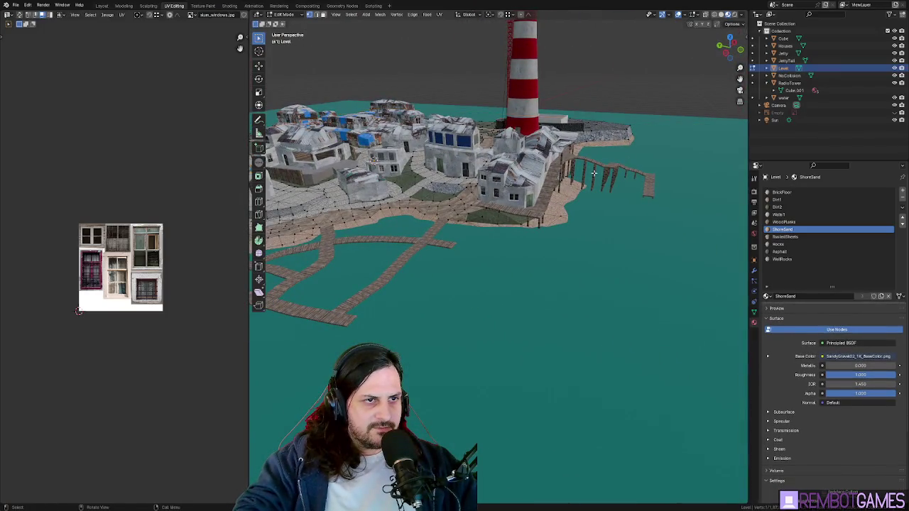
{"action": "key", "text": "Tab"}
{"action": "left_click", "coordinate": [595, 174]}
{"action": "key", "text": "Tab"}
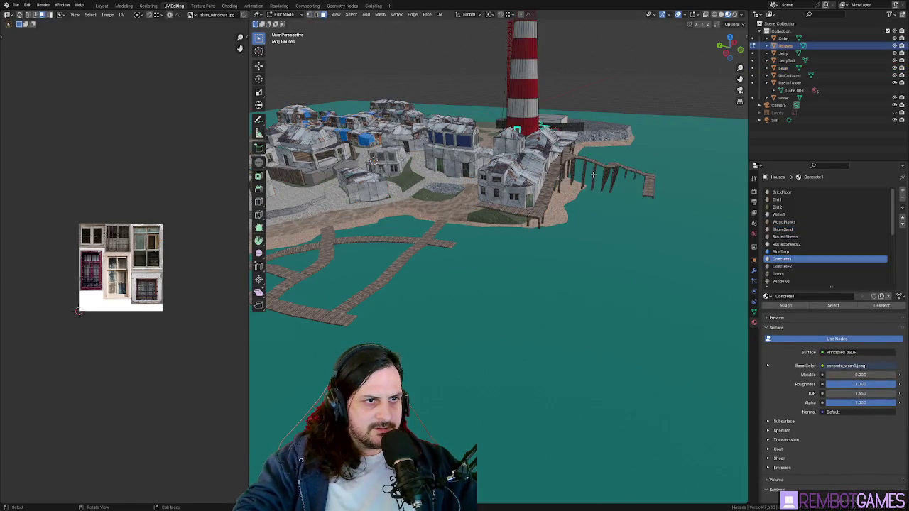
Step: Frame the wooden pier post and shift it along the X axis
{"action": "key", "text": "KP_Decimal"}
{"action": "mouse_move", "coordinate": [597, 189]}
{"action": "middle_mouse_down"}
{"action": "mouse_move", "coordinate": [545, 169]}
{"action": "mouse_move", "coordinate": [350, 207]}
{"action": "mouse_move", "coordinate": [434, 172]}
{"action": "mouse_move", "coordinate": [507, 266]}
{"action": "mouse_move", "coordinate": [478, 247]}
{"action": "middle_mouse_up"}
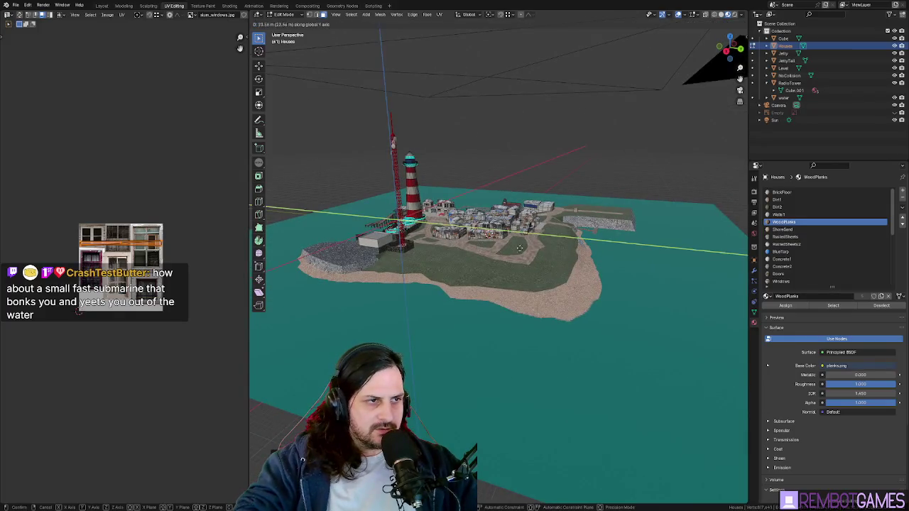
{"action": "key", "text": "KP_Decimal"}
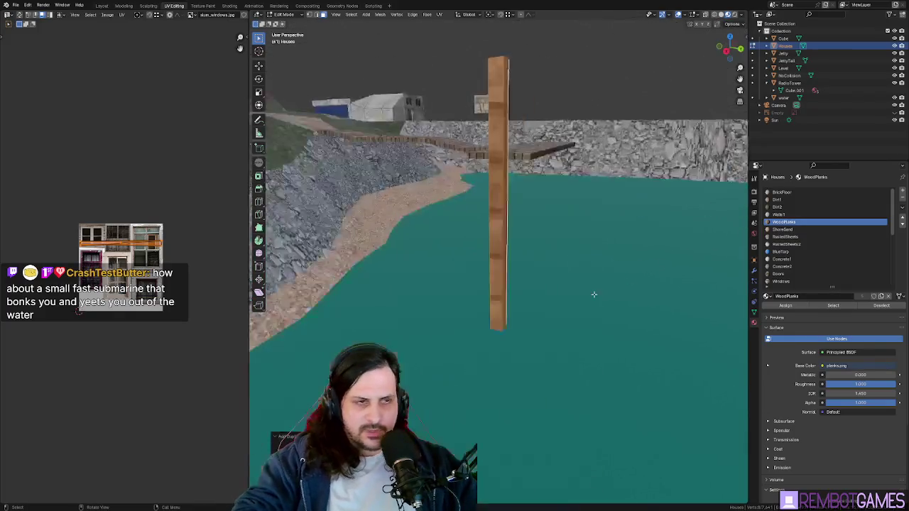
{"action": "mouse_move", "coordinate": [592, 294]}
{"action": "middle_mouse_down"}
{"action": "mouse_move", "coordinate": [471, 239]}
{"action": "mouse_move", "coordinate": [477, 251]}
{"action": "mouse_move", "coordinate": [509, 254]}
{"action": "middle_mouse_up"}
{"action": "key", "text": "g"}
{"action": "key", "text": "x"}
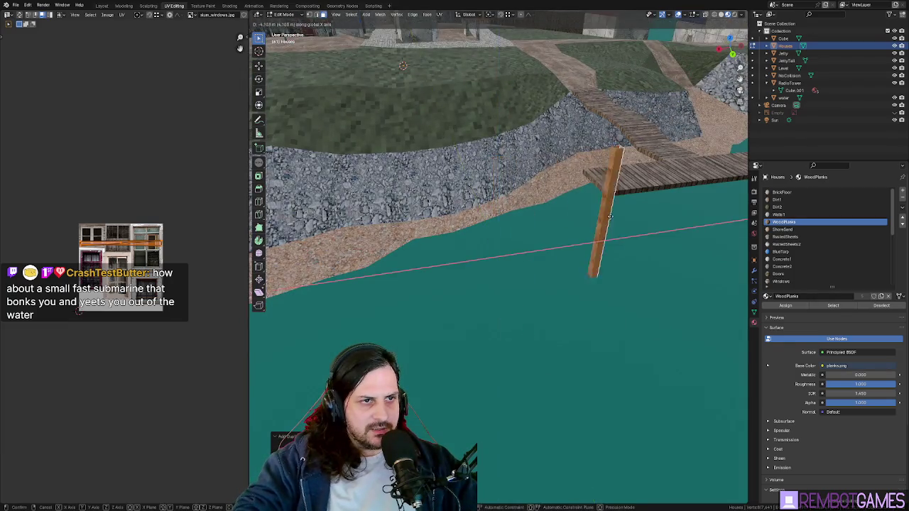
{"action": "left_click", "coordinate": [615, 211]}
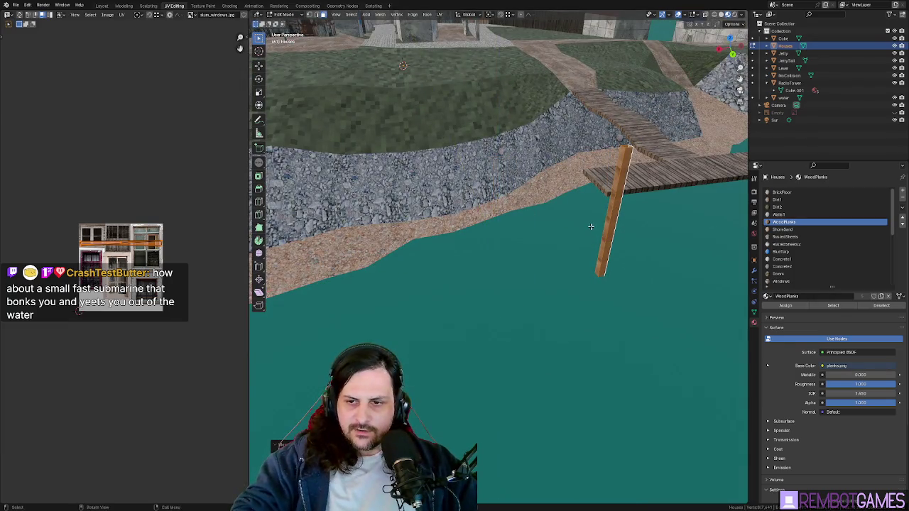
Step: Line up a view beneath the jetty and start moving the post under it
{"action": "mouse_move", "coordinate": [590, 227]}
{"action": "middle_mouse_down"}
{"action": "mouse_move", "coordinate": [632, 201]}
{"action": "mouse_move", "coordinate": [566, 230]}
{"action": "mouse_move", "coordinate": [530, 171]}
{"action": "middle_mouse_up"}
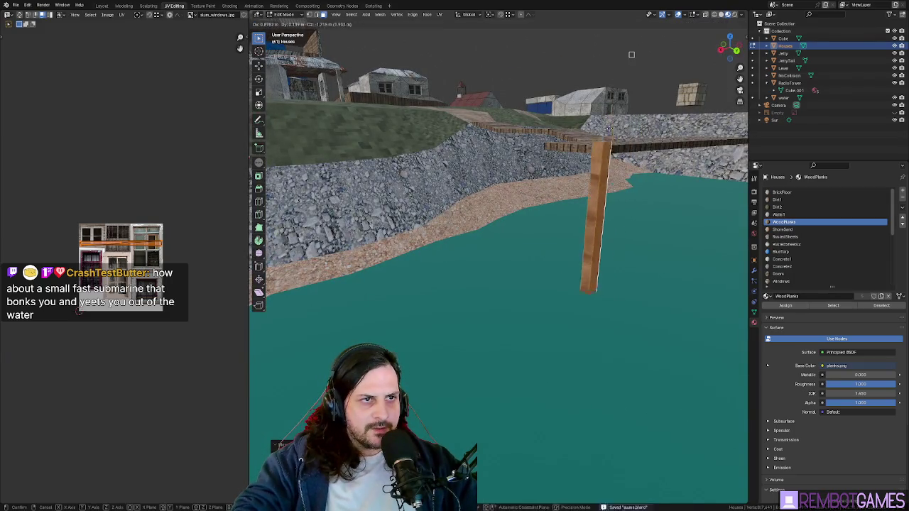
{"action": "middle_click_drag", "start_coordinate": [665, 178], "coordinate": [438, 416]}
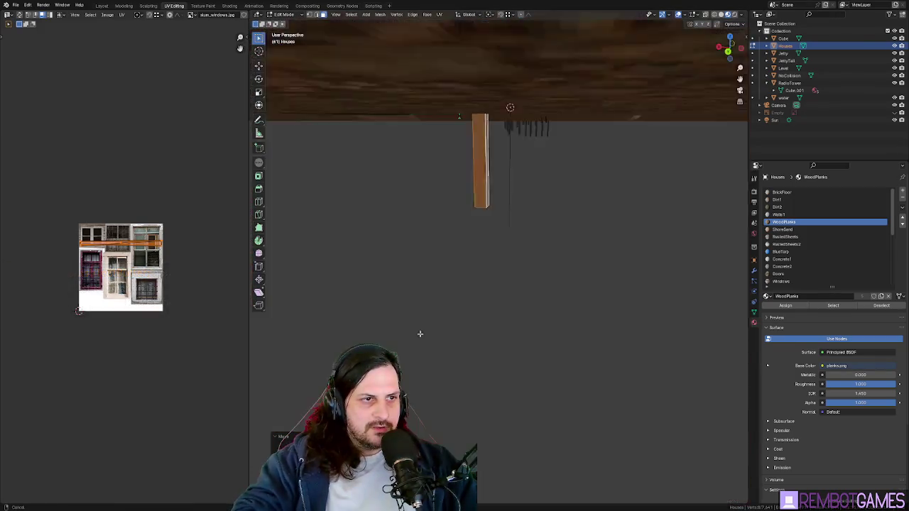
{"action": "middle_click_drag", "start_coordinate": [420, 334], "coordinate": [443, 283]}
{"action": "mouse_move", "coordinate": [303, 254]}
{"action": "middle_mouse_down"}
{"action": "mouse_move", "coordinate": [537, 254]}
{"action": "mouse_move", "coordinate": [554, 263]}
{"action": "mouse_move", "coordinate": [508, 287]}
{"action": "mouse_move", "coordinate": [426, 282]}
{"action": "mouse_move", "coordinate": [517, 322]}
{"action": "middle_mouse_up"}
{"action": "mouse_move", "coordinate": [508, 259]}
{"action": "middle_mouse_down"}
{"action": "mouse_move", "coordinate": [521, 256]}
{"action": "mouse_move", "coordinate": [568, 365]}
{"action": "mouse_move", "coordinate": [548, 367]}
{"action": "mouse_move", "coordinate": [547, 346]}
{"action": "mouse_move", "coordinate": [511, 358]}
{"action": "mouse_move", "coordinate": [491, 328]}
{"action": "mouse_move", "coordinate": [422, 319]}
{"action": "mouse_move", "coordinate": [642, 398]}
{"action": "mouse_move", "coordinate": [492, 298]}
{"action": "mouse_move", "coordinate": [600, 345]}
{"action": "mouse_move", "coordinate": [539, 345]}
{"action": "mouse_move", "coordinate": [532, 361]}
{"action": "mouse_move", "coordinate": [518, 331]}
{"action": "middle_mouse_up"}
{"action": "key", "text": "g"}
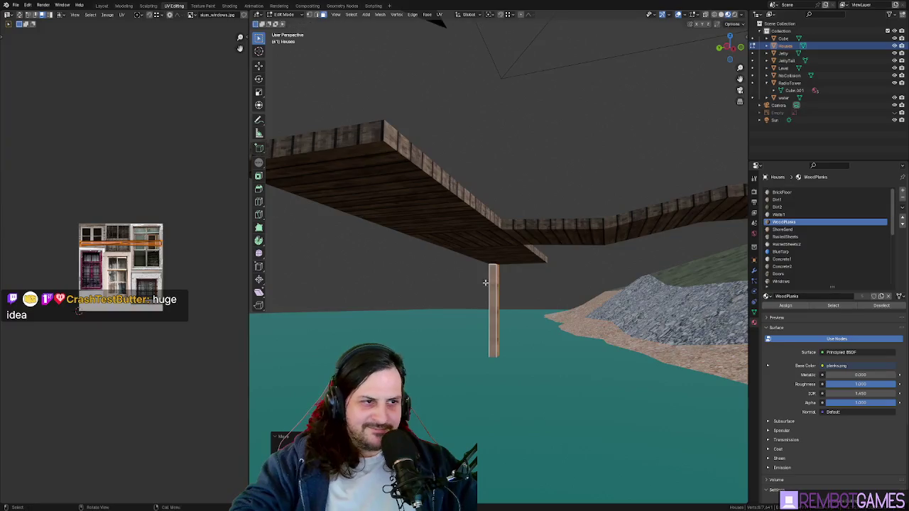
Step: Confirm the post's position under the jetty; a vertex slide and sideways move are cancelled
{"action": "mouse_move", "coordinate": [485, 283]}
{"action": "middle_mouse_down"}
{"action": "mouse_move", "coordinate": [437, 298]}
{"action": "mouse_move", "coordinate": [482, 292]}
{"action": "middle_mouse_up"}
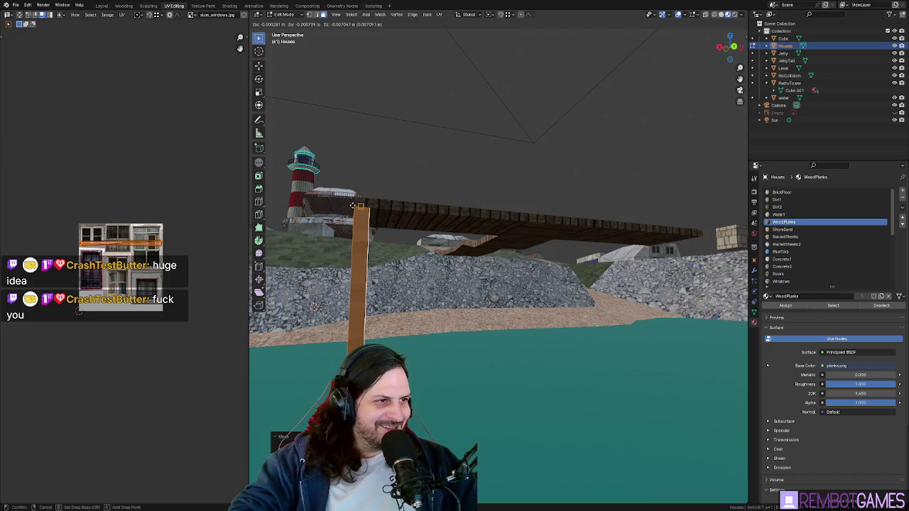
{"action": "left_click", "coordinate": [499, 237]}
{"action": "middle_click_drag", "start_coordinate": [498, 236], "coordinate": [546, 277]}
{"action": "key", "text": "shift+v"}
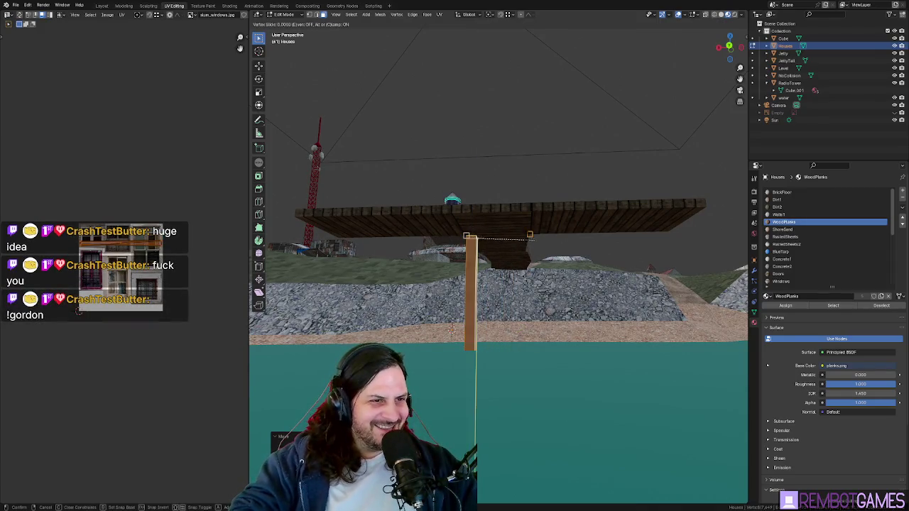
{"action": "key", "text": "Escape"}
{"action": "key", "text": "g"}
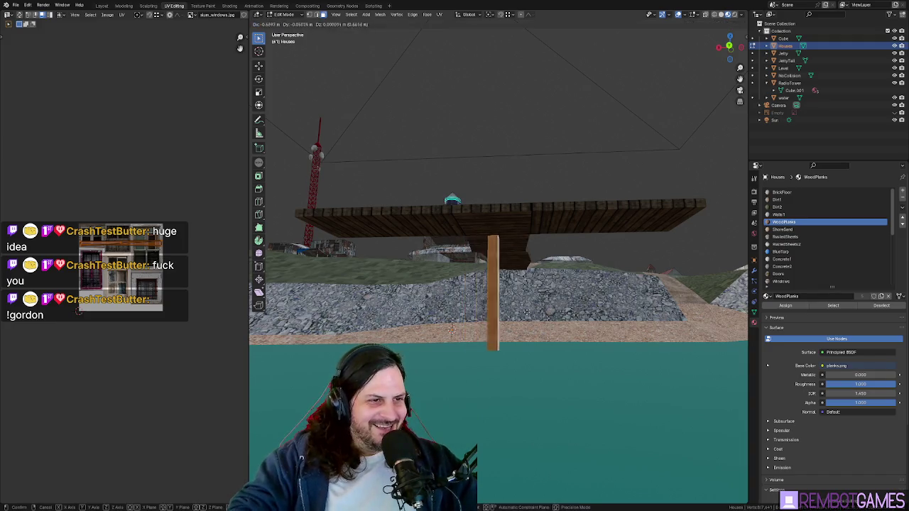
{"action": "key", "text": "Escape"}
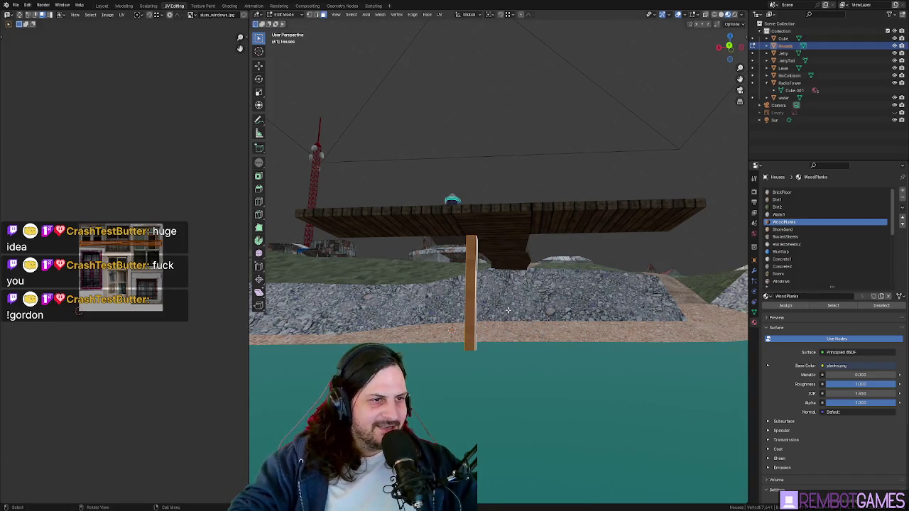
Step: Duplicate the post beside the original with Concrete1 active, then leave Edit Mode
{"action": "left_click", "coordinate": [507, 310]}
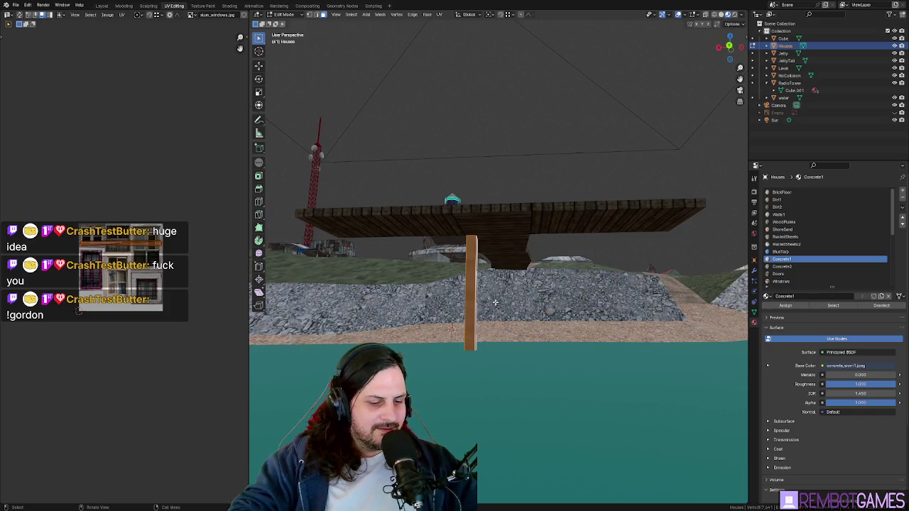
{"action": "middle_click_drag", "start_coordinate": [491, 302], "coordinate": [538, 287]}
{"action": "key", "text": "shift+d"}
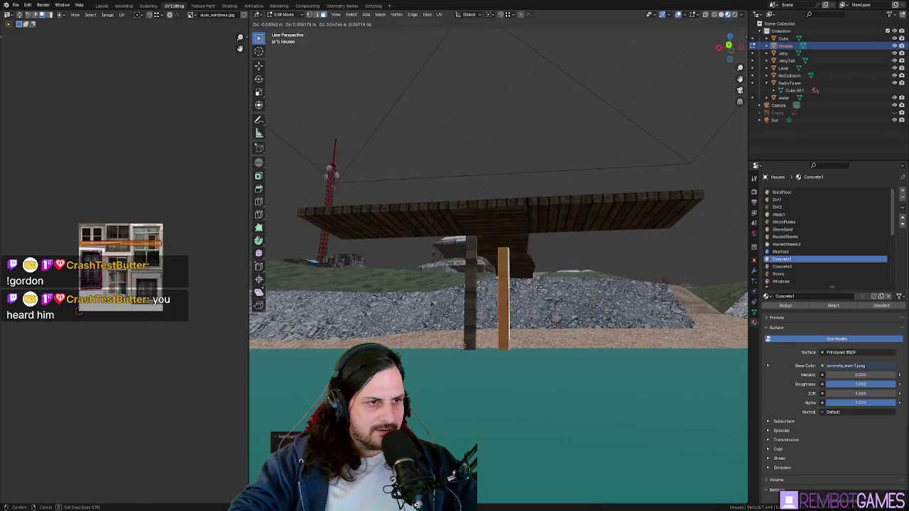
{"action": "left_click", "coordinate": [541, 246]}
{"action": "mouse_move", "coordinate": [541, 246]}
{"action": "middle_mouse_down"}
{"action": "mouse_move", "coordinate": [517, 325]}
{"action": "mouse_move", "coordinate": [543, 334]}
{"action": "mouse_move", "coordinate": [556, 315]}
{"action": "mouse_move", "coordinate": [521, 298]}
{"action": "mouse_move", "coordinate": [555, 321]}
{"action": "mouse_move", "coordinate": [554, 342]}
{"action": "mouse_move", "coordinate": [538, 349]}
{"action": "mouse_move", "coordinate": [553, 357]}
{"action": "middle_mouse_up"}
{"action": "key", "text": "Tab"}
{"action": "scroll", "coordinate": [516, 324], "scroll_direction": "down", "scroll_amount": 5}
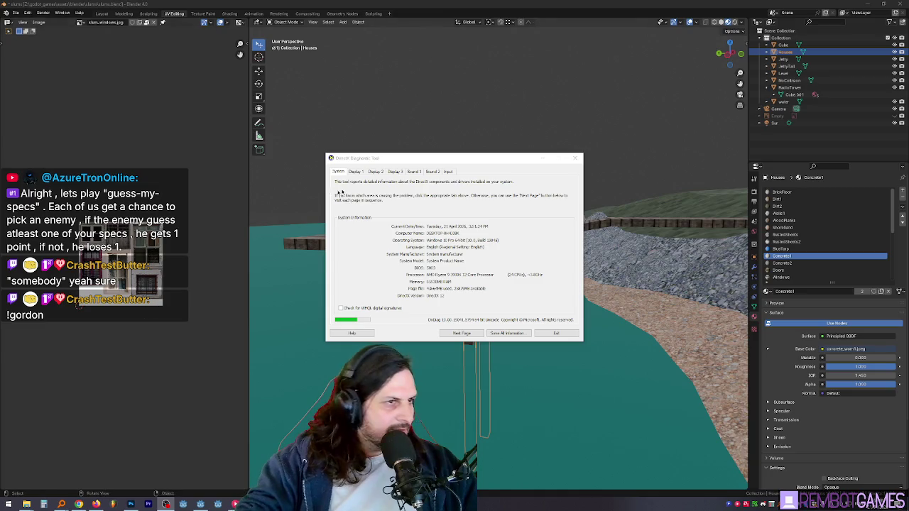
{"action": "left_click_drag", "start_coordinate": [376, 157], "coordinate": [400, 143]}
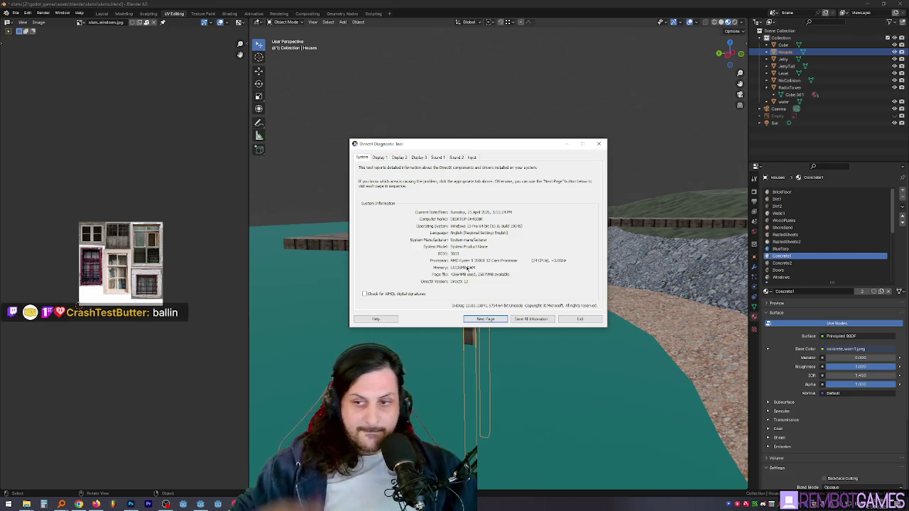
{"action": "left_click", "coordinate": [380, 157]}
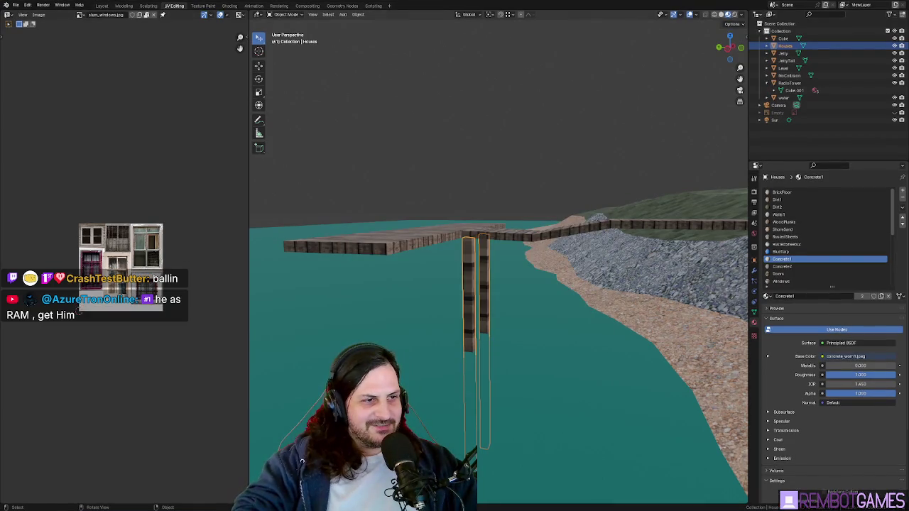
{"action": "mouse_move", "coordinate": [529, 299]}
{"action": "middle_mouse_down"}
{"action": "mouse_move", "coordinate": [471, 276]}
{"action": "mouse_move", "coordinate": [461, 297]}
{"action": "mouse_move", "coordinate": [487, 259]}
{"action": "mouse_move", "coordinate": [480, 272]}
{"action": "mouse_move", "coordinate": [498, 293]}
{"action": "mouse_move", "coordinate": [536, 304]}
{"action": "mouse_move", "coordinate": [468, 280]}
{"action": "middle_mouse_up"}
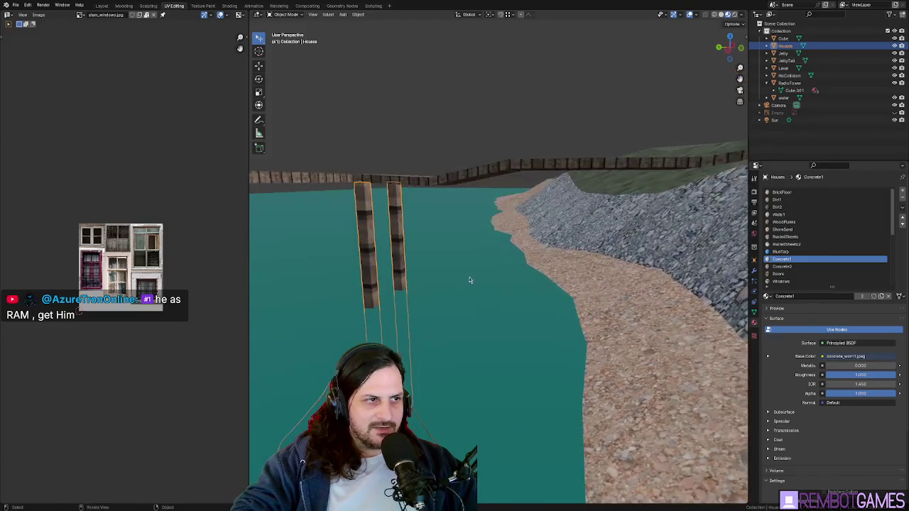
Step: In Edit Mode, duplicate the selected pillar and place the copy to the right
{"action": "key", "text": "Tab"}
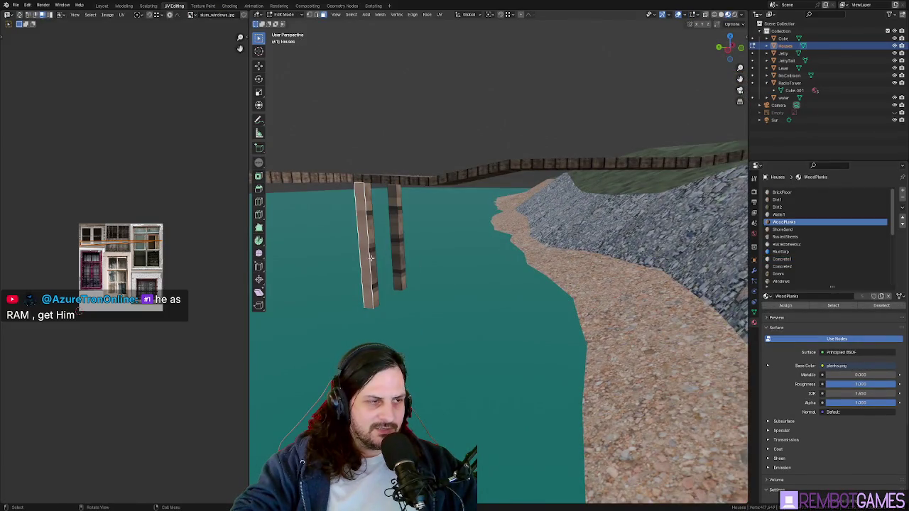
{"action": "key", "text": "ctrl+z"}
{"action": "middle_click_drag", "start_coordinate": [346, 243], "coordinate": [393, 257]}
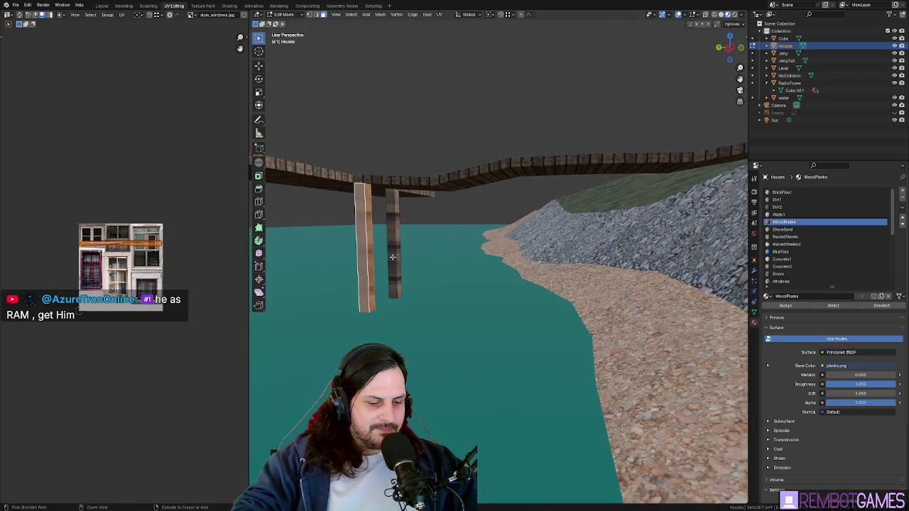
{"action": "key", "text": "shift+d"}
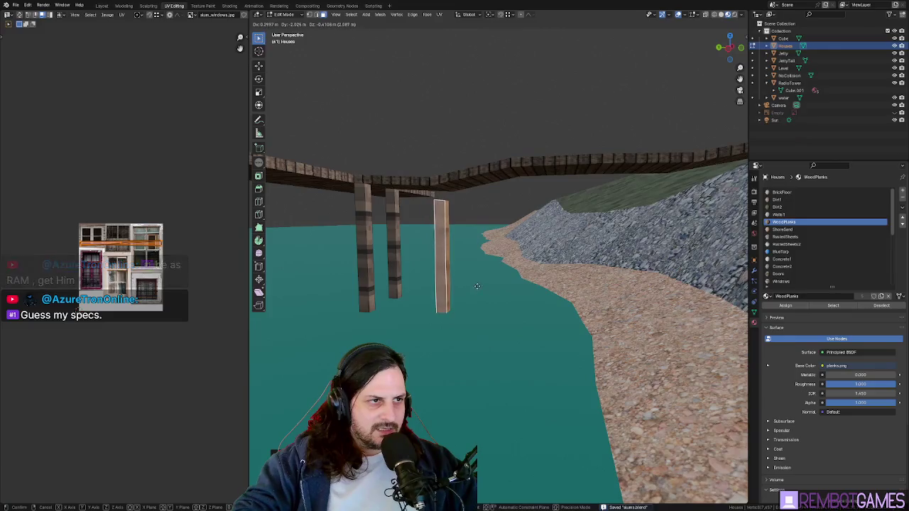
{"action": "left_click", "coordinate": [478, 287]}
Step: Save the blend file and move the selected pillar further right
{"action": "key", "text": "b"}
{"action": "middle_click_drag", "start_coordinate": [478, 288], "coordinate": [451, 238]}
{"action": "key", "text": "ctrl+s"}
{"action": "key", "text": "g"}
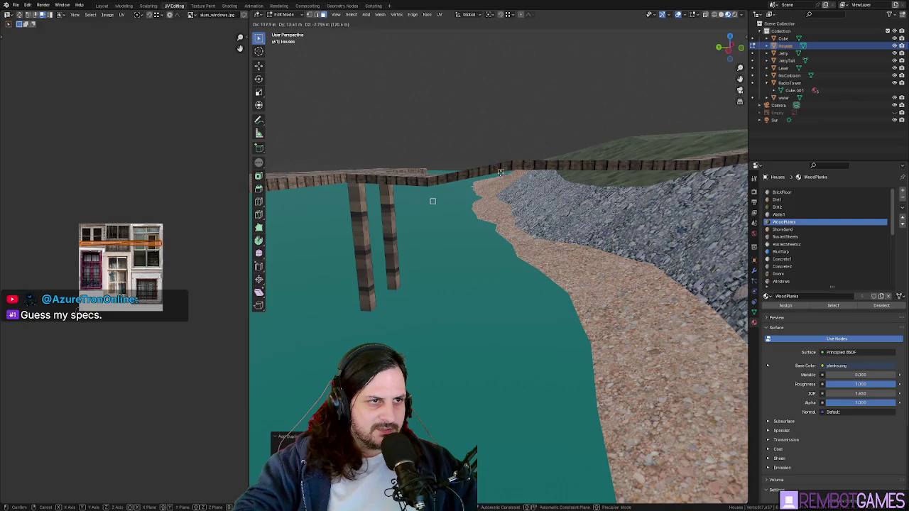
{"action": "left_click", "coordinate": [510, 171]}
{"action": "mouse_move", "coordinate": [510, 170]}
{"action": "middle_mouse_down"}
{"action": "mouse_move", "coordinate": [486, 186]}
{"action": "mouse_move", "coordinate": [463, 286]}
{"action": "mouse_move", "coordinate": [513, 298]}
{"action": "middle_mouse_up"}
Step: Duplicate another pillar along the X axis and place the copy
{"action": "key", "text": "shift+d"}
{"action": "key", "text": "x"}
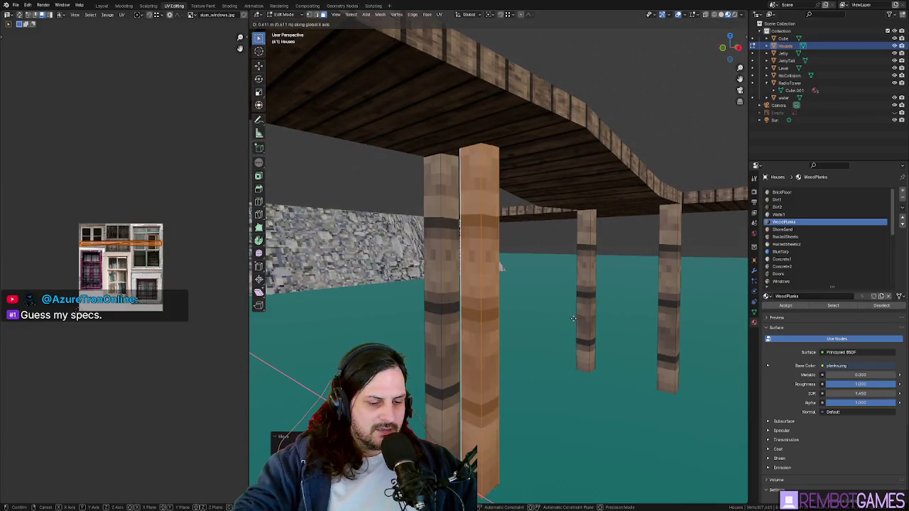
{"action": "key", "text": "b"}
{"action": "left_click", "coordinate": [576, 195]}
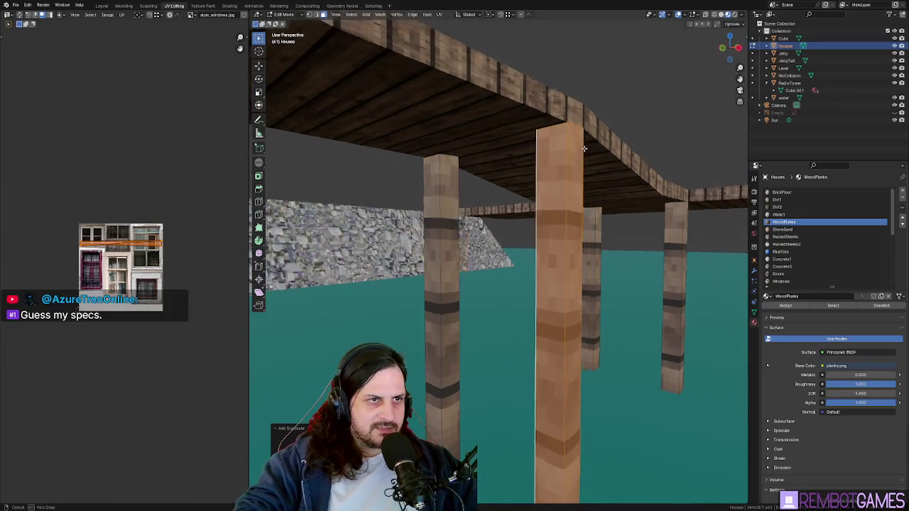
{"action": "mouse_move", "coordinate": [577, 195]}
{"action": "middle_mouse_down"}
{"action": "mouse_move", "coordinate": [462, 221]}
{"action": "mouse_move", "coordinate": [514, 214]}
{"action": "middle_mouse_up"}
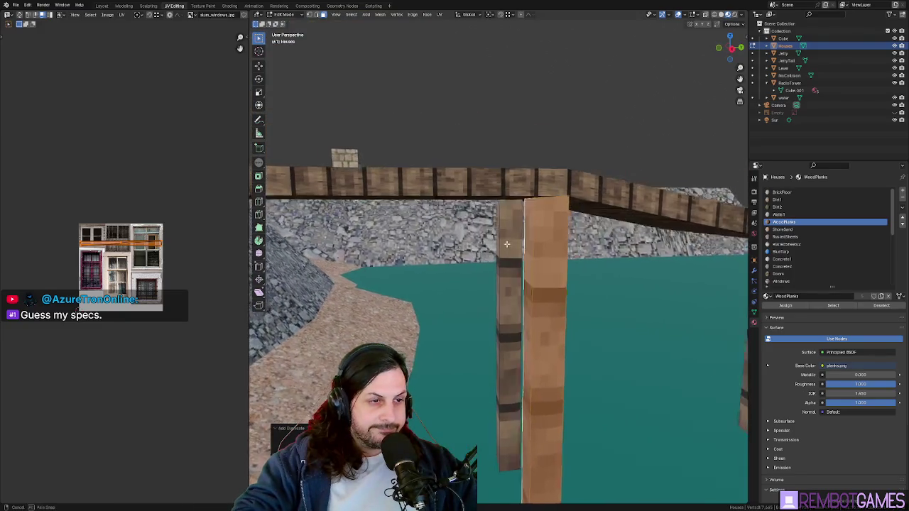
Step: Raise the pillar along Z to meet the plank walkway and return to Object Mode
{"action": "key", "text": "g"}
{"action": "key", "text": "z"}
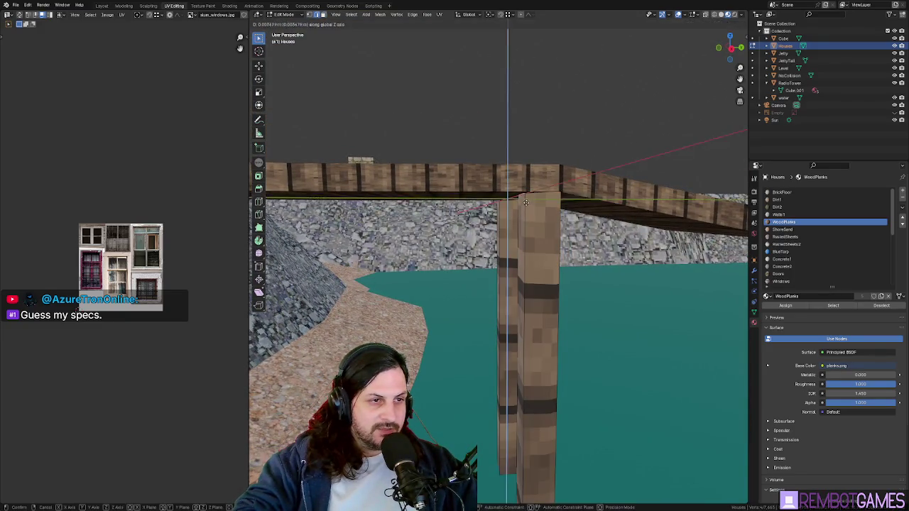
{"action": "left_click", "coordinate": [559, 192]}
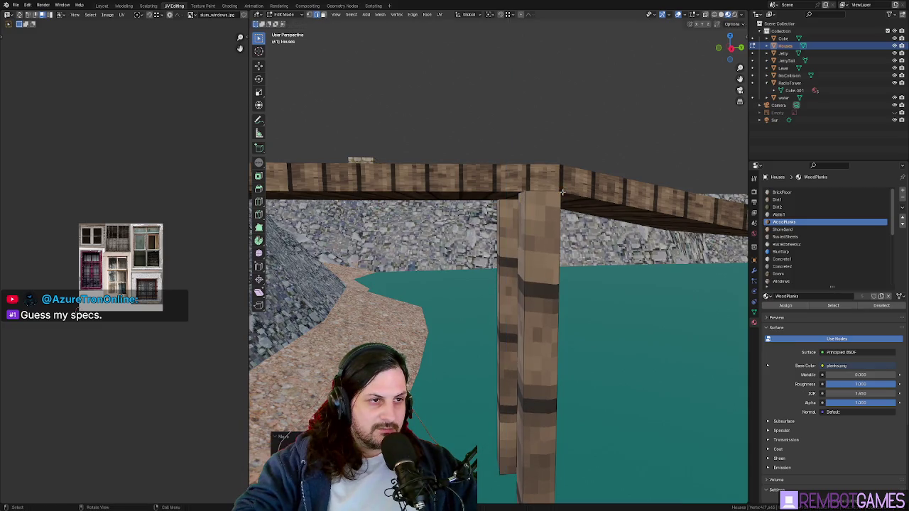
{"action": "key", "text": "Tab"}
Step: Inspect the pier from wider views, then select the Level terrain object
{"action": "scroll", "coordinate": [560, 291], "scroll_direction": "down", "scroll_amount": 3}
{"action": "mouse_move", "coordinate": [557, 319]}
{"action": "middle_mouse_down"}
{"action": "mouse_move", "coordinate": [540, 308]}
{"action": "mouse_move", "coordinate": [537, 334]}
{"action": "mouse_move", "coordinate": [398, 286]}
{"action": "middle_mouse_up"}
{"action": "scroll", "coordinate": [540, 308], "scroll_direction": "up", "scroll_amount": 5}
{"action": "scroll", "coordinate": [539, 308], "scroll_direction": "down", "scroll_amount": 3}
{"action": "key", "text": "Tab"}
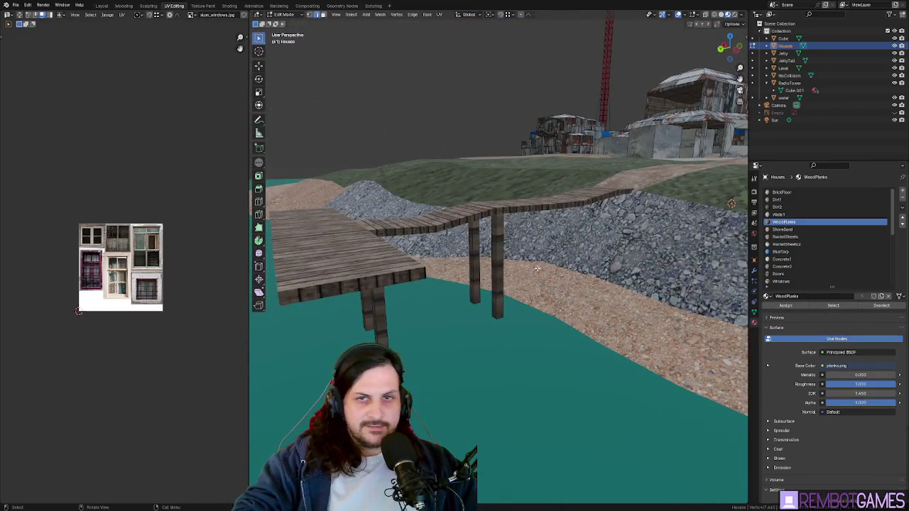
{"action": "mouse_move", "coordinate": [520, 267]}
{"action": "middle_mouse_down"}
{"action": "mouse_move", "coordinate": [564, 311]}
{"action": "mouse_move", "coordinate": [538, 307]}
{"action": "mouse_move", "coordinate": [525, 215]}
{"action": "mouse_move", "coordinate": [516, 239]}
{"action": "mouse_move", "coordinate": [497, 245]}
{"action": "mouse_move", "coordinate": [563, 276]}
{"action": "mouse_move", "coordinate": [414, 248]}
{"action": "mouse_move", "coordinate": [480, 256]}
{"action": "mouse_move", "coordinate": [421, 279]}
{"action": "mouse_move", "coordinate": [397, 242]}
{"action": "mouse_move", "coordinate": [419, 196]}
{"action": "middle_mouse_up"}
{"action": "key", "text": "Tab"}
{"action": "left_click", "coordinate": [418, 196]}
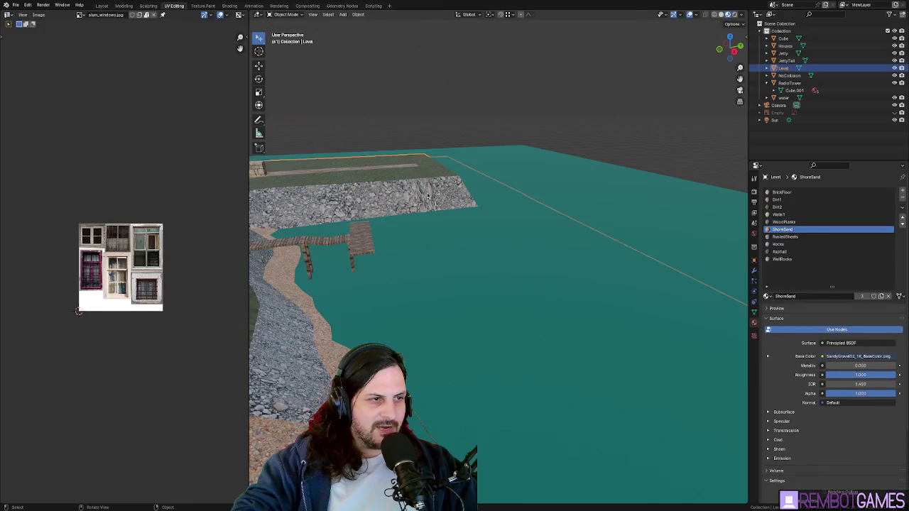
Step: In the Level mesh, frame a rock wall face and re-unwrap its UVs
{"action": "key", "text": "Tab"}
{"action": "left_click", "coordinate": [426, 196]}
{"action": "key", "text": "KP_Decimal"}
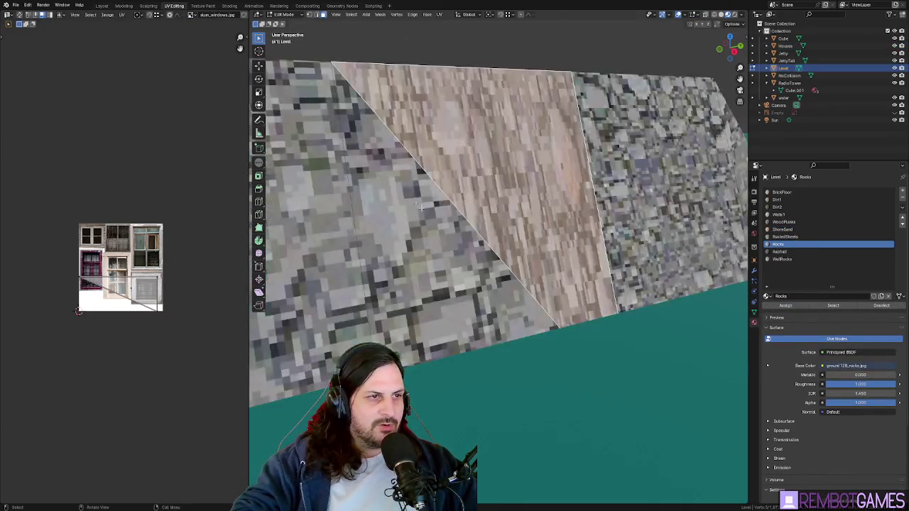
{"action": "scroll", "coordinate": [421, 207], "scroll_direction": "down", "scroll_amount": 4}
{"action": "key", "text": "u"}
{"action": "left_click", "coordinate": [426, 250]}
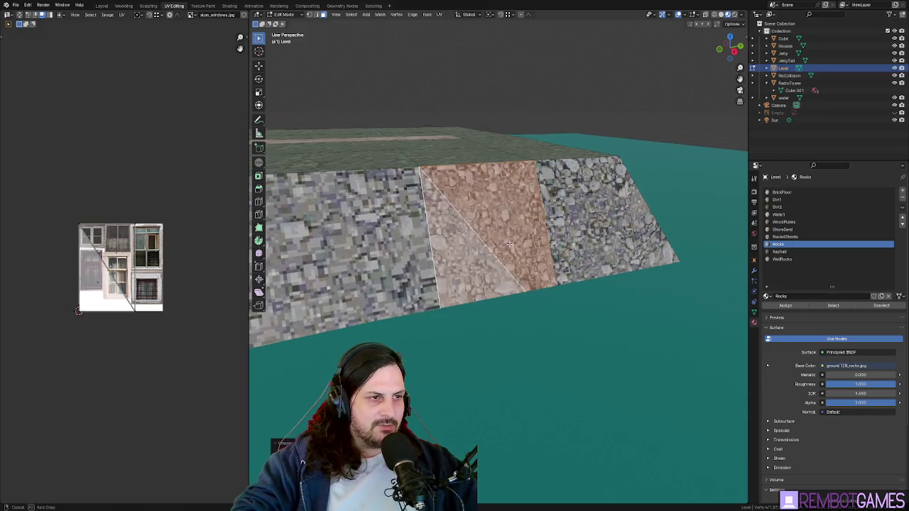
{"action": "middle_click_drag", "start_coordinate": [509, 243], "coordinate": [518, 242]}
{"action": "mouse_move", "coordinate": [416, 239]}
{"action": "middle_mouse_down"}
{"action": "mouse_move", "coordinate": [587, 278]}
{"action": "mouse_move", "coordinate": [563, 286]}
{"action": "middle_mouse_up"}
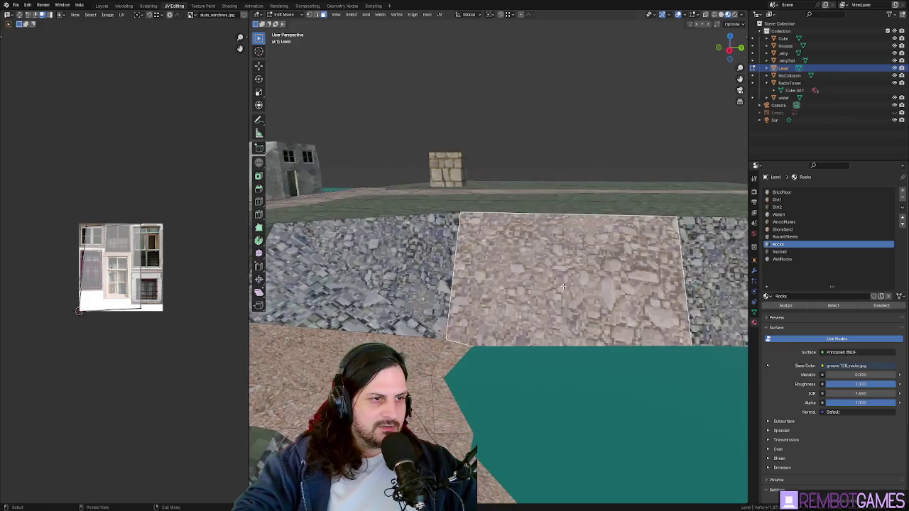
{"action": "key", "text": "ctrl+z"}
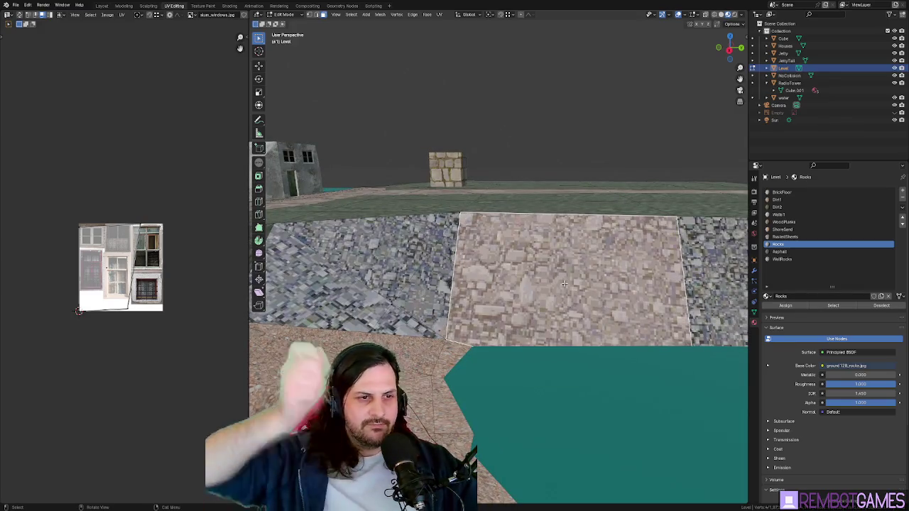
Step: Select the neighbouring wall faces, then the upper rock triangle on the slope
{"action": "left_click", "coordinate": [416, 281]}
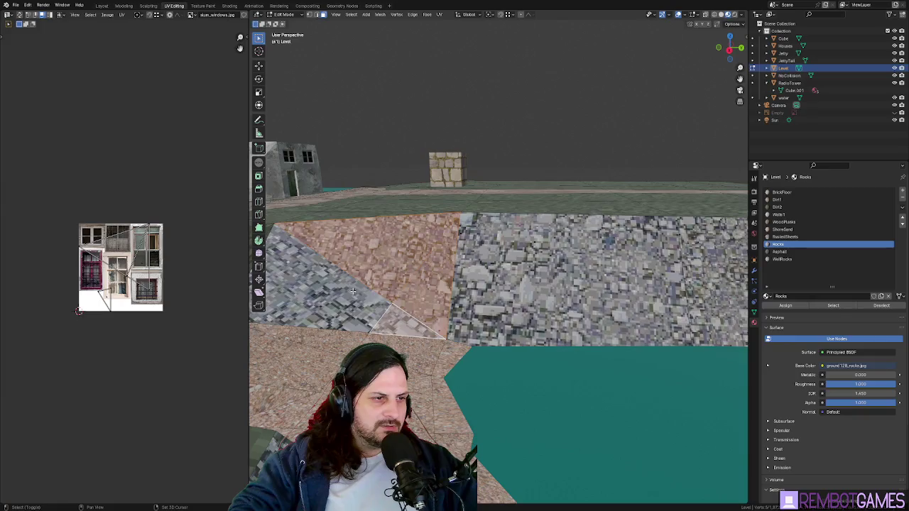
{"action": "key", "text": "Tab"}
{"action": "mouse_move", "coordinate": [415, 280]}
{"action": "middle_mouse_down"}
{"action": "mouse_move", "coordinate": [394, 274]}
{"action": "mouse_move", "coordinate": [454, 249]}
{"action": "middle_mouse_up"}
{"action": "key", "text": "Tab"}
{"action": "left_click", "coordinate": [703, 248]}
{"action": "left_click", "coordinate": [529, 235]}
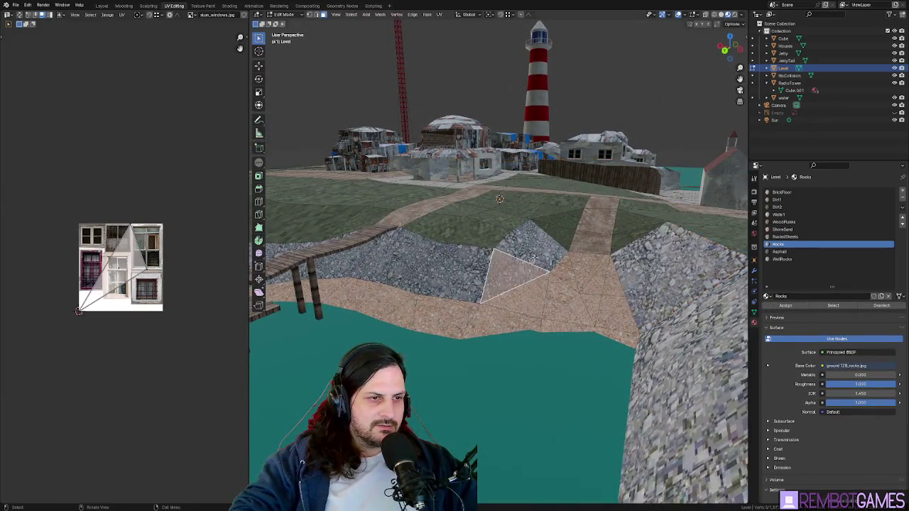
{"action": "middle_click_drag", "start_coordinate": [529, 234], "coordinate": [543, 245]}
{"action": "left_click", "coordinate": [544, 242]}
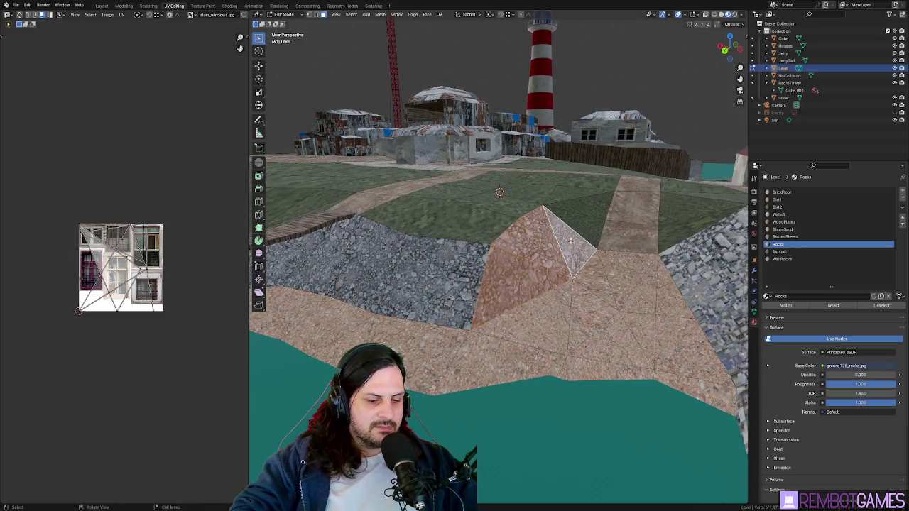
Step: Check the rock texture in Object Mode, then select the triangle face on the slope
{"action": "key", "text": "Tab"}
{"action": "mouse_move", "coordinate": [571, 241]}
{"action": "middle_mouse_down"}
{"action": "mouse_move", "coordinate": [555, 278]}
{"action": "mouse_move", "coordinate": [539, 278]}
{"action": "mouse_move", "coordinate": [555, 298]}
{"action": "middle_mouse_up"}
{"action": "key", "text": "Tab"}
{"action": "left_click", "coordinate": [554, 298], "text": "shift"}
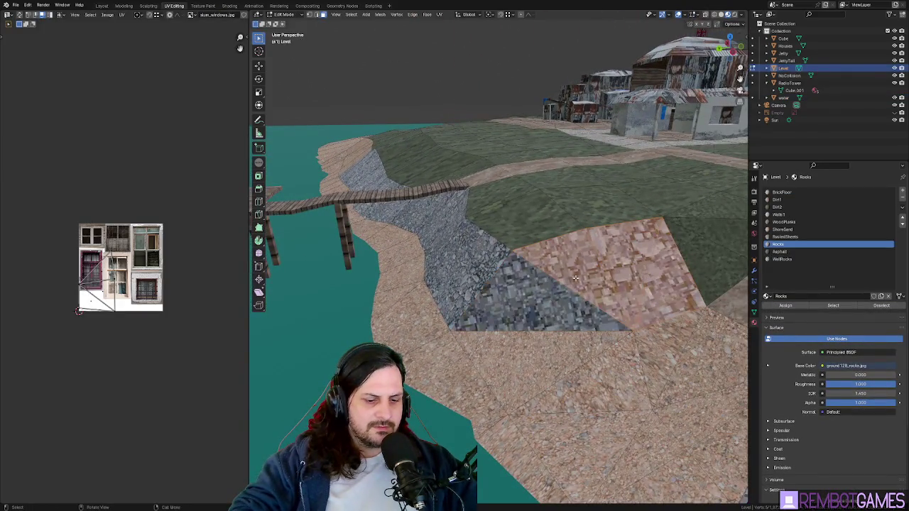
{"action": "left_click", "coordinate": [555, 304]}
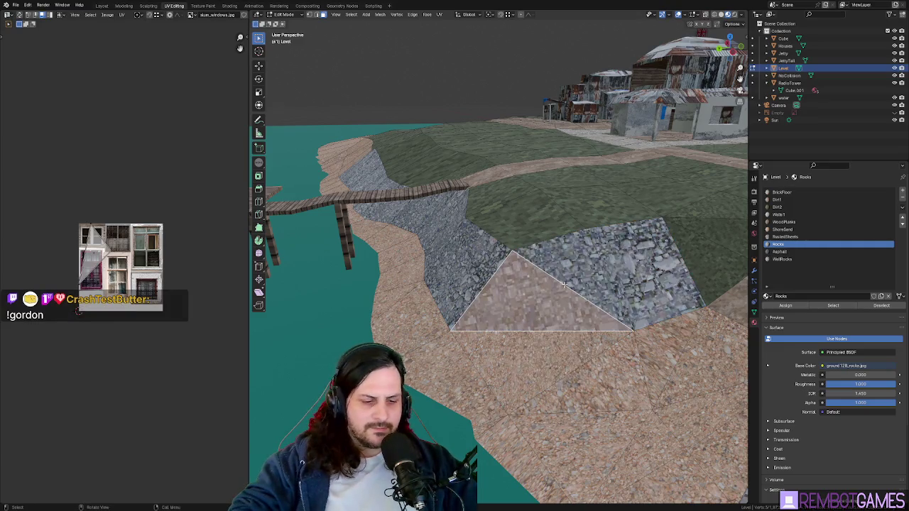
Step: From a top view, move the corner vertex where the rock wall meets the sand path
{"action": "key", "text": "Tab"}
{"action": "mouse_move", "coordinate": [564, 284]}
{"action": "middle_mouse_down"}
{"action": "mouse_move", "coordinate": [625, 304]}
{"action": "mouse_move", "coordinate": [608, 380]}
{"action": "mouse_move", "coordinate": [490, 354]}
{"action": "mouse_move", "coordinate": [362, 182]}
{"action": "mouse_move", "coordinate": [412, 269]}
{"action": "mouse_move", "coordinate": [452, 119]}
{"action": "middle_mouse_up"}
{"action": "key", "text": "Tab"}
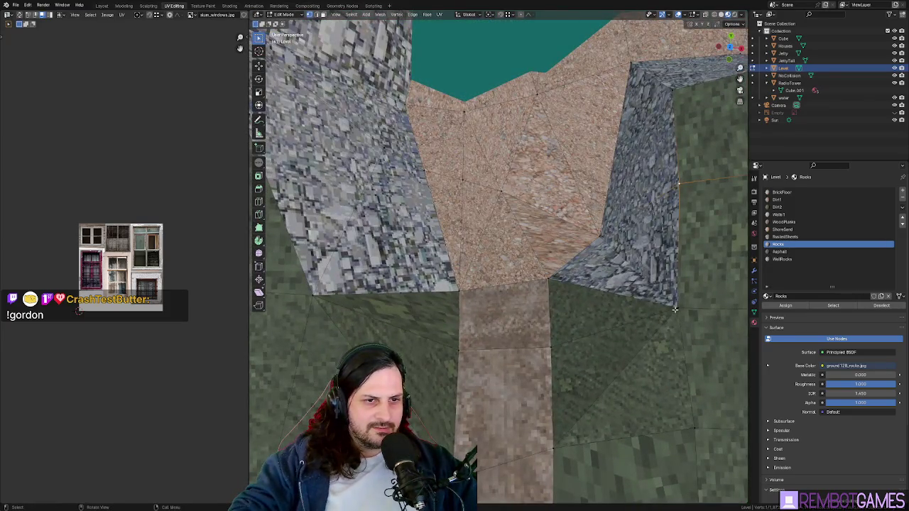
{"action": "middle_click_drag", "start_coordinate": [674, 309], "coordinate": [656, 215]}
{"action": "key", "text": "g"}
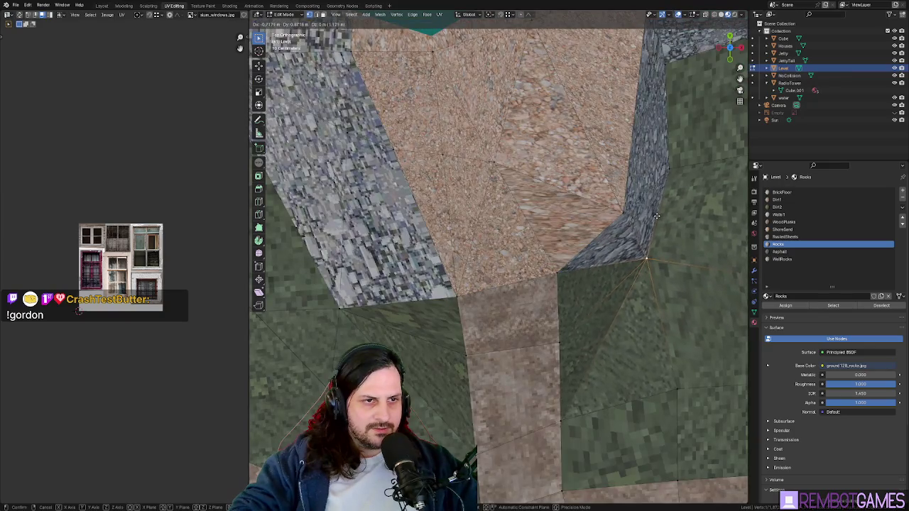
{"action": "key", "text": "Escape"}
Step: Walk through the level at ground height past the lighthouse to inspect the change
{"action": "key", "text": "shift+grave"}
{"action": "key", "text": "w"}
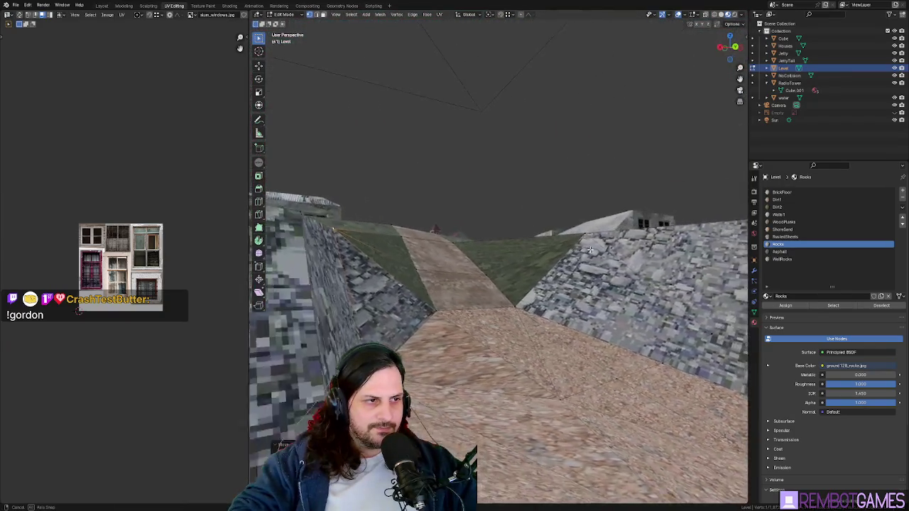
{"action": "key", "text": "w"}
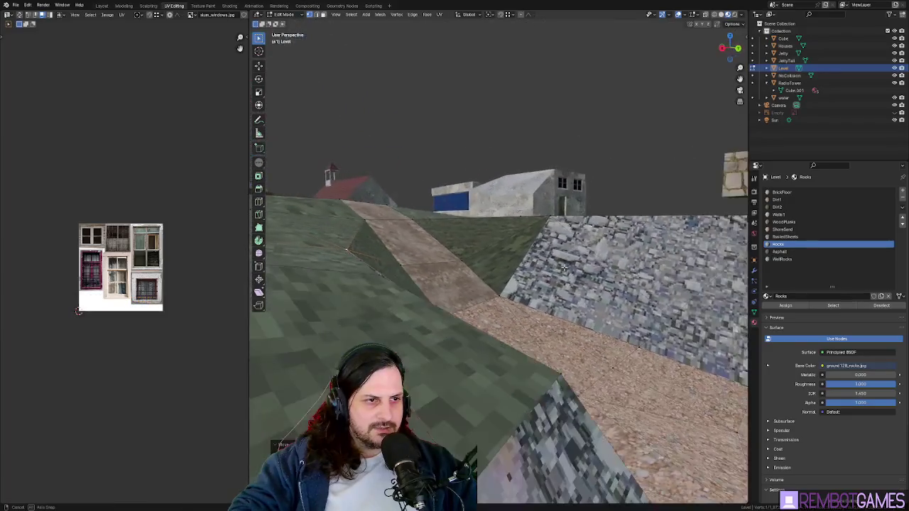
{"action": "left_click", "coordinate": [490, 325]}
{"action": "key", "text": "Tab"}
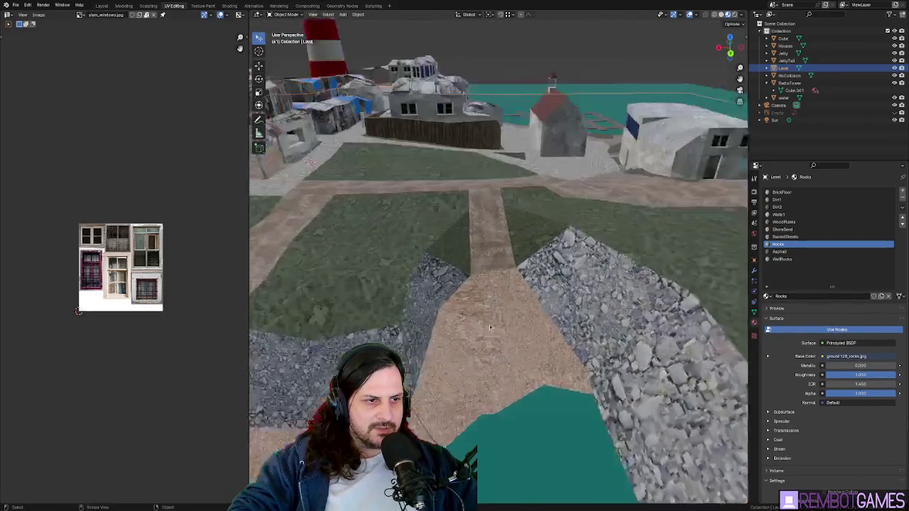
{"action": "key", "text": "Tab"}
{"action": "key", "text": "Tab"}
{"action": "key", "text": "Tab"}
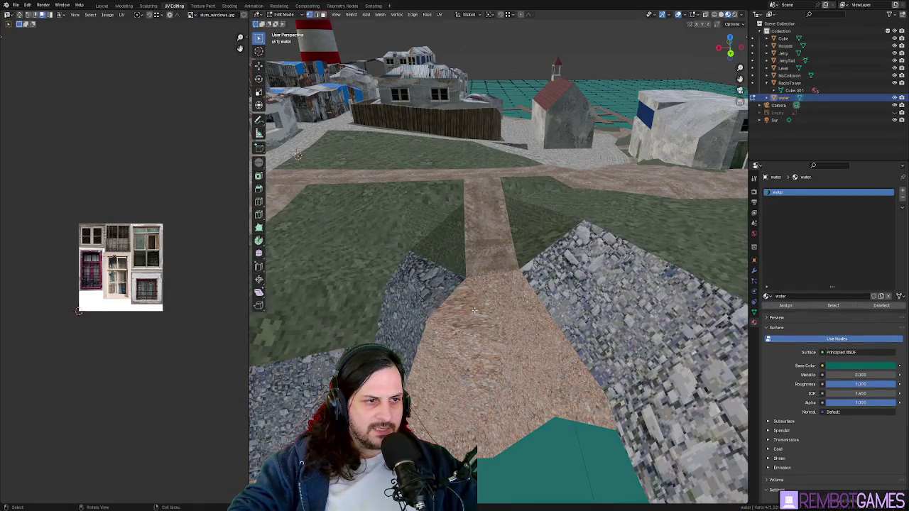
{"action": "key", "text": "Tab"}
{"action": "key", "text": "Tab"}
Step: Select several neighbouring sand triangles along the path
{"action": "left_click", "coordinate": [486, 301]}
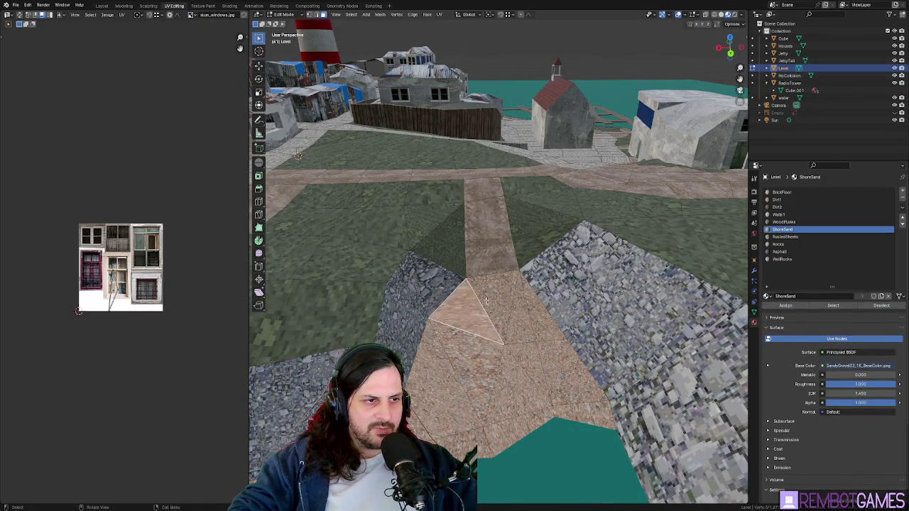
{"action": "middle_click_drag", "start_coordinate": [485, 301], "coordinate": [486, 301]}
{"action": "left_click", "coordinate": [462, 348]}
{"action": "left_click", "coordinate": [455, 369]}
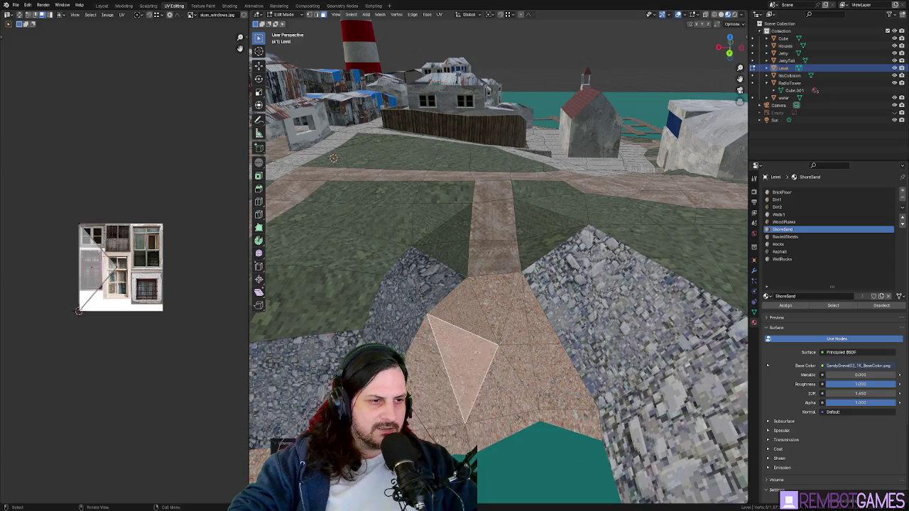
{"action": "left_click", "coordinate": [466, 340]}
{"action": "left_click", "coordinate": [514, 318]}
{"action": "right_click", "coordinate": [515, 318]}
{"action": "key", "text": "Escape"}
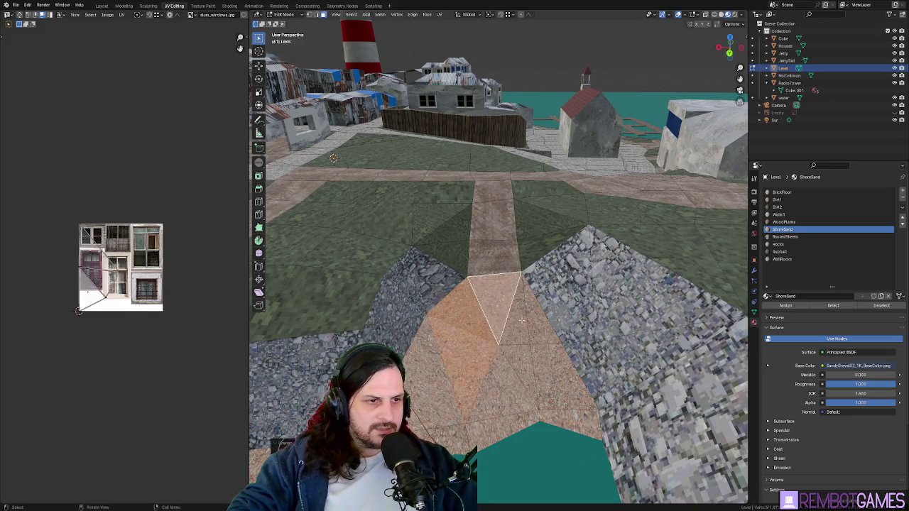
Step: Select the sand faces down to the water and unwrap them with Follow Active Quads
{"action": "left_click", "coordinate": [507, 377]}
{"action": "left_click", "coordinate": [545, 334]}
{"action": "left_click", "coordinate": [554, 355]}
{"action": "right_click", "coordinate": [508, 351]}
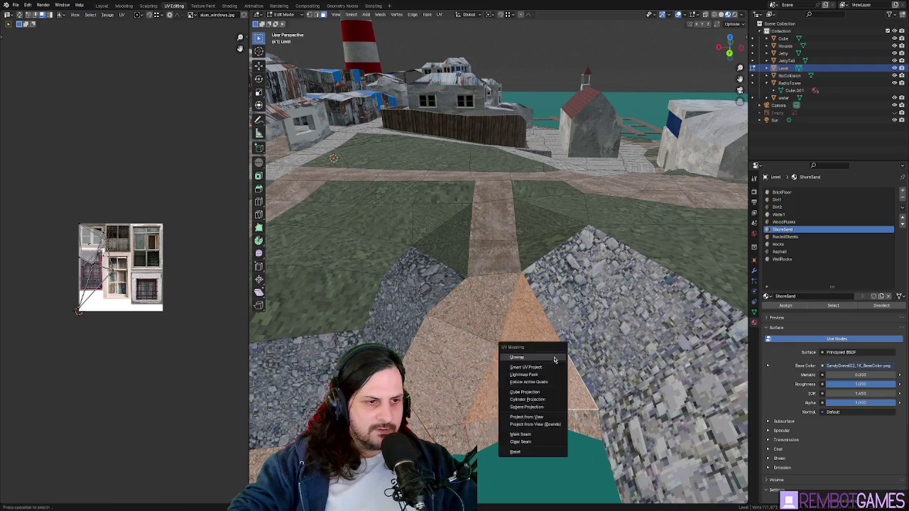
{"action": "key", "text": "Escape"}
{"action": "left_click", "coordinate": [436, 431]}
{"action": "left_click", "coordinate": [447, 440]}
{"action": "left_click", "coordinate": [501, 422], "text": "shift"}
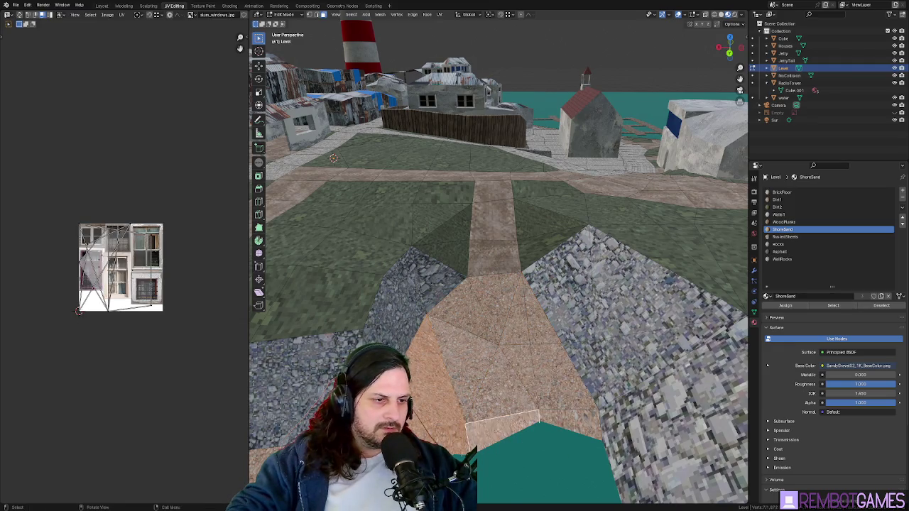
{"action": "key", "text": "u"}
{"action": "left_click", "coordinate": [497, 432]}
Step: Select the sand quad at the water's edge and inspect the shore from lower down
{"action": "right_click", "coordinate": [497, 423]}
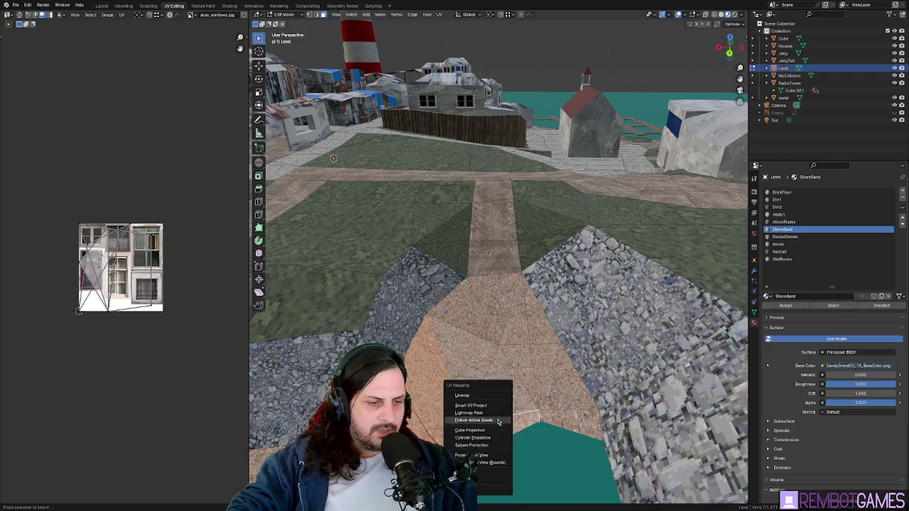
{"action": "middle_click_drag", "start_coordinate": [497, 422], "coordinate": [455, 319]}
{"action": "left_click", "coordinate": [452, 319]}
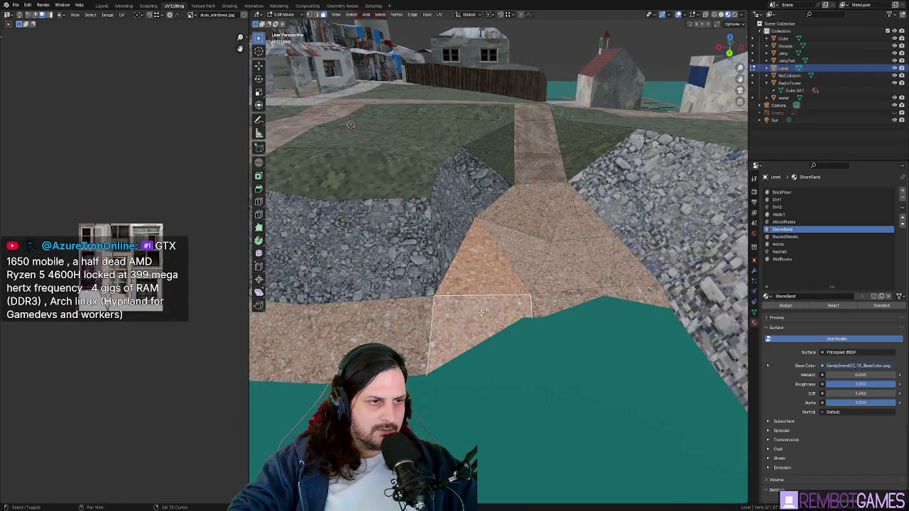
{"action": "right_click", "coordinate": [452, 318]}
{"action": "key", "text": "Escape"}
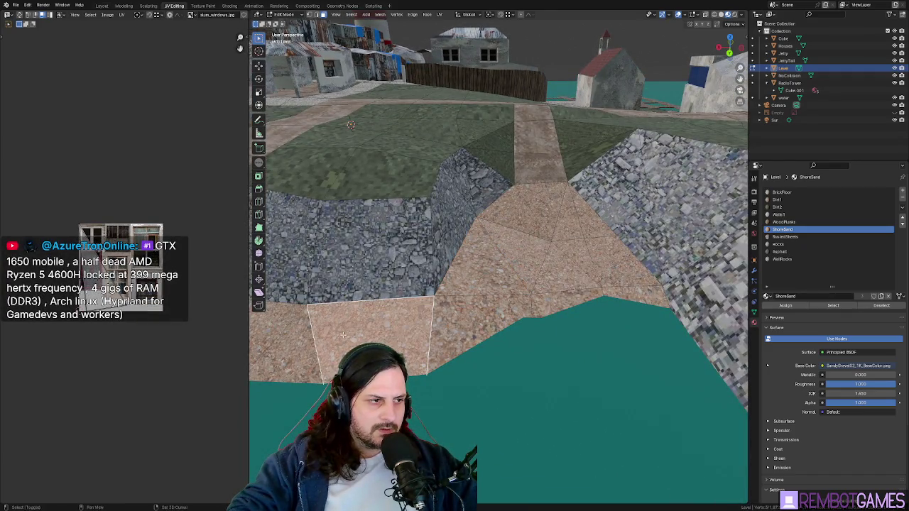
{"action": "mouse_move", "coordinate": [403, 332]}
{"action": "middle_mouse_down"}
{"action": "mouse_move", "coordinate": [554, 297]}
{"action": "mouse_move", "coordinate": [618, 302]}
{"action": "middle_mouse_up"}
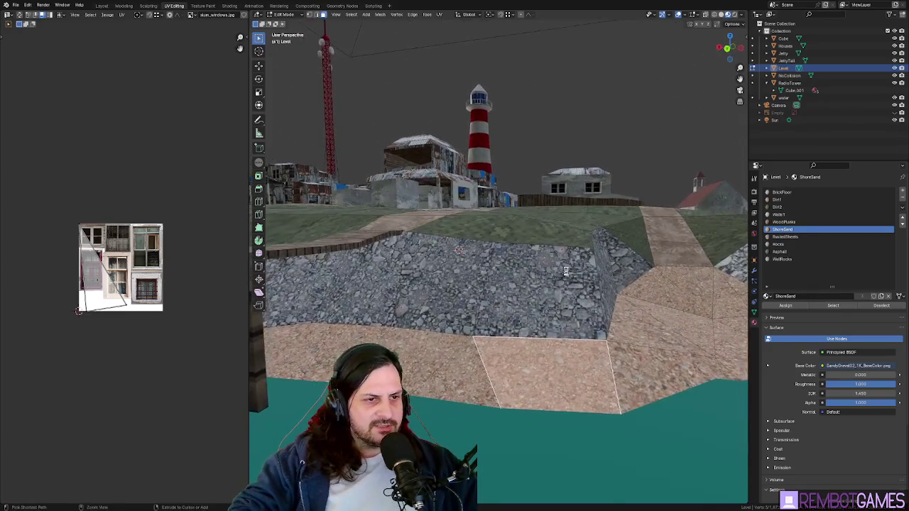
Step: In top view, nudge the selected sandy path vertices to a new position
{"action": "middle_click_drag", "start_coordinate": [631, 279], "coordinate": [543, 283]}
{"action": "left_click", "coordinate": [520, 260]}
{"action": "key", "text": "ctrl+s"}
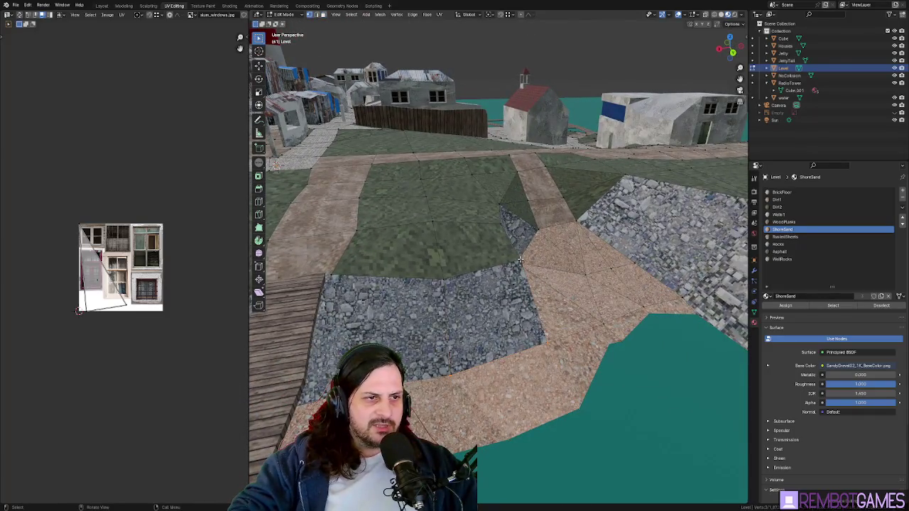
{"action": "key", "text": "grave"}
{"action": "left_click", "coordinate": [558, 241]}
{"action": "key", "text": "g"}
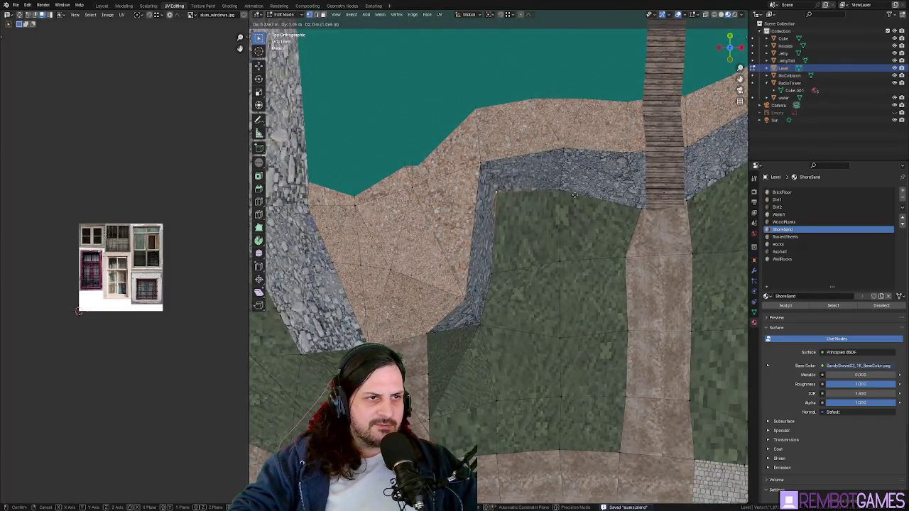
{"action": "left_click", "coordinate": [573, 195]}
Step: Merge the stray triangle on the path into a quad with Tris to Quads
{"action": "mouse_move", "coordinate": [509, 239]}
{"action": "middle_mouse_down"}
{"action": "mouse_move", "coordinate": [550, 269]}
{"action": "mouse_move", "coordinate": [497, 279]}
{"action": "mouse_move", "coordinate": [440, 268]}
{"action": "mouse_move", "coordinate": [542, 299]}
{"action": "mouse_move", "coordinate": [519, 299]}
{"action": "mouse_move", "coordinate": [576, 296]}
{"action": "mouse_move", "coordinate": [566, 303]}
{"action": "mouse_move", "coordinate": [568, 287]}
{"action": "mouse_move", "coordinate": [549, 274]}
{"action": "mouse_move", "coordinate": [422, 307]}
{"action": "mouse_move", "coordinate": [416, 297]}
{"action": "mouse_move", "coordinate": [436, 305]}
{"action": "mouse_move", "coordinate": [454, 340]}
{"action": "mouse_move", "coordinate": [536, 286]}
{"action": "middle_mouse_up"}
{"action": "left_click", "coordinate": [547, 271]}
{"action": "right_click", "coordinate": [550, 269]}
{"action": "left_click", "coordinate": [539, 298]}
Step: Zoom in, return to Edit Mode on the Level mesh, and select a sand face
{"action": "key", "text": "Tab"}
{"action": "scroll", "coordinate": [565, 302], "scroll_direction": "up", "scroll_amount": 3}
{"action": "scroll", "coordinate": [544, 286], "scroll_direction": "up", "scroll_amount": 2}
{"action": "scroll", "coordinate": [580, 299], "scroll_direction": "up", "scroll_amount": 3}
{"action": "key", "text": "Tab"}
{"action": "left_click", "coordinate": [580, 299]}
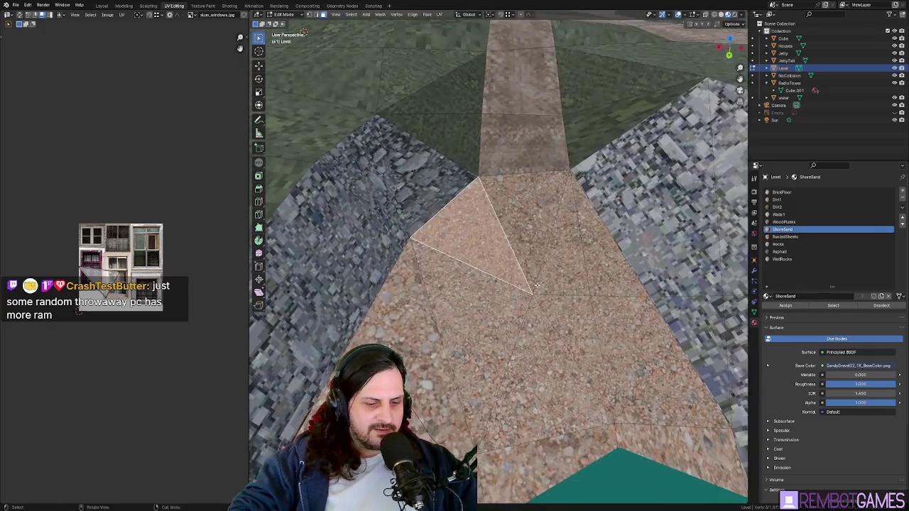
Step: Cancel the knife cut and raise the selected path face slightly along Z
{"action": "key", "text": "k"}
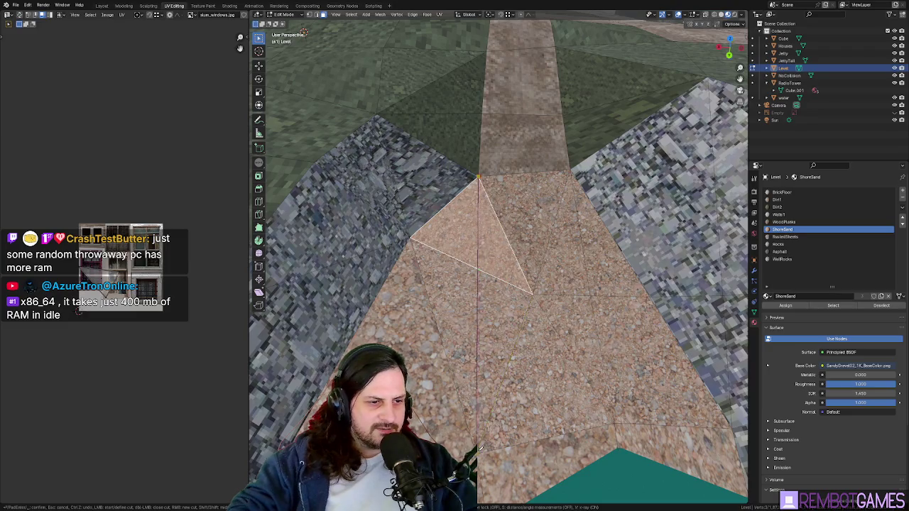
{"action": "key", "text": "Escape"}
{"action": "middle_click_drag", "start_coordinate": [489, 419], "coordinate": [499, 367]}
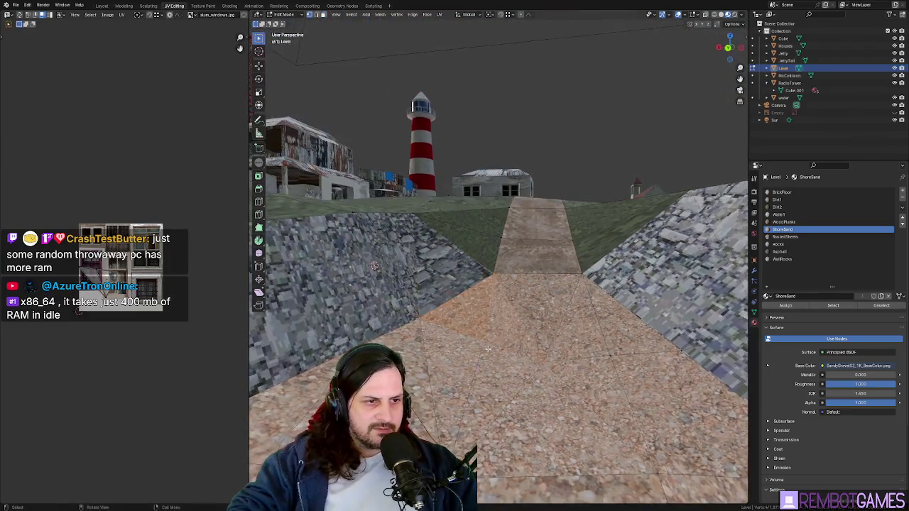
{"action": "key", "text": "g"}
{"action": "key", "text": "z"}
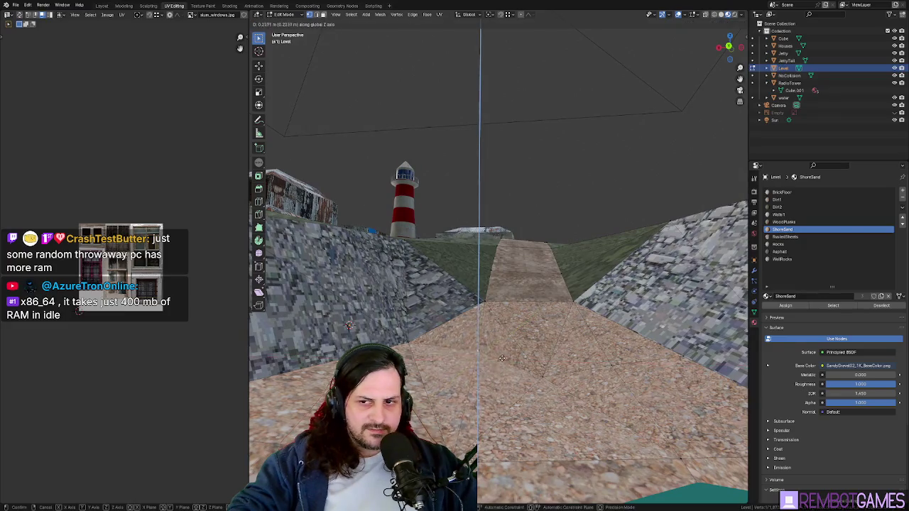
{"action": "left_click", "coordinate": [538, 377]}
Step: Check the raised path from top and perspective views, then return to Object Mode
{"action": "mouse_move", "coordinate": [538, 377]}
{"action": "middle_mouse_down"}
{"action": "mouse_move", "coordinate": [563, 377]}
{"action": "mouse_move", "coordinate": [554, 339]}
{"action": "mouse_move", "coordinate": [409, 258]}
{"action": "mouse_move", "coordinate": [482, 317]}
{"action": "middle_mouse_up"}
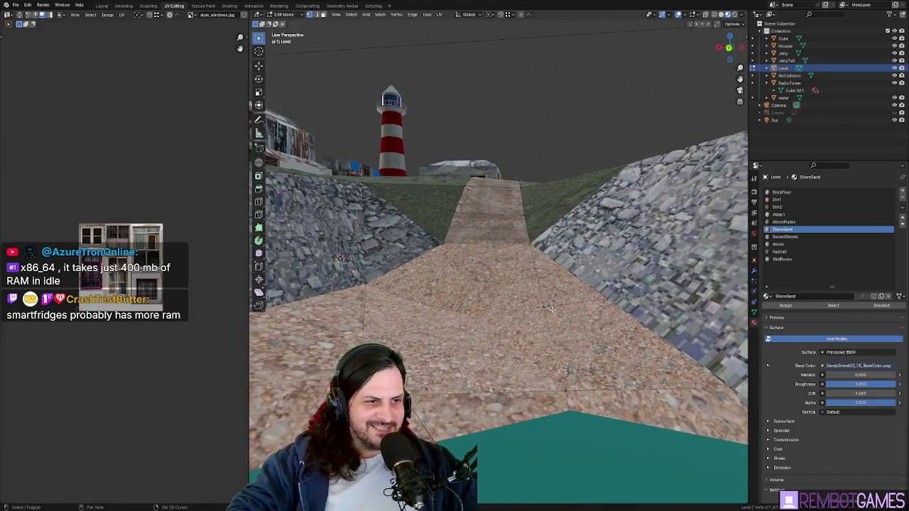
{"action": "mouse_move", "coordinate": [546, 307]}
{"action": "middle_mouse_down"}
{"action": "mouse_move", "coordinate": [476, 271]}
{"action": "mouse_move", "coordinate": [370, 310]}
{"action": "mouse_move", "coordinate": [416, 334]}
{"action": "mouse_move", "coordinate": [498, 298]}
{"action": "mouse_move", "coordinate": [495, 265]}
{"action": "mouse_move", "coordinate": [455, 272]}
{"action": "mouse_move", "coordinate": [510, 282]}
{"action": "mouse_move", "coordinate": [512, 332]}
{"action": "mouse_move", "coordinate": [594, 340]}
{"action": "mouse_move", "coordinate": [659, 384]}
{"action": "mouse_move", "coordinate": [557, 323]}
{"action": "mouse_move", "coordinate": [466, 360]}
{"action": "middle_mouse_up"}
{"action": "left_click", "coordinate": [441, 304]}
{"action": "key", "text": "Tab"}
{"action": "key", "text": "Tab"}
{"action": "key", "text": "grave"}
{"action": "left_click", "coordinate": [462, 315]}
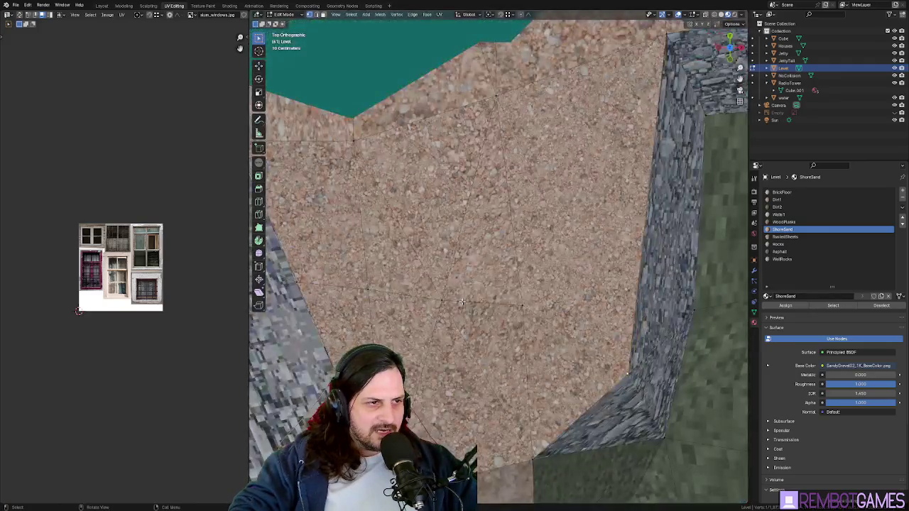
{"action": "mouse_move", "coordinate": [523, 318]}
{"action": "middle_mouse_down"}
{"action": "mouse_move", "coordinate": [571, 299]}
{"action": "mouse_move", "coordinate": [356, 215]}
{"action": "mouse_move", "coordinate": [422, 223]}
{"action": "mouse_move", "coordinate": [536, 304]}
{"action": "mouse_move", "coordinate": [561, 282]}
{"action": "mouse_move", "coordinate": [540, 188]}
{"action": "mouse_move", "coordinate": [553, 205]}
{"action": "mouse_move", "coordinate": [527, 178]}
{"action": "mouse_move", "coordinate": [539, 153]}
{"action": "mouse_move", "coordinate": [525, 331]}
{"action": "middle_mouse_up"}
{"action": "key", "text": "Tab"}
Step: Enter Edit Mode on the Houses object and select the small brick cube's bottom face
{"action": "left_click", "coordinate": [539, 189]}
{"action": "key", "text": "Tab"}
{"action": "left_click", "coordinate": [519, 194]}
{"action": "key", "text": "KP_Decimal"}
{"action": "scroll", "coordinate": [539, 153], "scroll_direction": "down", "scroll_amount": 4}
{"action": "left_click", "coordinate": [525, 331]}
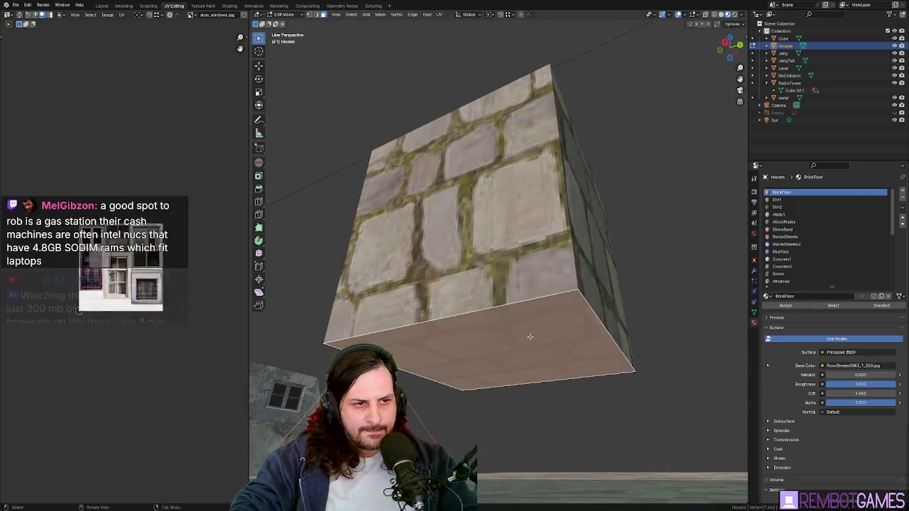
Step: Delete the brick cube's bottom face, then select its front and right side faces
{"action": "key", "text": "x"}
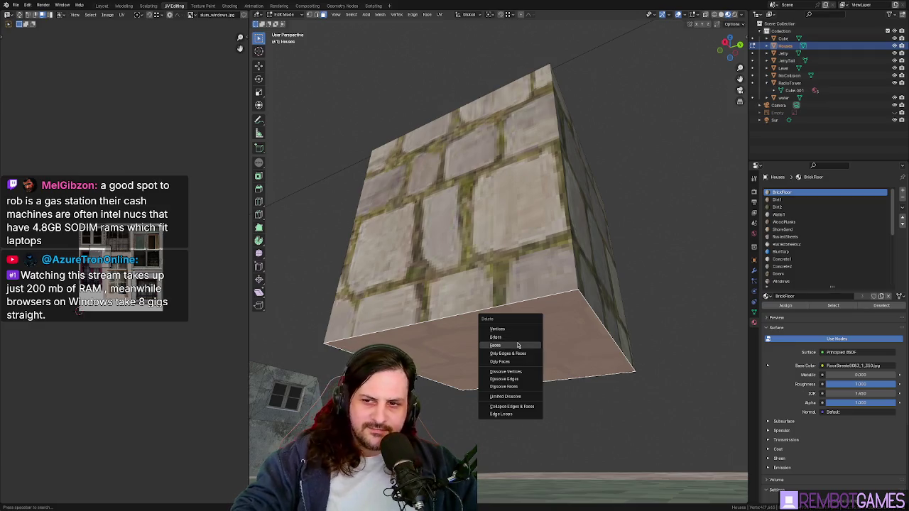
{"action": "left_click", "coordinate": [510, 345]}
{"action": "middle_click_drag", "start_coordinate": [511, 345], "coordinate": [531, 294]}
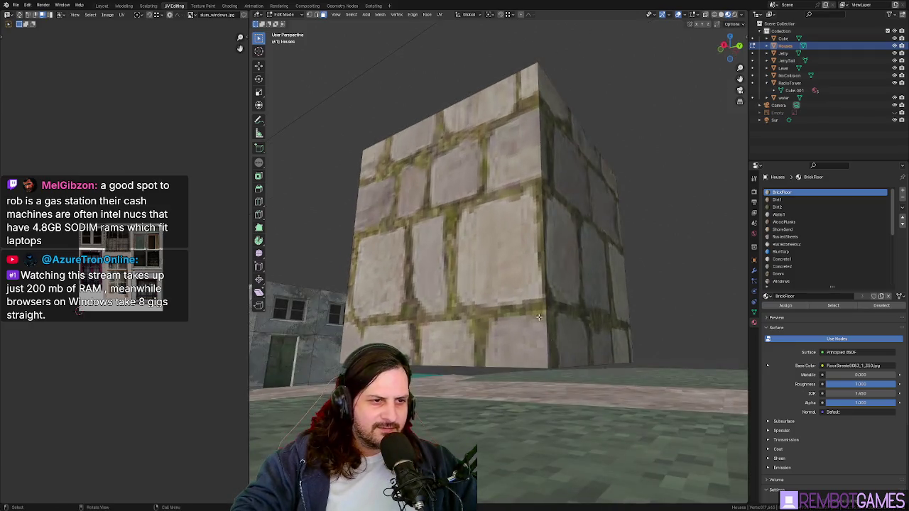
{"action": "left_click", "coordinate": [531, 293]}
{"action": "key", "text": "ctrl+KP_Add"}
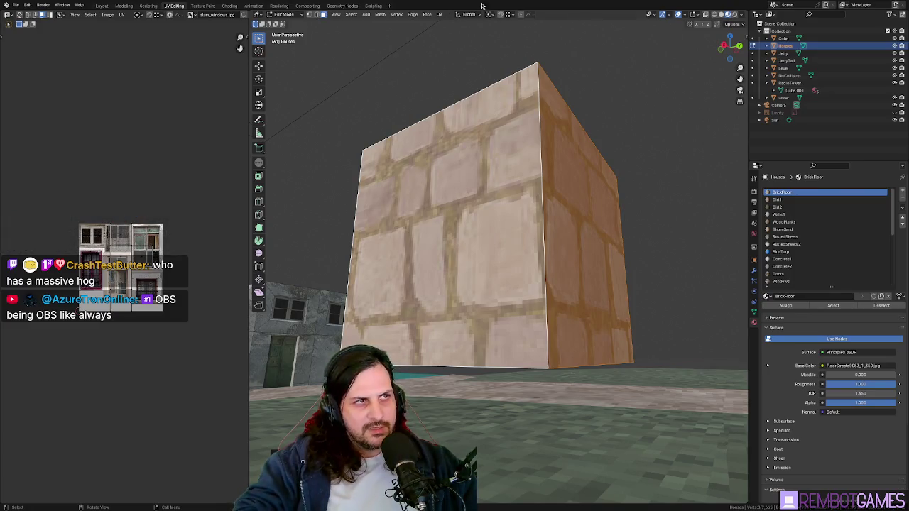
Step: Lower the cube along the Z axis
{"action": "mouse_move", "coordinate": [497, 178]}
{"action": "middle_mouse_down", "text": "shift"}
{"action": "mouse_move", "coordinate": [630, 184]}
{"action": "mouse_move", "coordinate": [602, 237]}
{"action": "mouse_move", "coordinate": [609, 228]}
{"action": "middle_mouse_up", "text": "shift"}
{"action": "key", "text": "z"}
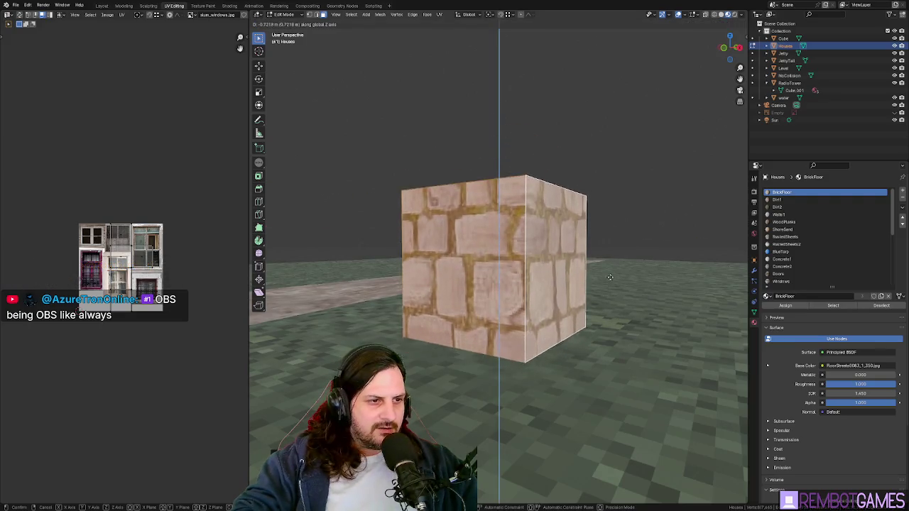
{"action": "left_click", "coordinate": [612, 296]}
{"action": "scroll", "coordinate": [612, 296], "scroll_direction": "down", "scroll_amount": 3}
{"action": "mouse_move", "coordinate": [613, 297]}
{"action": "middle_mouse_down"}
{"action": "mouse_move", "coordinate": [519, 304]}
{"action": "mouse_move", "coordinate": [482, 282]}
{"action": "middle_mouse_up"}
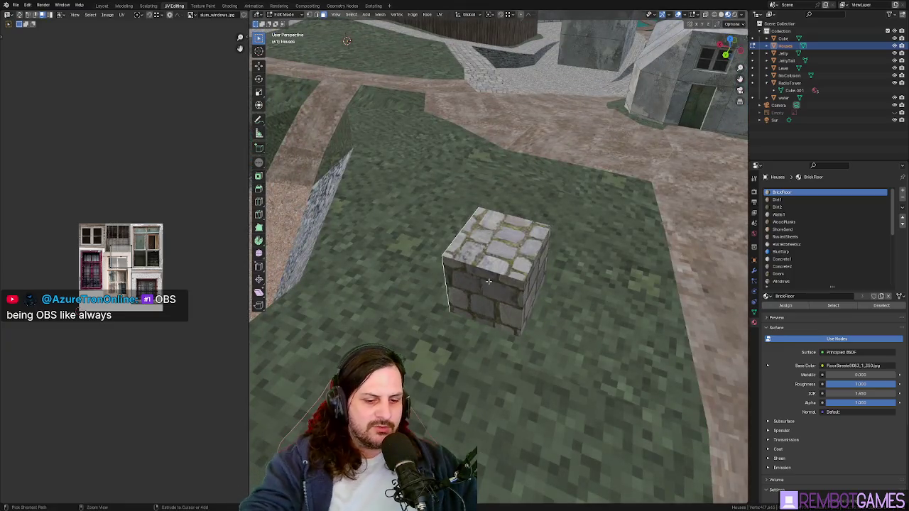
Step: From top view, move the cube onto the grass beside the stone quay wall
{"action": "key", "text": "grave"}
{"action": "left_click", "coordinate": [534, 257]}
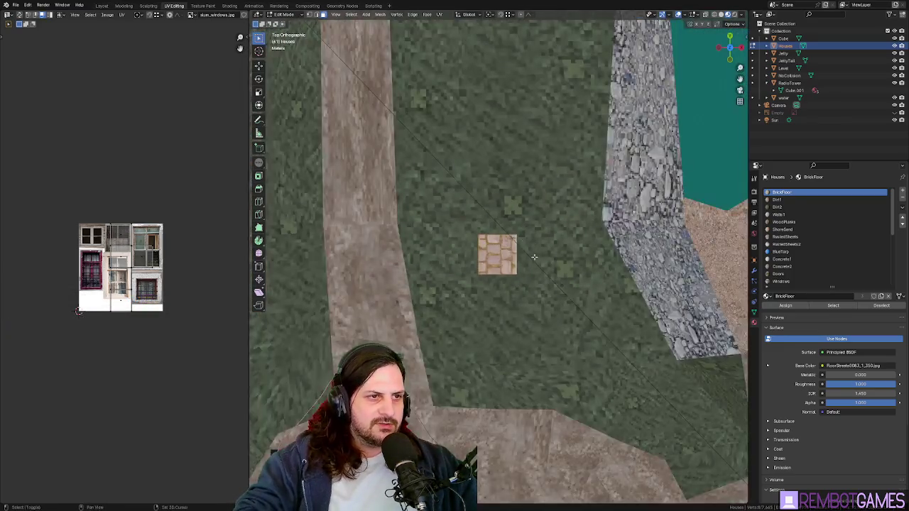
{"action": "key", "text": "g"}
{"action": "left_click", "coordinate": [534, 250]}
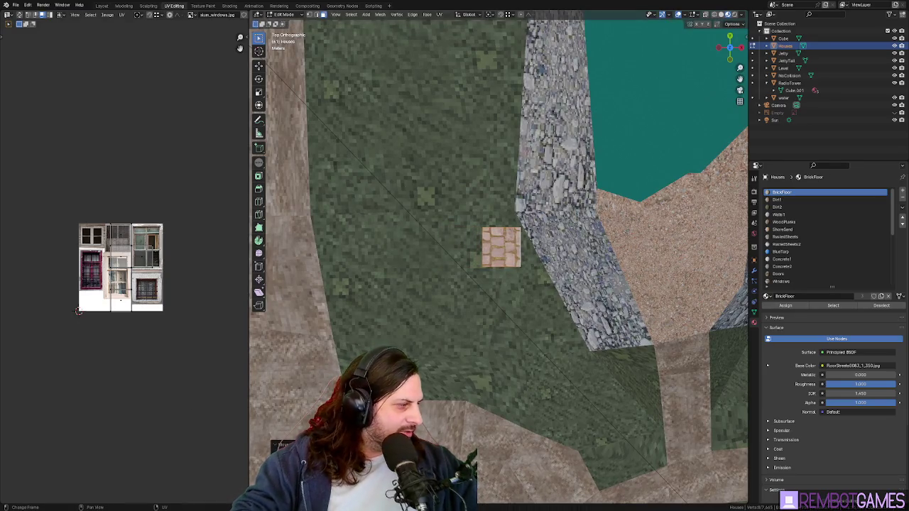
{"action": "mouse_move", "coordinate": [534, 250]}
{"action": "middle_mouse_down"}
{"action": "mouse_move", "coordinate": [536, 190]}
{"action": "mouse_move", "coordinate": [641, 254]}
{"action": "mouse_move", "coordinate": [581, 338]}
{"action": "mouse_move", "coordinate": [557, 292]}
{"action": "middle_mouse_up"}
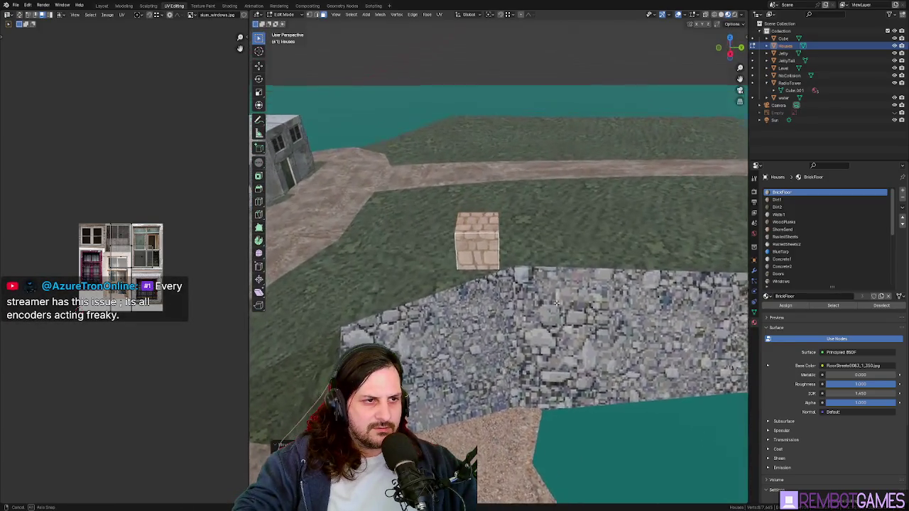
{"action": "key", "text": "KP_7"}
{"action": "key", "text": "g"}
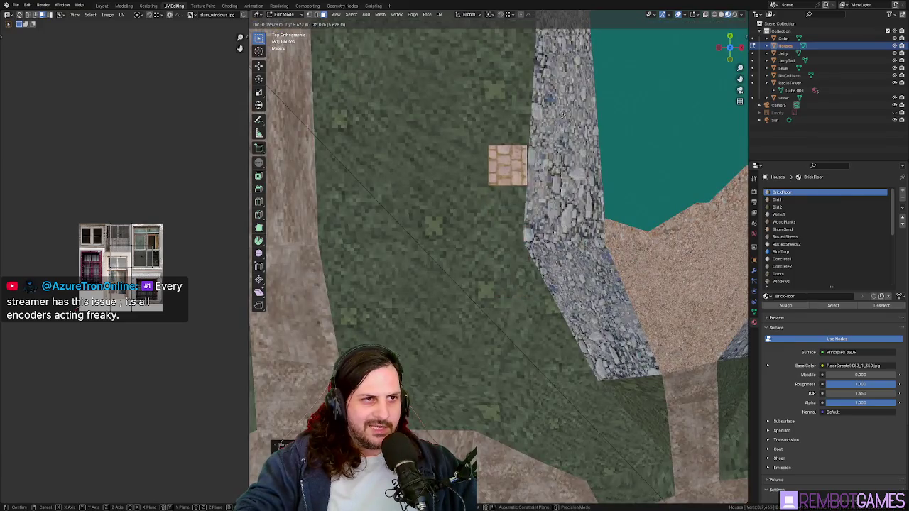
{"action": "left_click", "coordinate": [560, 102]}
{"action": "mouse_move", "coordinate": [533, 108]}
{"action": "middle_mouse_down"}
{"action": "mouse_move", "coordinate": [494, 270]}
{"action": "mouse_move", "coordinate": [506, 217]}
{"action": "mouse_move", "coordinate": [530, 236]}
{"action": "middle_mouse_up"}
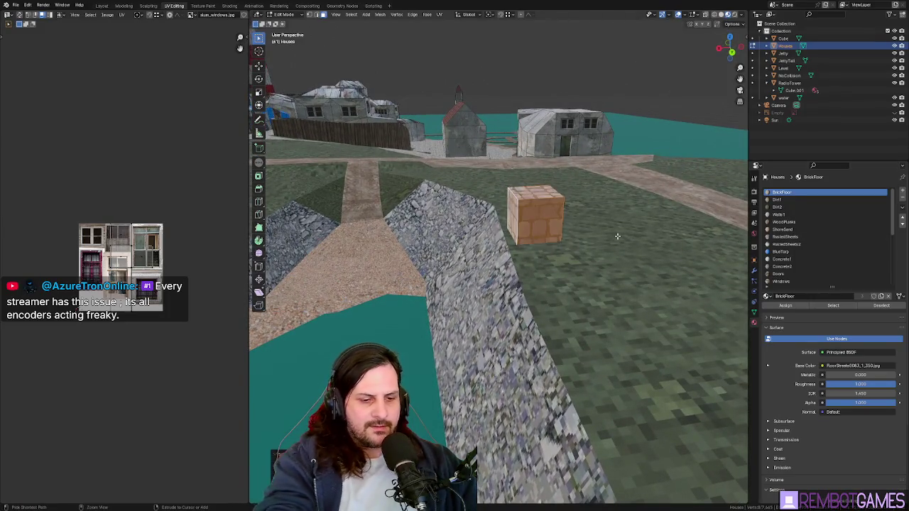
{"action": "mouse_move", "coordinate": [540, 270]}
{"action": "middle_mouse_down"}
{"action": "mouse_move", "coordinate": [561, 262]}
{"action": "mouse_move", "coordinate": [578, 223]}
{"action": "mouse_move", "coordinate": [510, 210]}
{"action": "mouse_move", "coordinate": [530, 196]}
{"action": "mouse_move", "coordinate": [574, 213]}
{"action": "mouse_move", "coordinate": [561, 270]}
{"action": "mouse_move", "coordinate": [461, 264]}
{"action": "middle_mouse_up"}
Step: Stretch the concrete slab along the X and Y axes into a long low slab
{"action": "key", "text": "g"}
{"action": "key", "text": "x"}
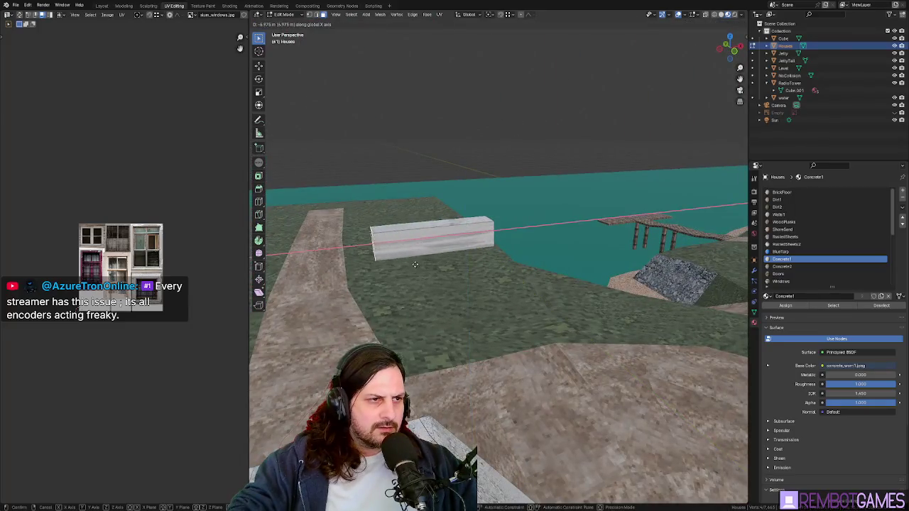
{"action": "middle_click_drag", "start_coordinate": [395, 265], "coordinate": [497, 284]}
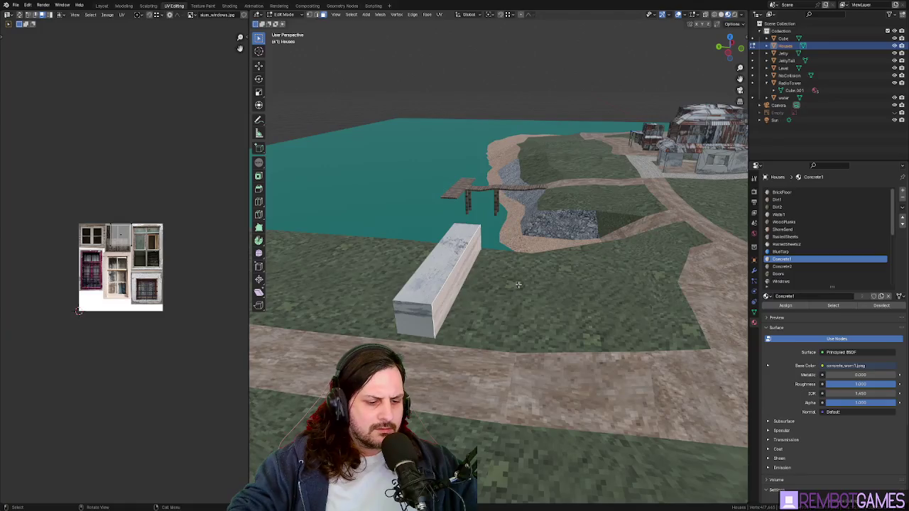
{"action": "key", "text": "y"}
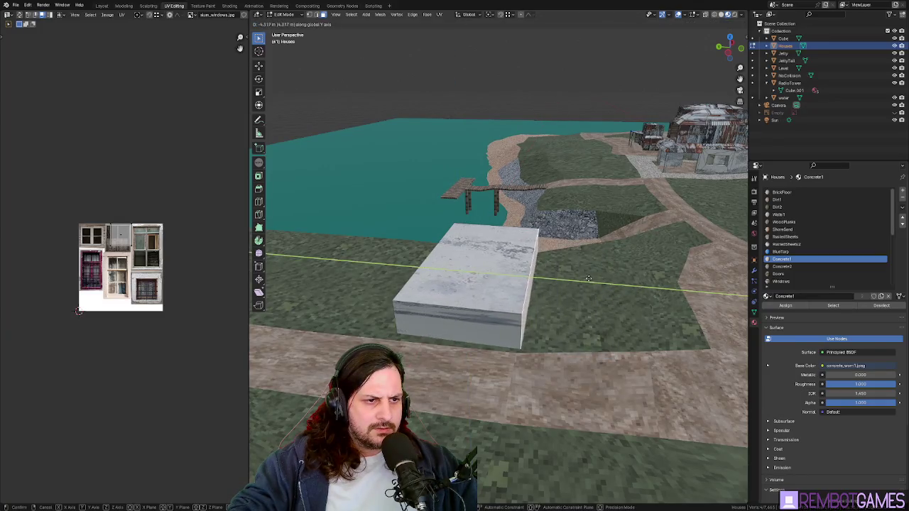
{"action": "left_click", "coordinate": [620, 244]}
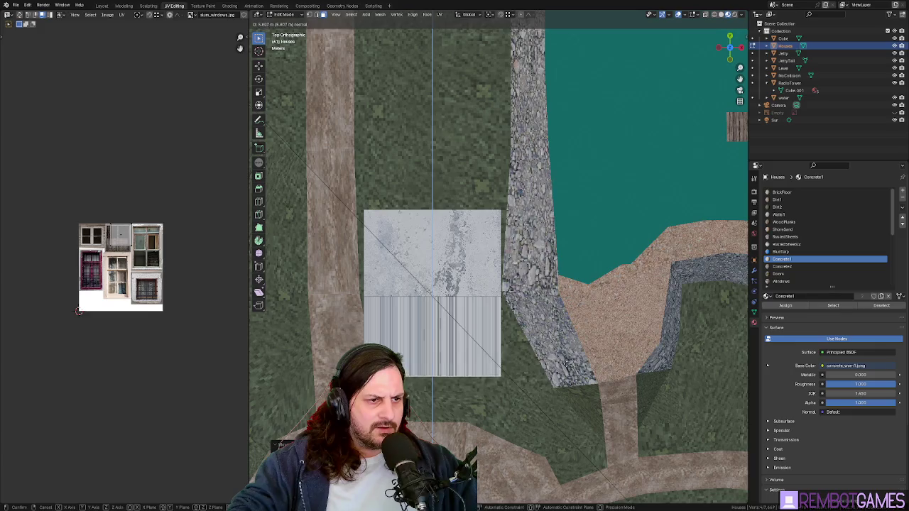
{"action": "left_click", "coordinate": [566, 363]}
{"action": "key", "text": "e"}
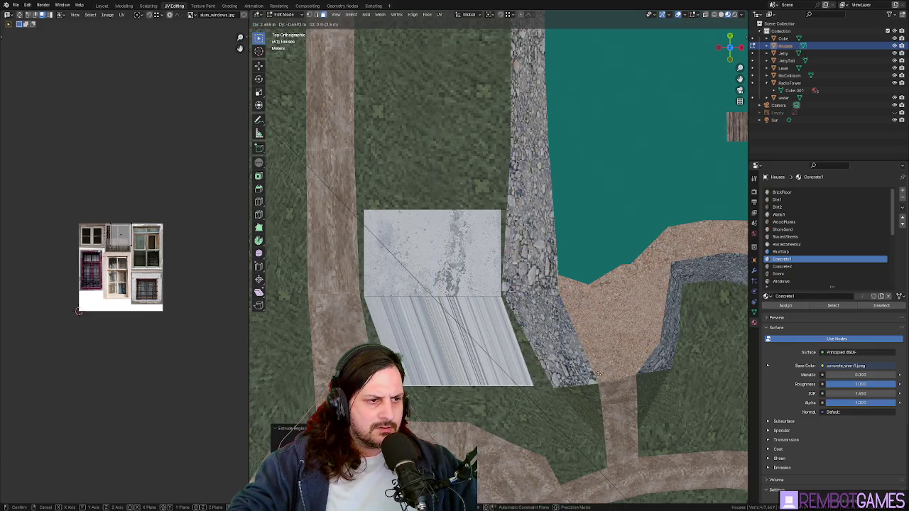
{"action": "left_click", "coordinate": [598, 374]}
{"action": "middle_click_drag", "start_coordinate": [599, 374], "coordinate": [508, 321]}
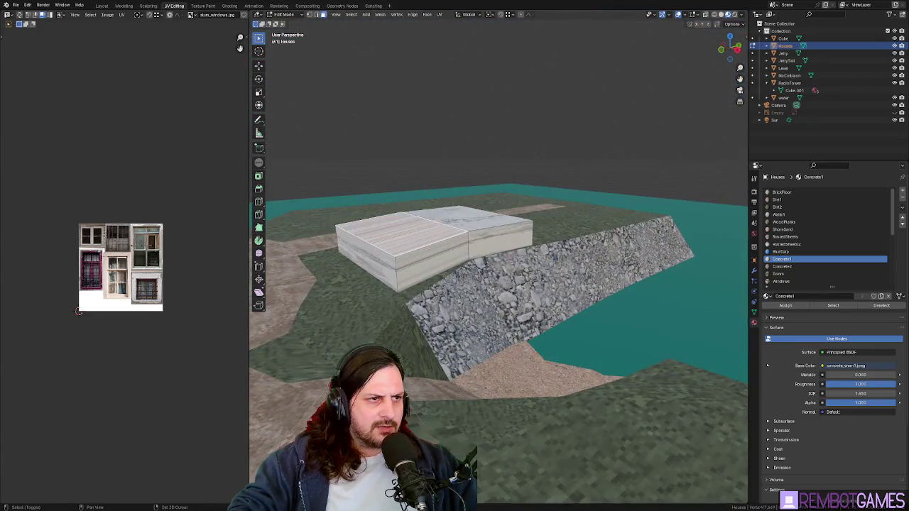
{"action": "middle_click_drag", "start_coordinate": [459, 225], "coordinate": [469, 185]}
Step: Extrude the slab top straight up along Z to form the building's walls
{"action": "key", "text": "e"}
{"action": "key", "text": "z"}
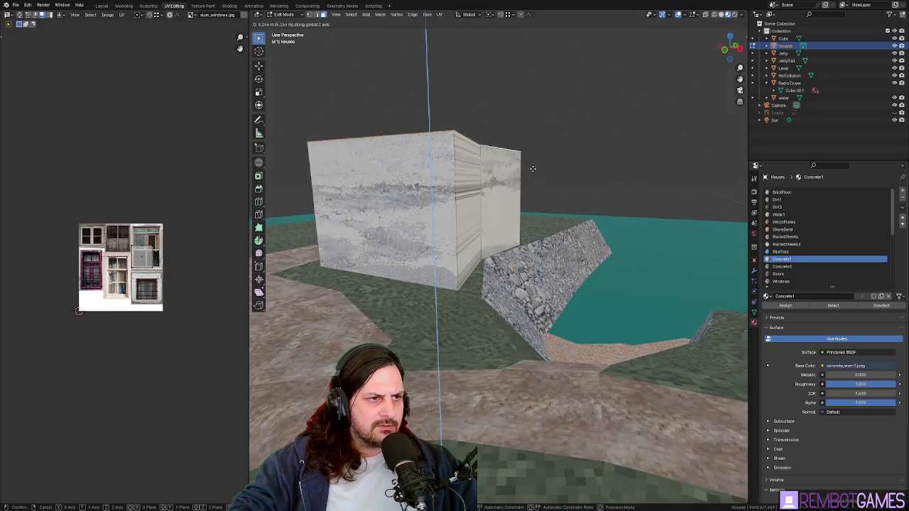
{"action": "middle_click_drag", "start_coordinate": [530, 170], "coordinate": [534, 214]}
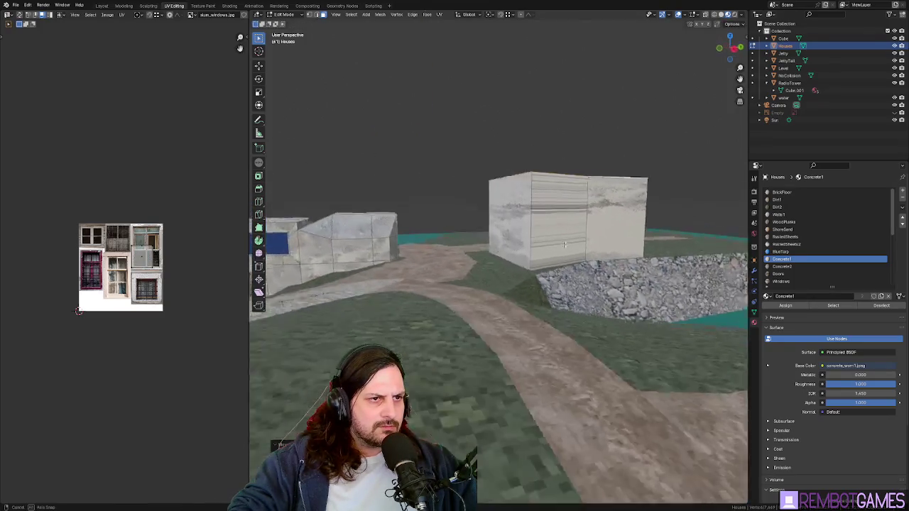
{"action": "left_click", "coordinate": [543, 246]}
{"action": "scroll", "coordinate": [547, 255], "scroll_direction": "up", "scroll_amount": 2}
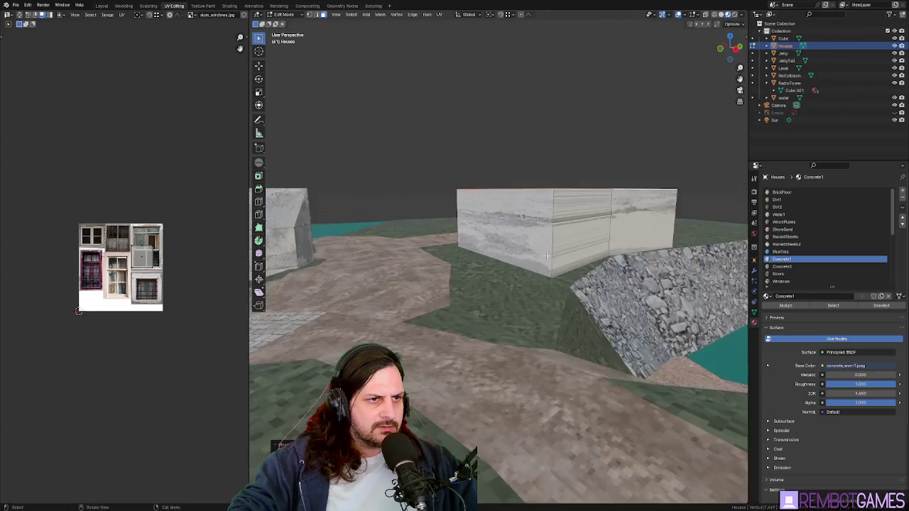
{"action": "mouse_move", "coordinate": [593, 243]}
{"action": "middle_mouse_down"}
{"action": "mouse_move", "coordinate": [521, 254]}
{"action": "mouse_move", "coordinate": [472, 343]}
{"action": "middle_mouse_up"}
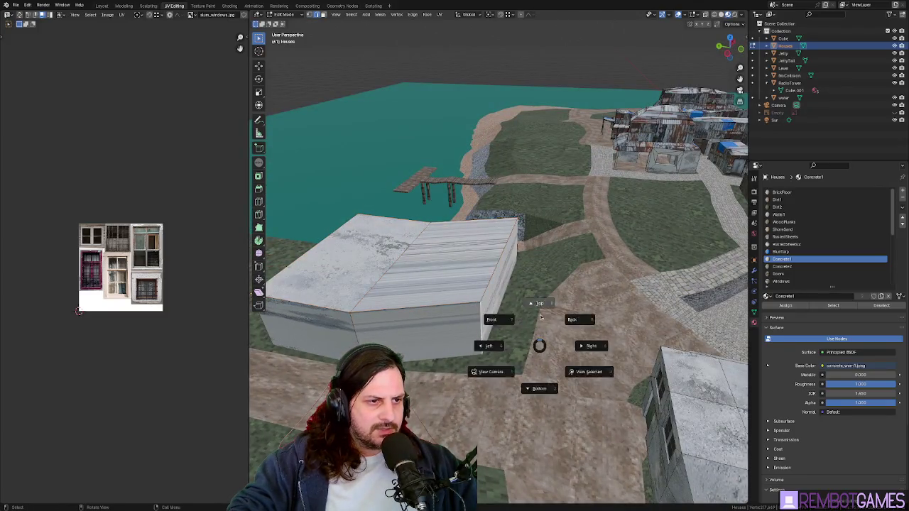
Step: Reposition the box faces from top view, check the town, and select the Level object
{"action": "left_click", "coordinate": [540, 317]}
{"action": "key", "text": "g"}
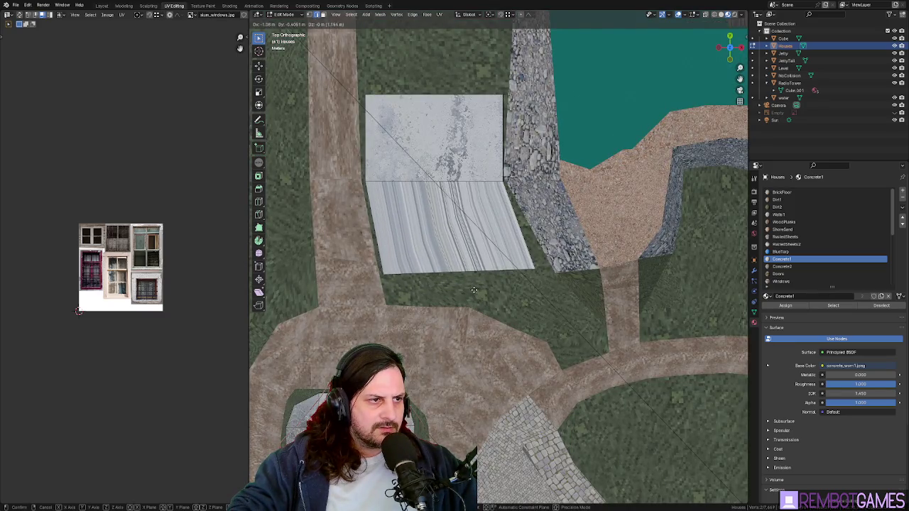
{"action": "left_click", "coordinate": [473, 290]}
{"action": "mouse_move", "coordinate": [473, 290]}
{"action": "middle_mouse_down"}
{"action": "mouse_move", "coordinate": [537, 231]}
{"action": "mouse_move", "coordinate": [550, 249]}
{"action": "mouse_move", "coordinate": [477, 260]}
{"action": "mouse_move", "coordinate": [477, 251]}
{"action": "mouse_move", "coordinate": [495, 272]}
{"action": "mouse_move", "coordinate": [204, 256]}
{"action": "middle_mouse_up"}
{"action": "middle_click_drag", "start_coordinate": [425, 268], "coordinate": [500, 301]}
{"action": "left_click", "coordinate": [519, 302]}
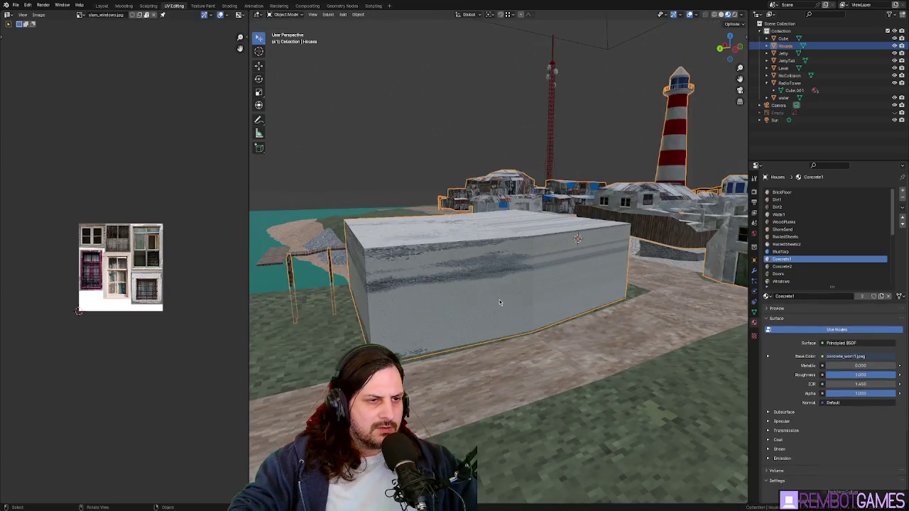
Step: Make Houses active again and push one side face of the box along X
{"action": "left_click", "coordinate": [480, 296]}
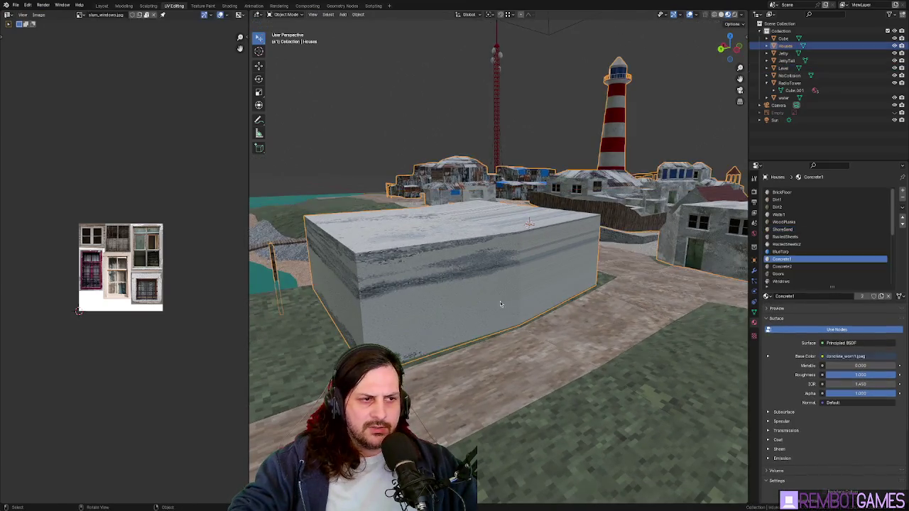
{"action": "mouse_move", "coordinate": [479, 296]}
{"action": "middle_mouse_down"}
{"action": "mouse_move", "coordinate": [466, 291]}
{"action": "mouse_move", "coordinate": [511, 302]}
{"action": "middle_mouse_up"}
{"action": "left_click", "coordinate": [465, 291]}
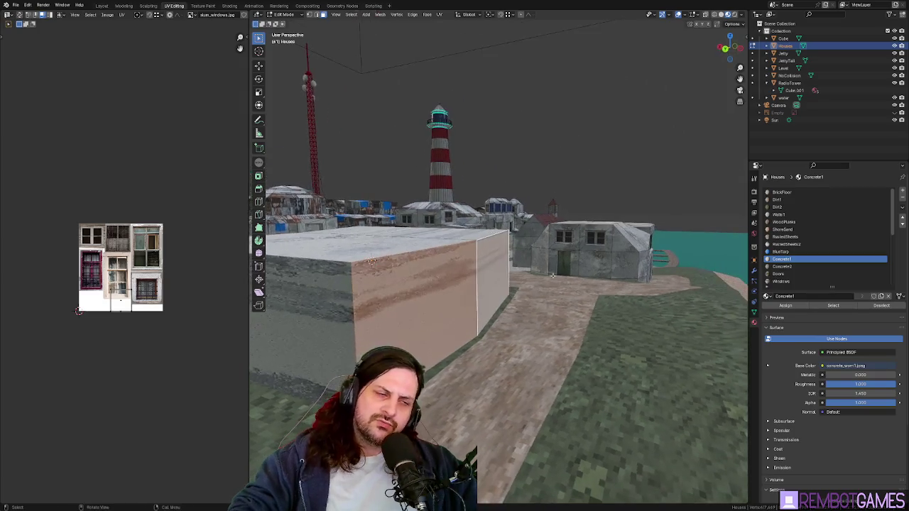
{"action": "key", "text": "g"}
{"action": "key", "text": "x"}
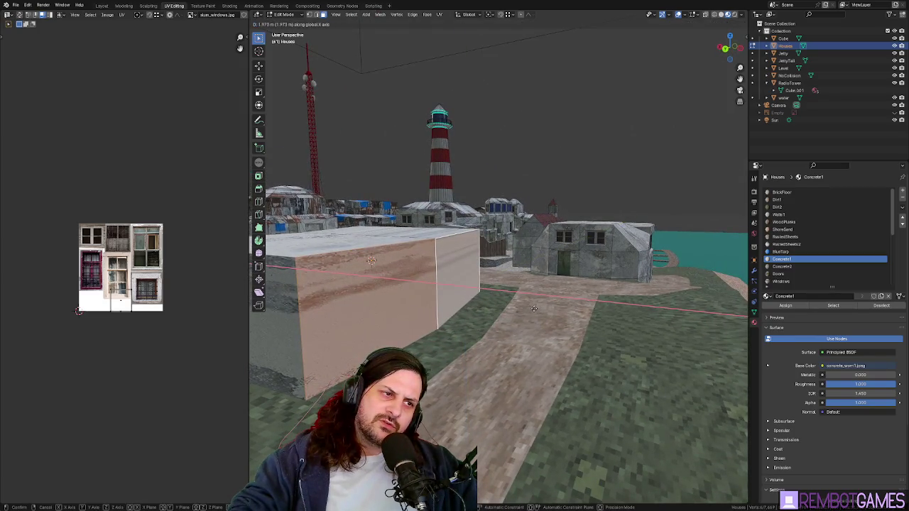
{"action": "left_click", "coordinate": [534, 308]}
Step: Inspect the box from around, then move the lower face's edge in top view
{"action": "mouse_move", "coordinate": [534, 308]}
{"action": "middle_mouse_down"}
{"action": "mouse_move", "coordinate": [548, 301]}
{"action": "mouse_move", "coordinate": [513, 288]}
{"action": "mouse_move", "coordinate": [634, 268]}
{"action": "middle_mouse_up"}
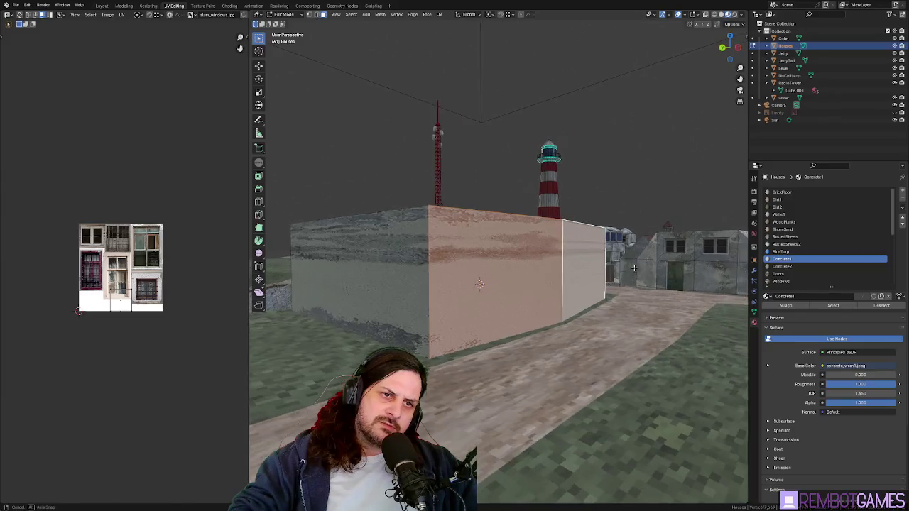
{"action": "mouse_move", "coordinate": [576, 251]}
{"action": "middle_mouse_down"}
{"action": "mouse_move", "coordinate": [515, 284]}
{"action": "mouse_move", "coordinate": [485, 284]}
{"action": "mouse_move", "coordinate": [494, 284]}
{"action": "middle_mouse_up"}
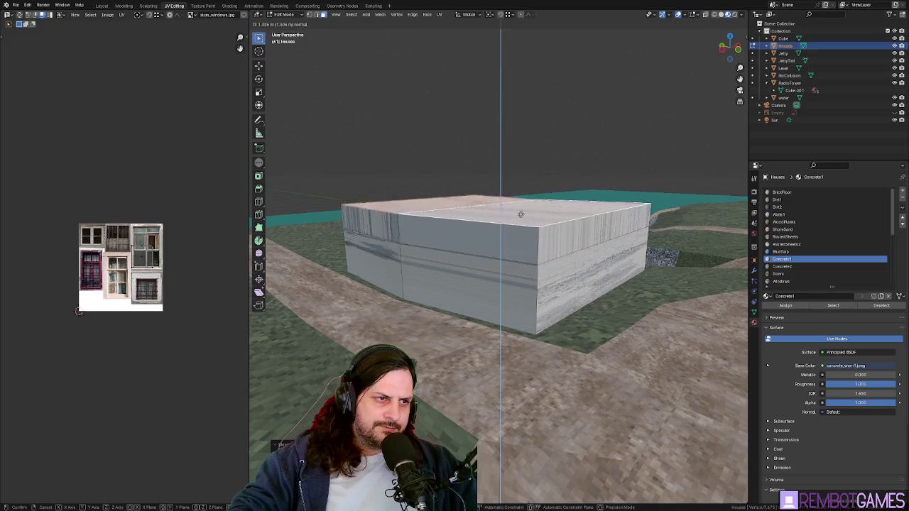
{"action": "mouse_move", "coordinate": [513, 201]}
{"action": "middle_mouse_down"}
{"action": "mouse_move", "coordinate": [580, 269]}
{"action": "mouse_move", "coordinate": [500, 278]}
{"action": "middle_mouse_up"}
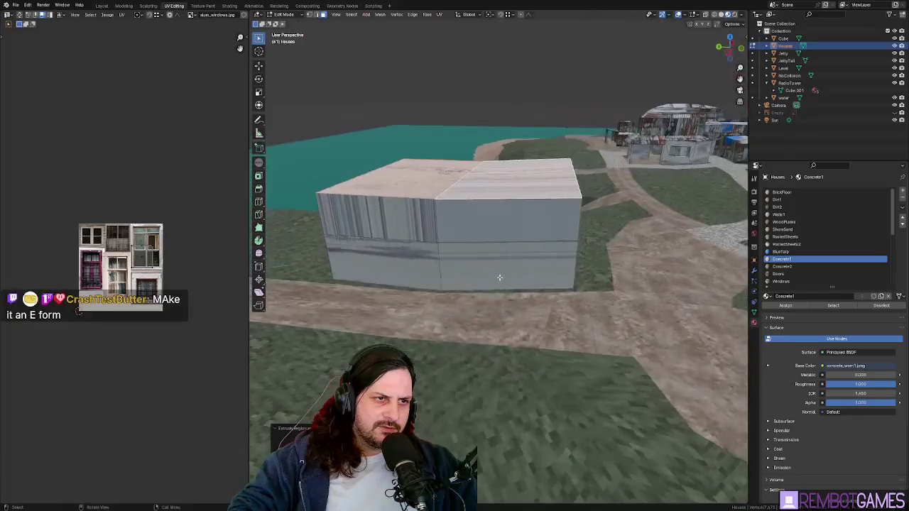
{"action": "mouse_move", "coordinate": [521, 240]}
{"action": "middle_mouse_down"}
{"action": "mouse_move", "coordinate": [483, 262]}
{"action": "mouse_move", "coordinate": [559, 324]}
{"action": "middle_mouse_up"}
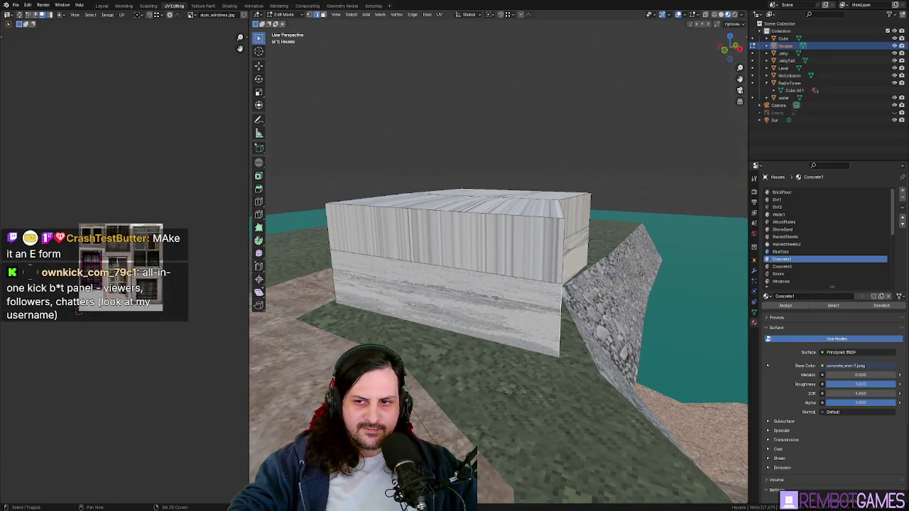
{"action": "middle_click_drag", "start_coordinate": [562, 323], "coordinate": [554, 306]}
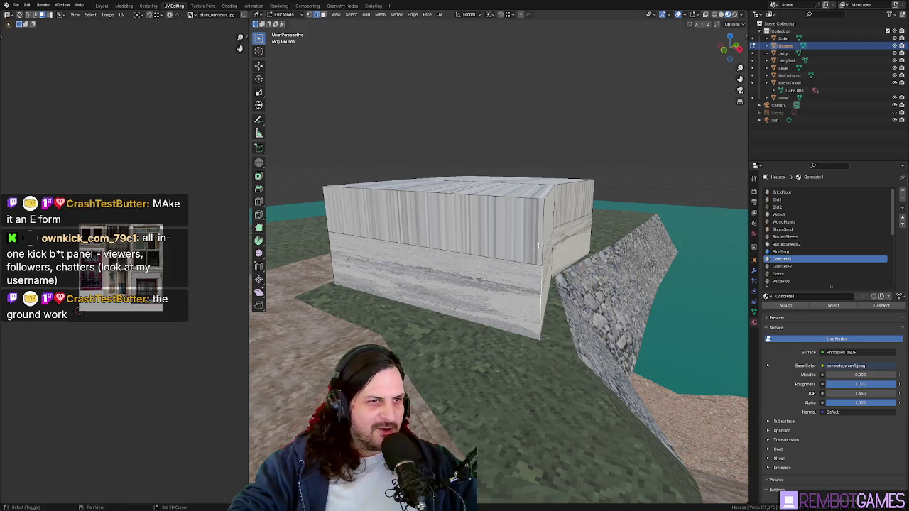
{"action": "key", "text": "KP_7"}
{"action": "key", "text": "g"}
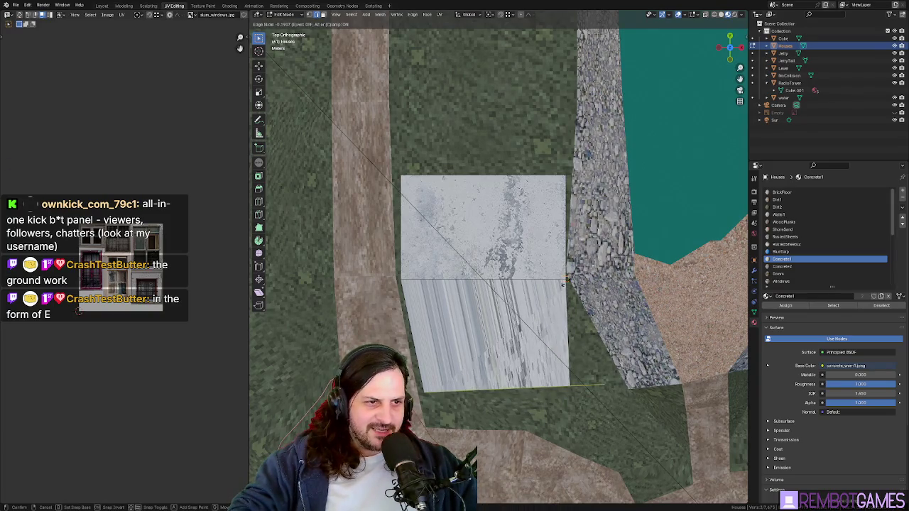
{"action": "left_click", "coordinate": [581, 321]}
Step: Shift the selected part further along the X axis and review the building
{"action": "key", "text": "g"}
{"action": "key", "text": "x"}
{"action": "left_click", "coordinate": [569, 281]}
{"action": "mouse_move", "coordinate": [568, 281]}
{"action": "middle_mouse_down"}
{"action": "mouse_move", "coordinate": [480, 285]}
{"action": "mouse_move", "coordinate": [572, 301]}
{"action": "middle_mouse_up"}
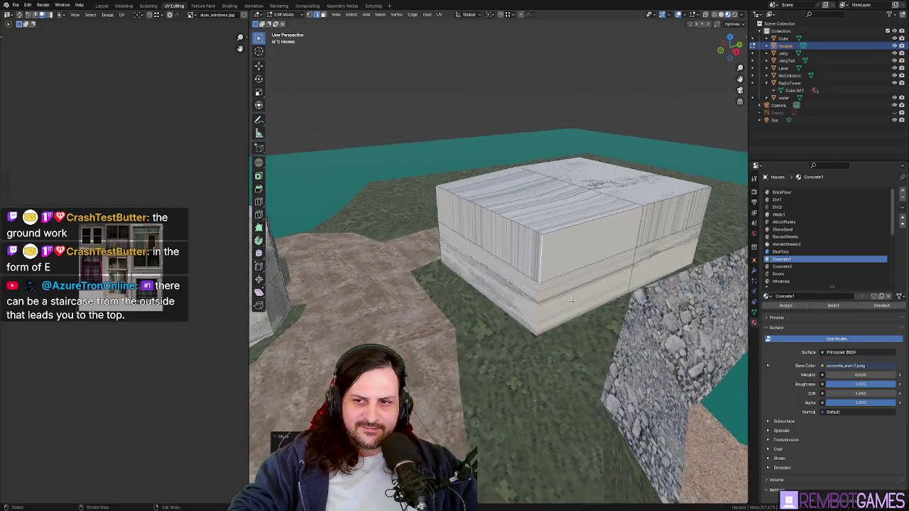
{"action": "scroll", "coordinate": [571, 301], "scroll_direction": "up", "scroll_amount": 3}
{"action": "mouse_move", "coordinate": [576, 308]}
{"action": "middle_mouse_down"}
{"action": "mouse_move", "coordinate": [593, 297]}
{"action": "mouse_move", "coordinate": [514, 277]}
{"action": "mouse_move", "coordinate": [485, 283]}
{"action": "middle_mouse_up"}
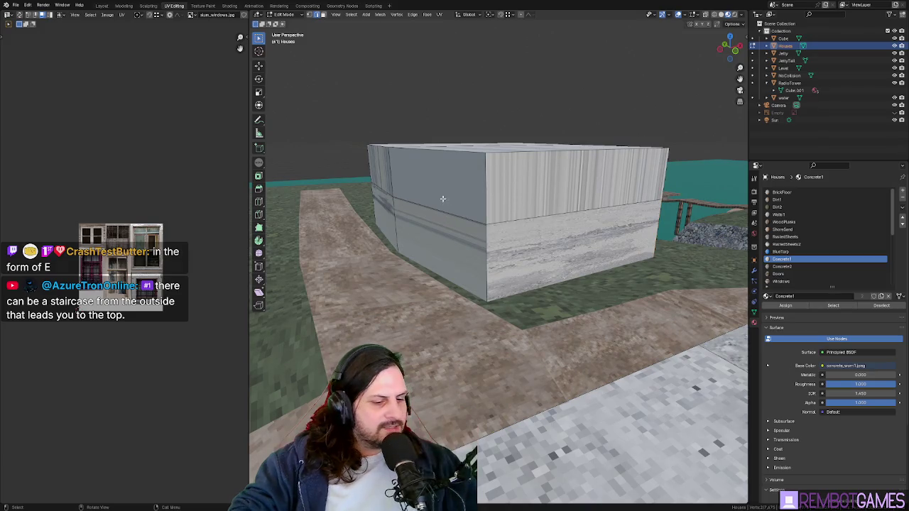
Step: Select the building's upper-left and lower-left faces
{"action": "left_click", "coordinate": [443, 199]}
{"action": "left_click", "coordinate": [440, 252], "text": "shift"}
{"action": "mouse_move", "coordinate": [440, 252]}
{"action": "middle_mouse_down"}
{"action": "mouse_move", "coordinate": [429, 243]}
{"action": "mouse_move", "coordinate": [618, 237]}
{"action": "mouse_move", "coordinate": [562, 225]}
{"action": "middle_mouse_up"}
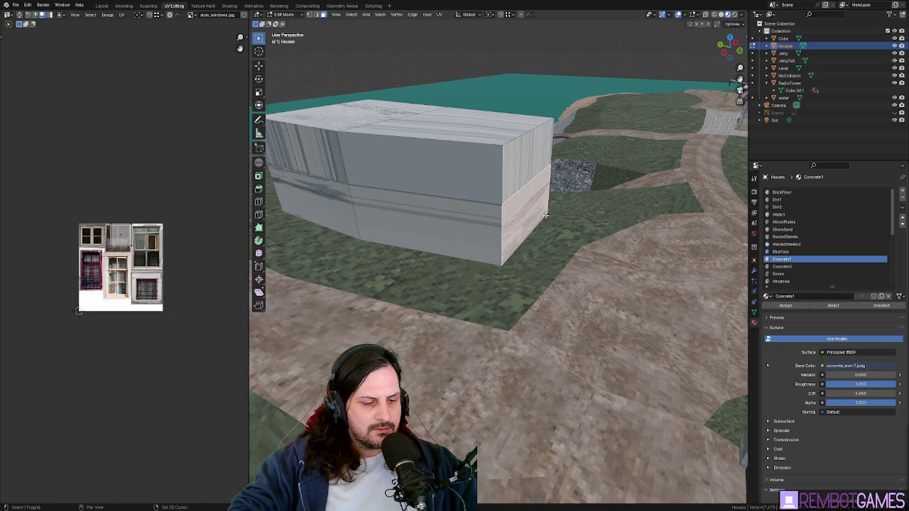
Step: Slide the wall face along the Y axis and check it from top and perspective views
{"action": "key", "text": "y"}
{"action": "left_click", "coordinate": [590, 226]}
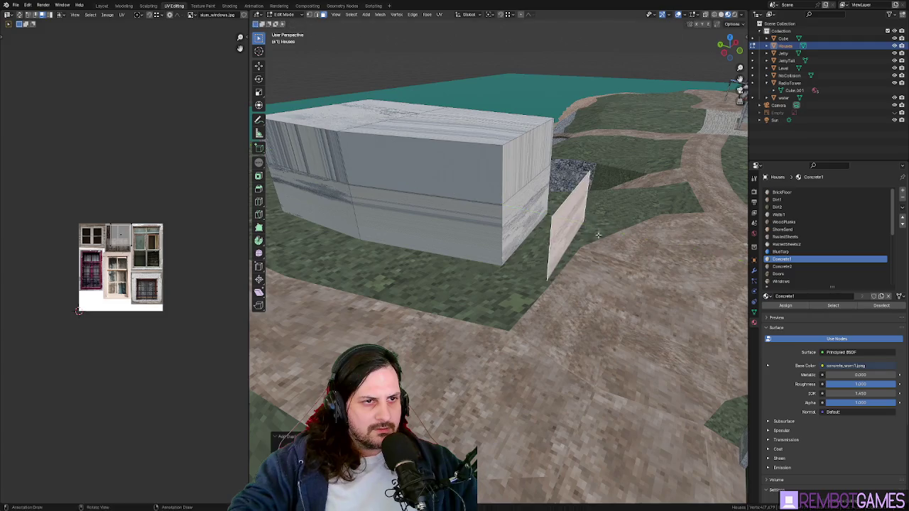
{"action": "middle_click_drag", "start_coordinate": [590, 227], "coordinate": [566, 263]}
{"action": "key", "text": "KP_7"}
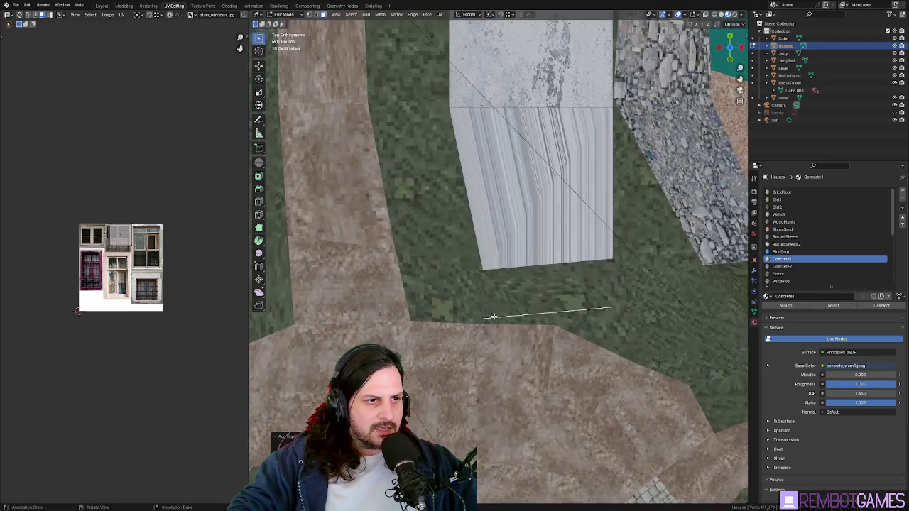
{"action": "middle_click_drag", "start_coordinate": [494, 316], "coordinate": [515, 299]}
{"action": "key", "text": "KP_7"}
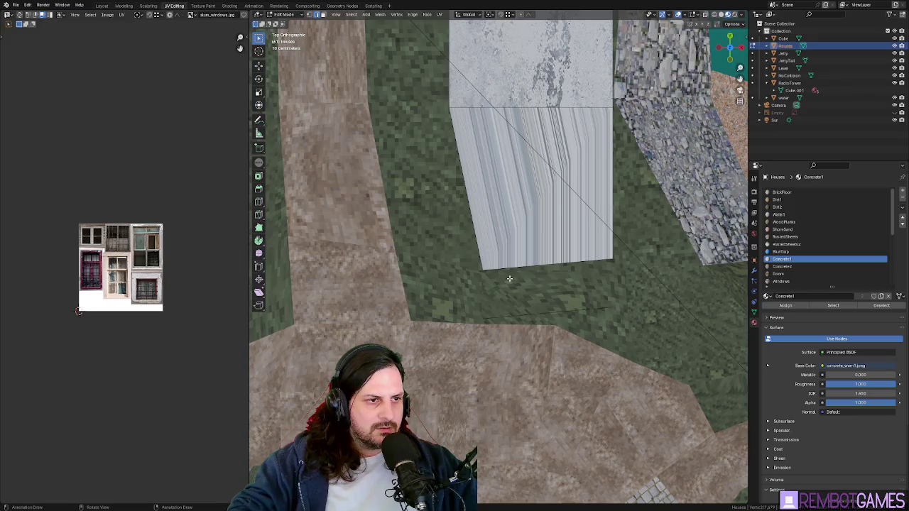
Step: Reposition the new wall face and wall selection in top view, checking each in perspective
{"action": "key", "text": "g"}
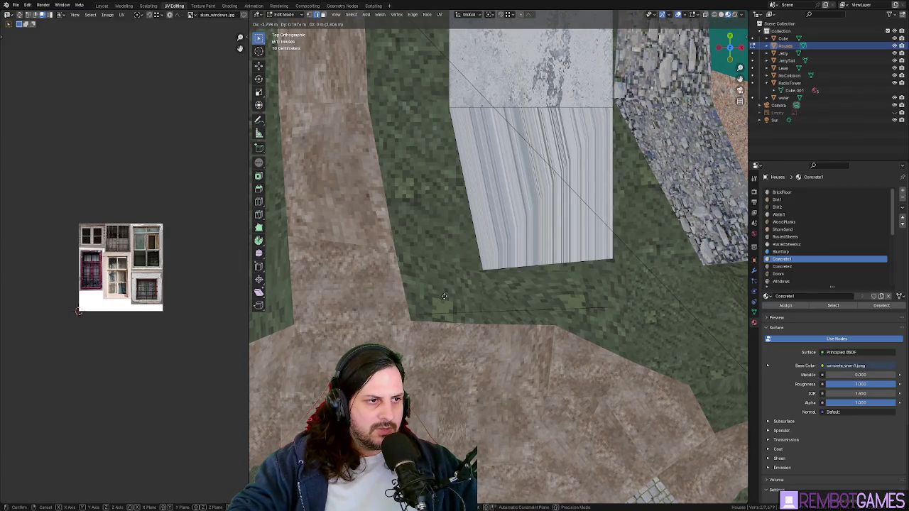
{"action": "left_click", "coordinate": [442, 297]}
{"action": "middle_click_drag", "start_coordinate": [442, 297], "coordinate": [604, 288]}
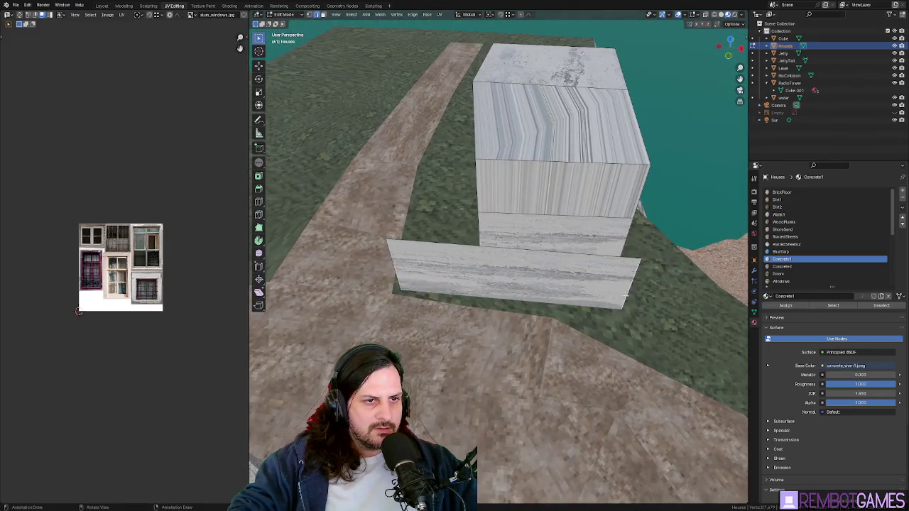
{"action": "key", "text": "KP_7"}
{"action": "key", "text": "g"}
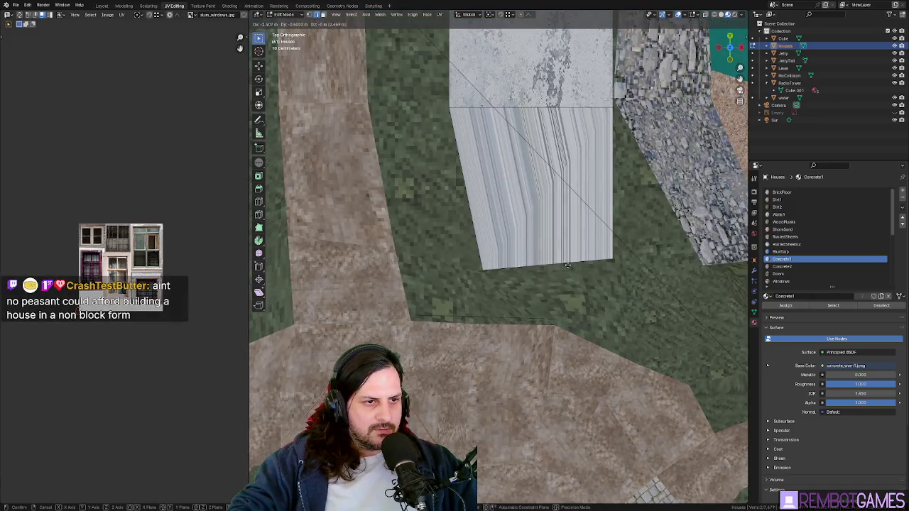
{"action": "left_click", "coordinate": [565, 265]}
{"action": "mouse_move", "coordinate": [565, 264]}
{"action": "middle_mouse_down"}
{"action": "mouse_move", "coordinate": [509, 279]}
{"action": "mouse_move", "coordinate": [532, 245]}
{"action": "middle_mouse_up"}
{"action": "key", "text": "KP_7"}
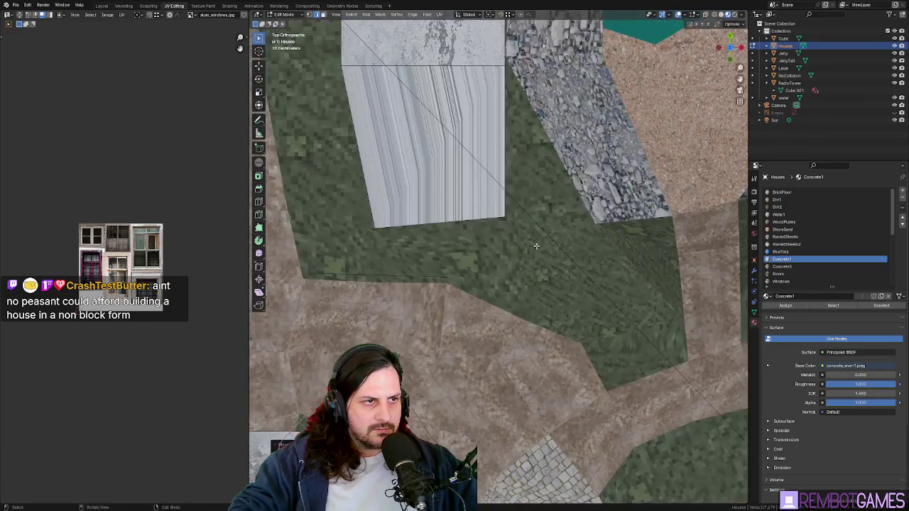
Step: Extrude a new wall section from the wall edge instead of moving it
{"action": "key", "text": "g"}
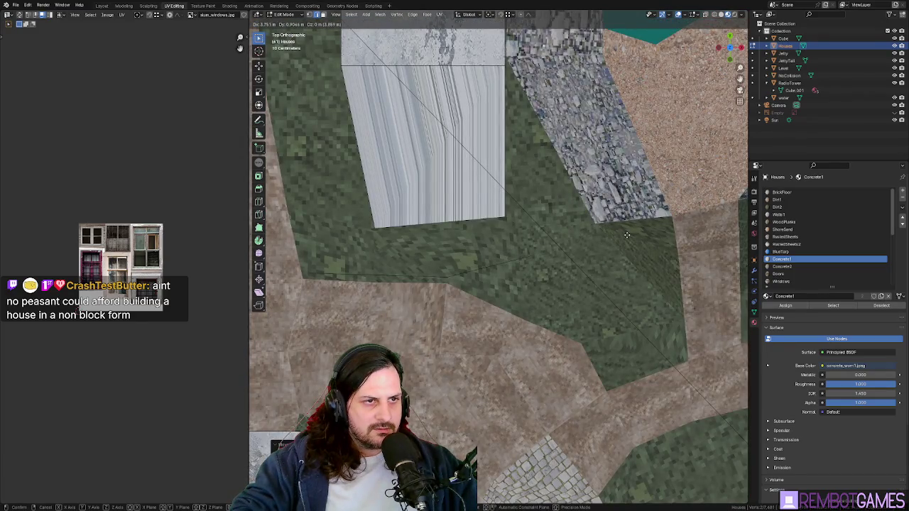
{"action": "left_click", "coordinate": [627, 235]}
{"action": "key", "text": "e"}
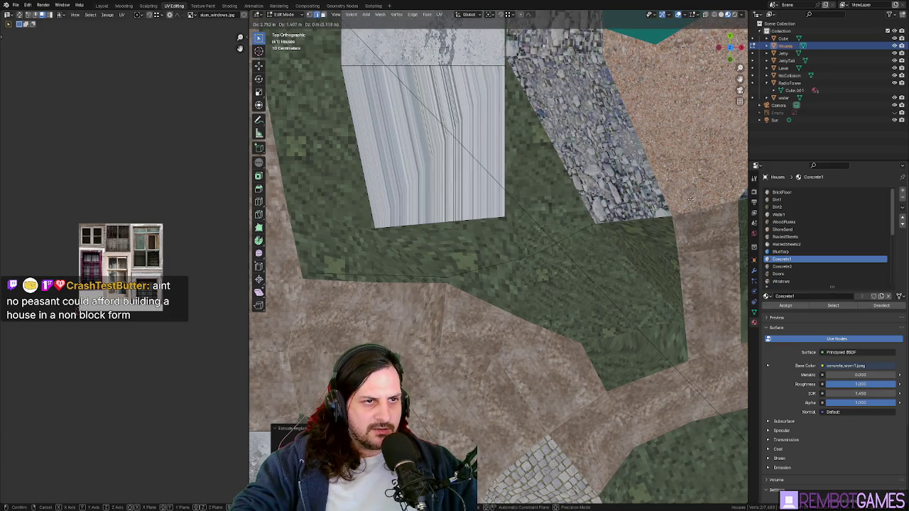
{"action": "left_click", "coordinate": [690, 200]}
{"action": "mouse_move", "coordinate": [690, 199]}
{"action": "middle_mouse_down"}
{"action": "mouse_move", "coordinate": [553, 230]}
{"action": "mouse_move", "coordinate": [541, 94]}
{"action": "middle_mouse_up"}
{"action": "key", "text": "KP_7"}
Step: Move the wall end to its new position around the building front
{"action": "key", "text": "g"}
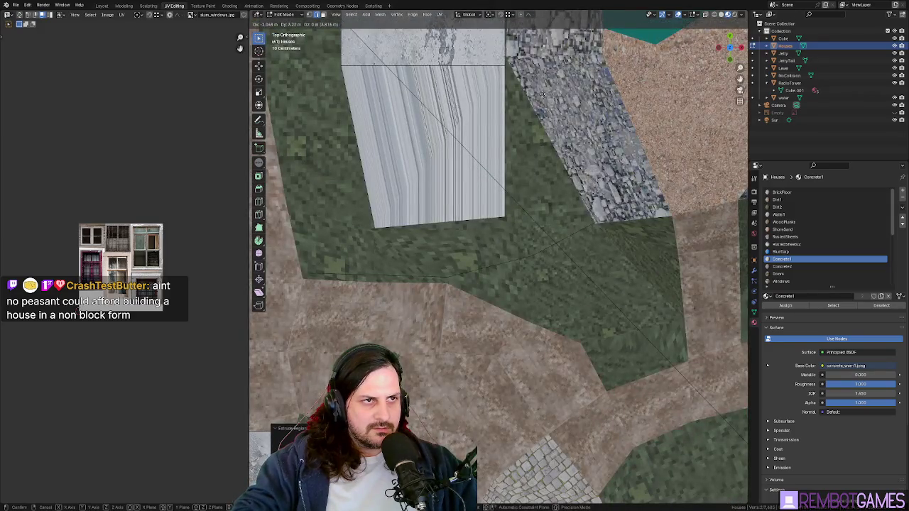
{"action": "left_click", "coordinate": [543, 89]}
{"action": "mouse_move", "coordinate": [544, 90]}
{"action": "middle_mouse_down"}
{"action": "mouse_move", "coordinate": [524, 165]}
{"action": "mouse_move", "coordinate": [539, 164]}
{"action": "mouse_move", "coordinate": [490, 162]}
{"action": "middle_mouse_up"}
{"action": "key", "text": "grave"}
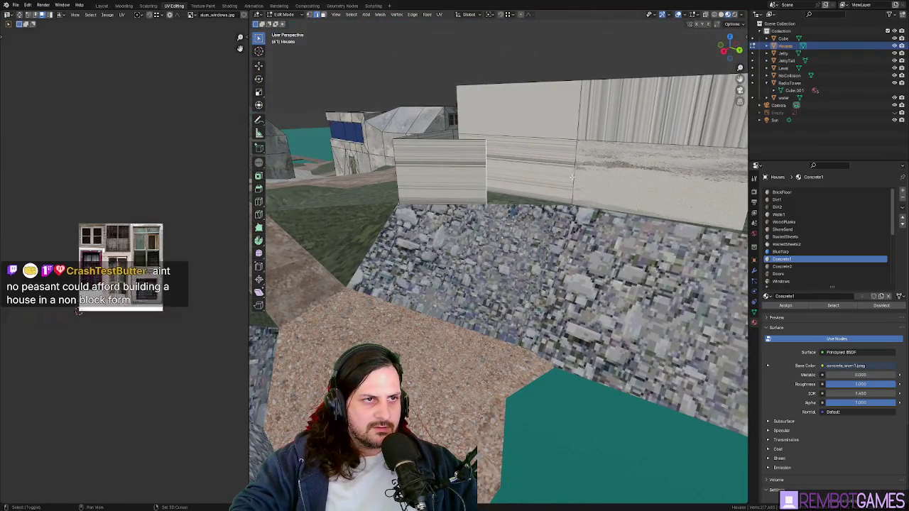
Step: Select the wall faces along the house base and move them in Top view
{"action": "middle_click_drag", "start_coordinate": [494, 183], "coordinate": [507, 163]}
{"action": "left_click", "coordinate": [502, 171]}
{"action": "key", "text": "ctrl+z"}
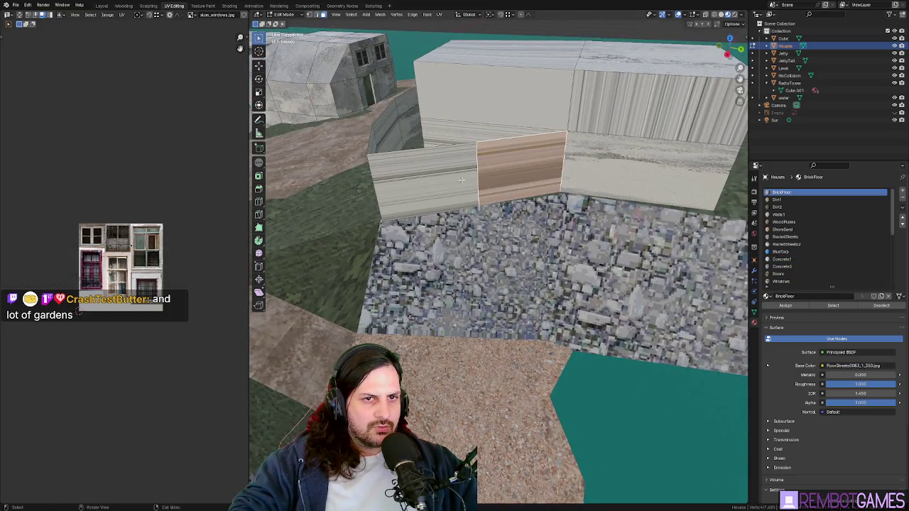
{"action": "mouse_move", "coordinate": [391, 178]}
{"action": "middle_mouse_down"}
{"action": "mouse_move", "coordinate": [444, 182]}
{"action": "mouse_move", "coordinate": [416, 175]}
{"action": "mouse_move", "coordinate": [619, 313]}
{"action": "mouse_move", "coordinate": [604, 306]}
{"action": "middle_mouse_up"}
{"action": "left_click", "coordinate": [448, 183], "text": "shift"}
{"action": "middle_click_drag", "start_coordinate": [602, 153], "coordinate": [558, 355]}
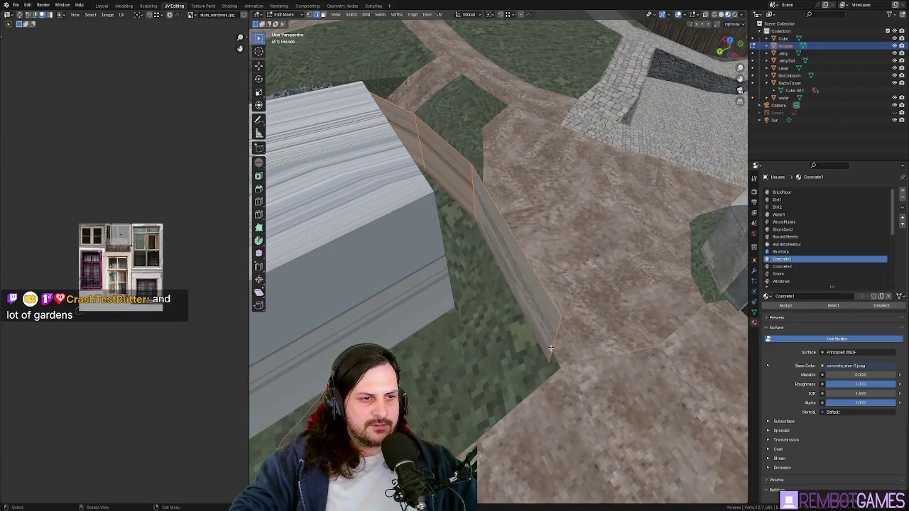
{"action": "key", "text": "grave"}
{"action": "left_click", "coordinate": [558, 323]}
{"action": "key", "text": "g"}
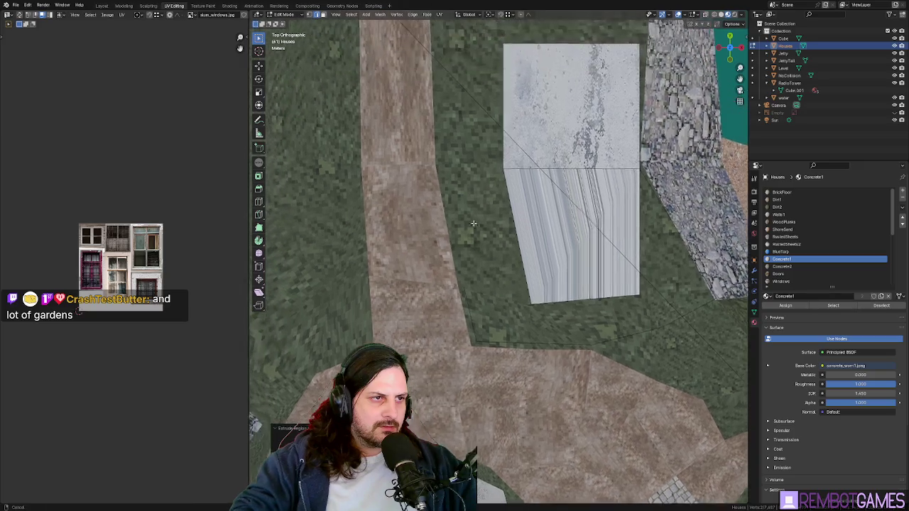
Step: Place the wall faces and nudge the selection into a new position
{"action": "left_click", "coordinate": [459, 155]}
{"action": "middle_click_drag", "start_coordinate": [459, 155], "coordinate": [529, 258], "text": "shift"}
{"action": "key", "text": "g"}
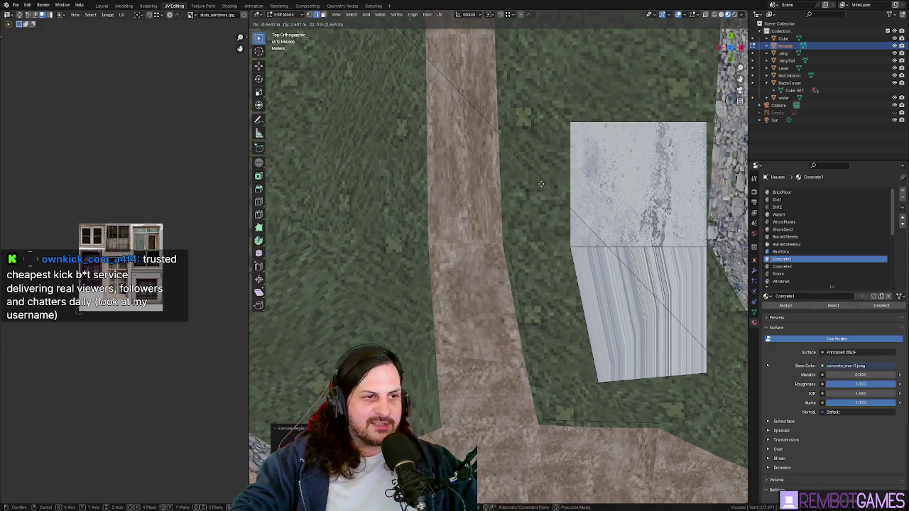
{"action": "left_click", "coordinate": [541, 184]}
Step: Move the concrete house block beside the road in top view
{"action": "middle_click_drag", "start_coordinate": [541, 184], "coordinate": [553, 207]}
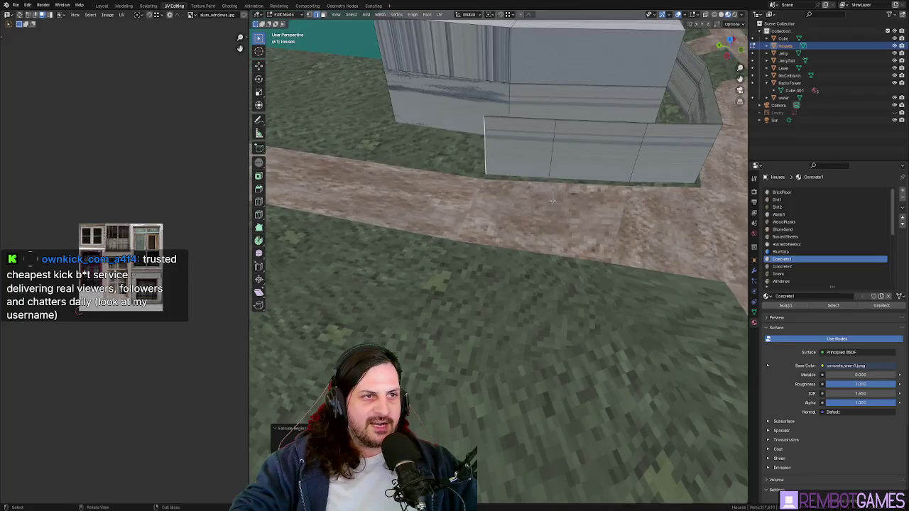
{"action": "key", "text": "KP_7"}
{"action": "mouse_move", "coordinate": [497, 265]}
{"action": "middle_mouse_down", "text": "shift"}
{"action": "mouse_move", "coordinate": [459, 266]}
{"action": "mouse_move", "coordinate": [480, 287]}
{"action": "middle_mouse_up", "text": "shift"}
{"action": "key", "text": "g"}
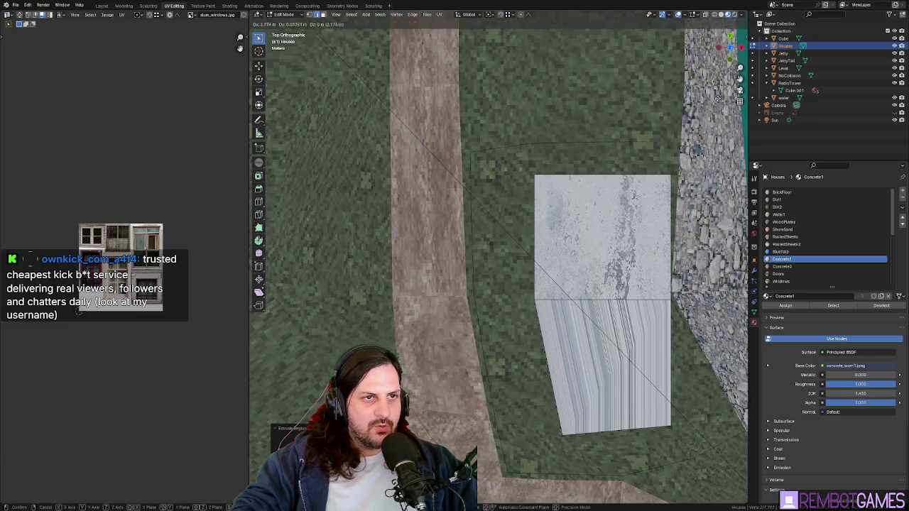
{"action": "left_click", "coordinate": [253, 104]}
Step: Delete the ramp face in front of the house
{"action": "mouse_move", "coordinate": [342, 209]}
{"action": "middle_mouse_down"}
{"action": "mouse_move", "coordinate": [519, 224]}
{"action": "mouse_move", "coordinate": [563, 252]}
{"action": "mouse_move", "coordinate": [576, 284]}
{"action": "mouse_move", "coordinate": [497, 277]}
{"action": "mouse_move", "coordinate": [429, 290]}
{"action": "middle_mouse_up"}
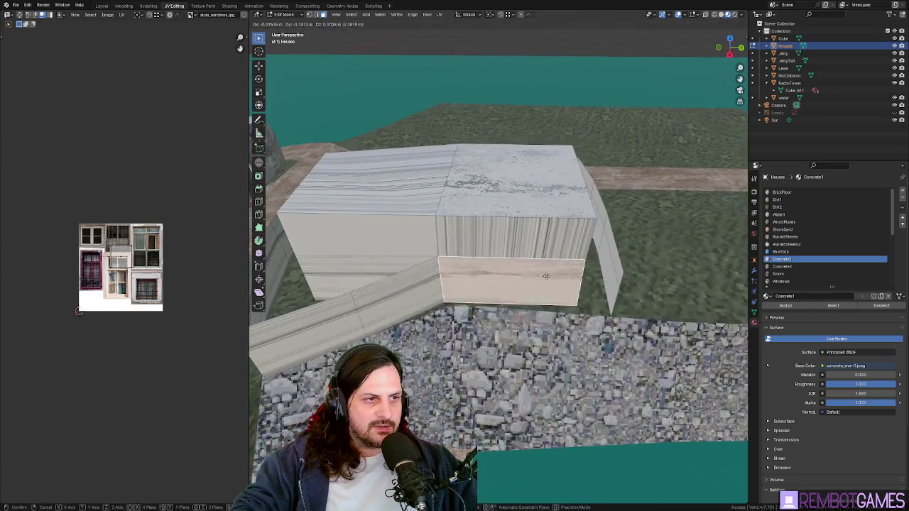
{"action": "left_click", "coordinate": [429, 290]}
{"action": "key", "text": "x"}
{"action": "left_click", "coordinate": [418, 287]}
Step: Slide the house's lower front strip and side walls along the global X axis
{"action": "left_click", "coordinate": [427, 287]}
{"action": "left_click", "coordinate": [480, 290], "text": "shift"}
{"action": "left_click", "coordinate": [471, 263], "text": "shift"}
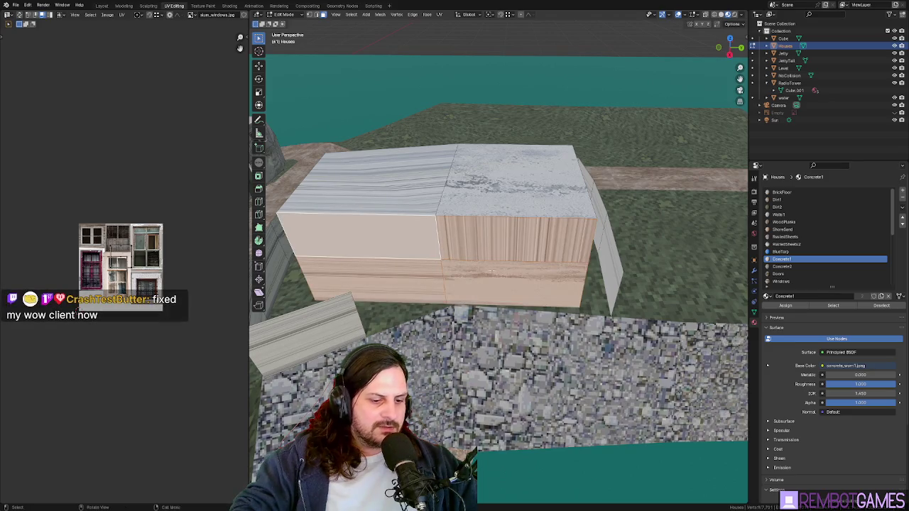
{"action": "key", "text": "g"}
{"action": "key", "text": "z"}
{"action": "mouse_move", "coordinate": [490, 268]}
{"action": "middle_mouse_down"}
{"action": "mouse_move", "coordinate": [441, 277]}
{"action": "mouse_move", "coordinate": [496, 290]}
{"action": "mouse_move", "coordinate": [626, 277]}
{"action": "middle_mouse_up"}
{"action": "key", "text": "x"}
{"action": "left_click", "coordinate": [447, 277]}
Step: Move the selected region outward in Top view to extend the wall
{"action": "key", "text": "grave"}
{"action": "left_click", "coordinate": [649, 213]}
{"action": "scroll", "coordinate": [506, 222], "scroll_direction": "up", "scroll_amount": 2}
{"action": "key", "text": "g"}
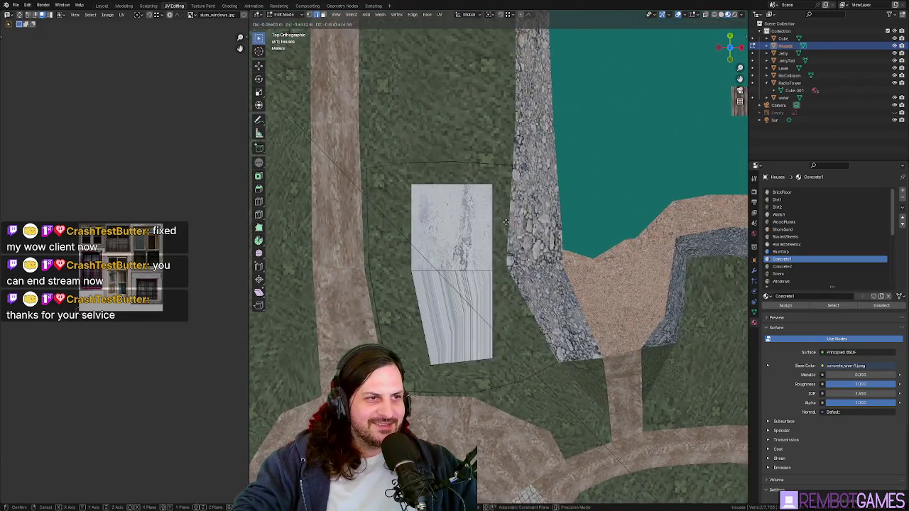
{"action": "left_click", "coordinate": [500, 314]}
Step: Move the low concrete wall face into line with the house
{"action": "middle_click_drag", "start_coordinate": [546, 355], "coordinate": [476, 244]}
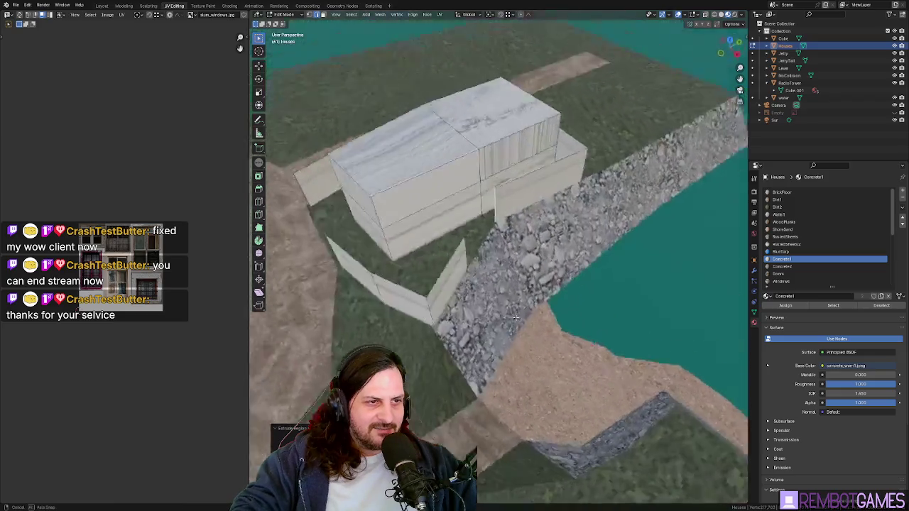
{"action": "scroll", "coordinate": [476, 244], "scroll_direction": "up", "scroll_amount": 3}
{"action": "scroll", "coordinate": [476, 243], "scroll_direction": "up", "scroll_amount": 1}
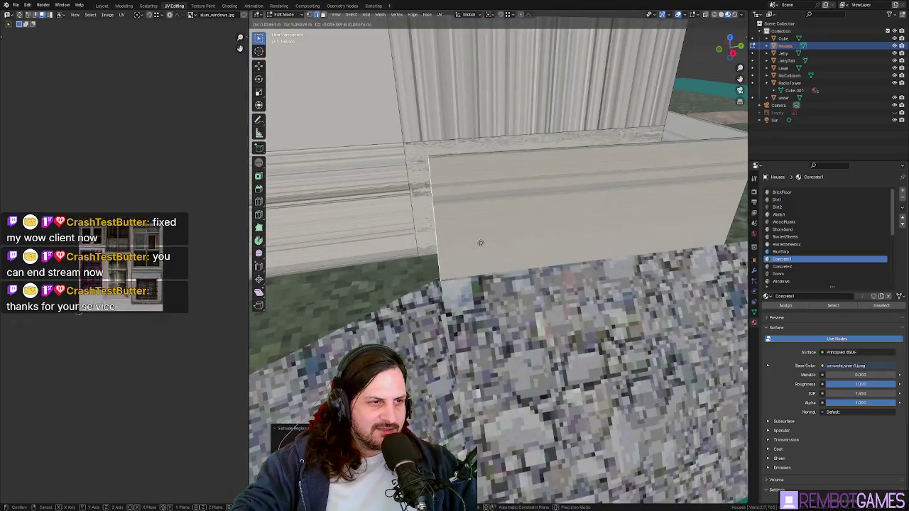
{"action": "key", "text": "g"}
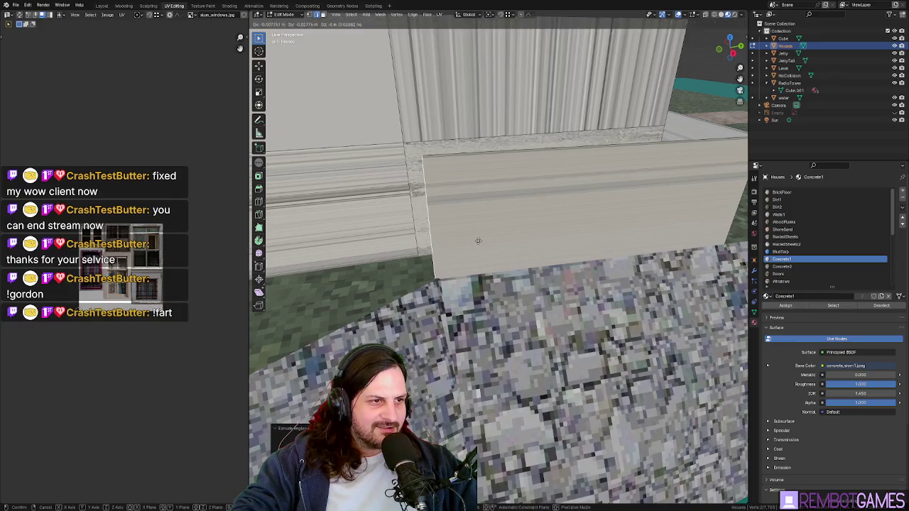
{"action": "right_click", "coordinate": [448, 272]}
{"action": "key", "text": "g"}
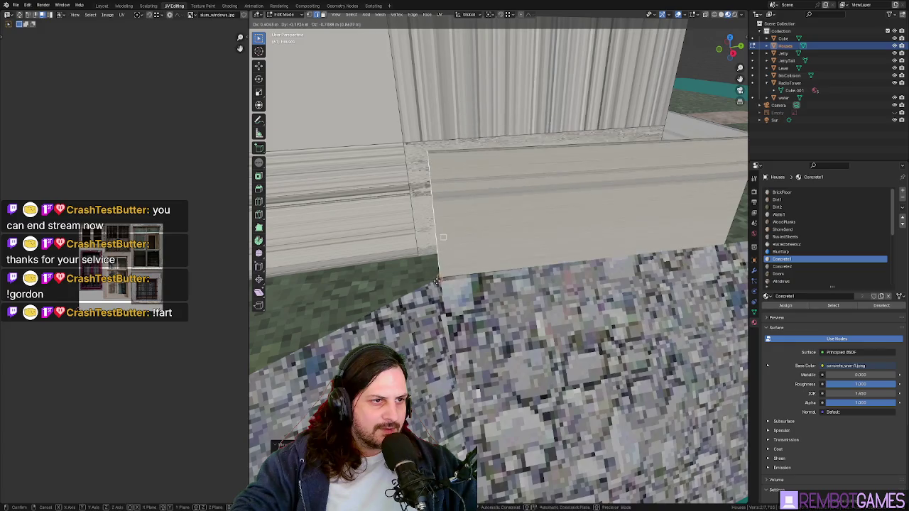
{"action": "left_click", "coordinate": [437, 280]}
Step: Shift the wall geometry about 0.84 m along the Z axis
{"action": "middle_click_drag", "start_coordinate": [437, 280], "coordinate": [506, 248]}
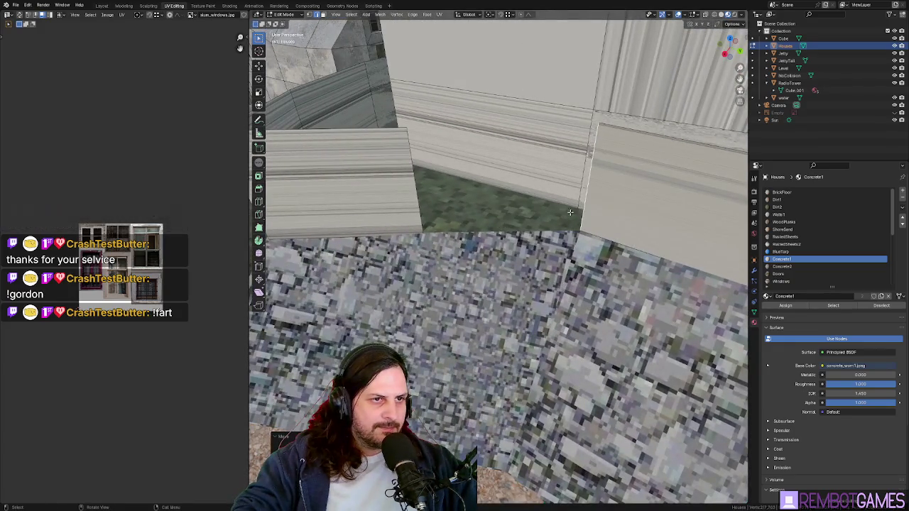
{"action": "middle_click_drag", "start_coordinate": [423, 238], "coordinate": [545, 220]}
{"action": "key", "text": "g"}
{"action": "key", "text": "z"}
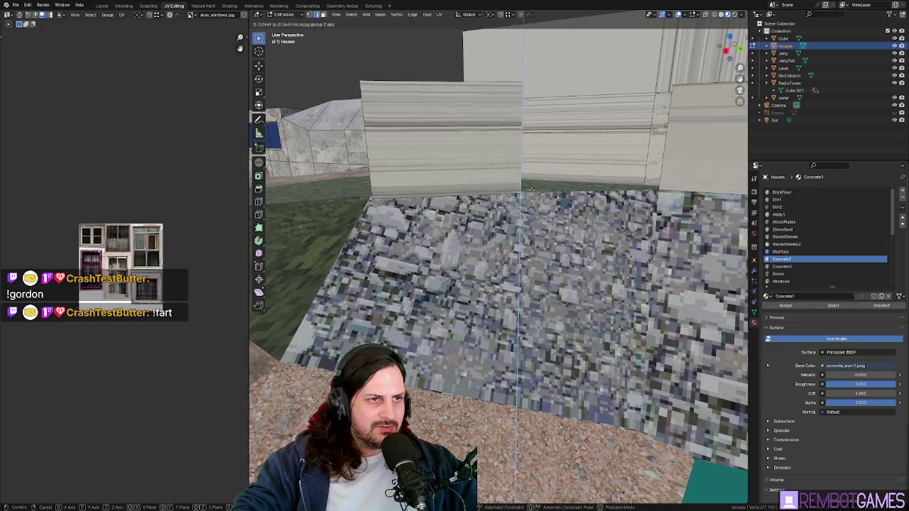
{"action": "left_click", "coordinate": [522, 192]}
Step: Switch from the Level object back into Edit Mode on the Houses mesh
{"action": "middle_click_drag", "start_coordinate": [523, 193], "coordinate": [534, 305]}
{"action": "left_click", "coordinate": [534, 305]}
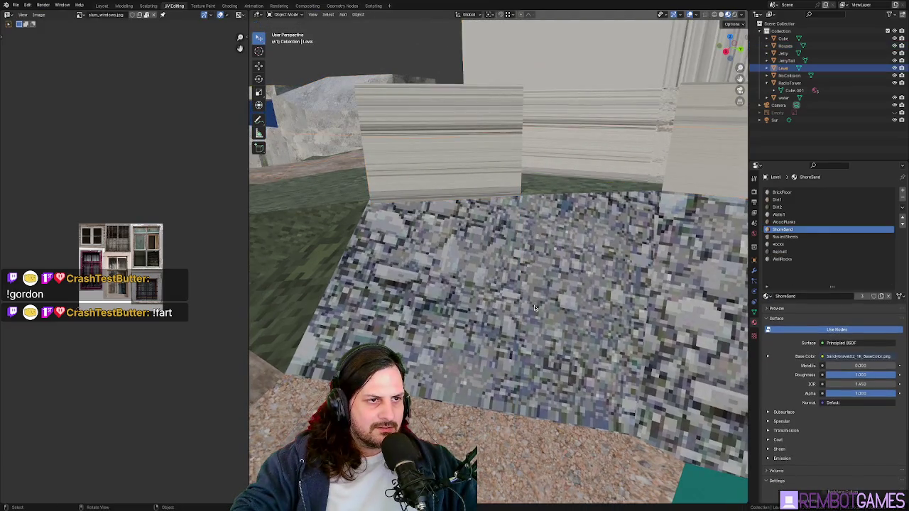
{"action": "key", "text": "Tab"}
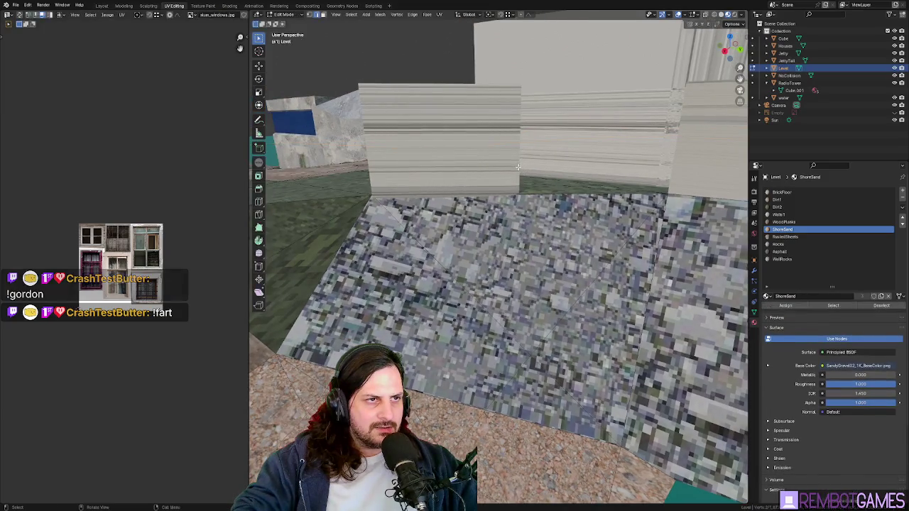
{"action": "left_click", "coordinate": [519, 167]}
{"action": "key", "text": "ctrl+z"}
{"action": "key", "text": "Tab"}
{"action": "mouse_move", "coordinate": [519, 167]}
{"action": "middle_mouse_down"}
{"action": "mouse_move", "coordinate": [519, 182]}
{"action": "mouse_move", "coordinate": [499, 167]}
{"action": "mouse_move", "coordinate": [434, 170]}
{"action": "mouse_move", "coordinate": [469, 185]}
{"action": "mouse_move", "coordinate": [480, 236]}
{"action": "mouse_move", "coordinate": [518, 266]}
{"action": "mouse_move", "coordinate": [544, 260]}
{"action": "mouse_move", "coordinate": [480, 203]}
{"action": "mouse_move", "coordinate": [507, 213]}
{"action": "middle_mouse_up"}
{"action": "key", "text": "Tab"}
{"action": "left_click", "coordinate": [473, 160]}
{"action": "key", "text": "Tab"}
Step: Extrude the selected wall face outward, then use Extrude Faces Along Normals
{"action": "left_click", "coordinate": [468, 157]}
{"action": "key", "text": "e"}
{"action": "left_click", "coordinate": [426, 175]}
{"action": "key", "text": "alt+e"}
{"action": "left_click", "coordinate": [543, 259]}
{"action": "left_click", "coordinate": [562, 264]}
{"action": "key", "text": "alt+e"}
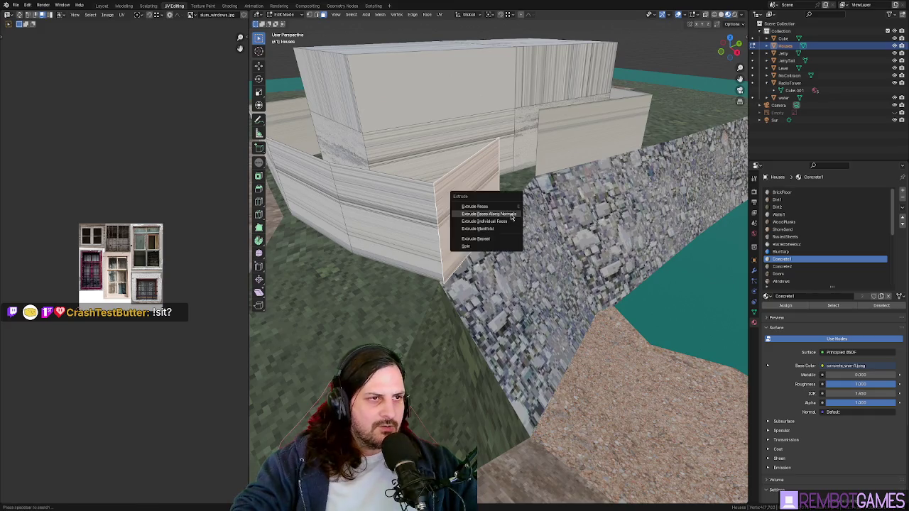
Step: Extrude the wall faces along their normals and give the edge a crease of 1
{"action": "left_click", "coordinate": [510, 216]}
{"action": "left_click", "coordinate": [525, 234]}
{"action": "mouse_move", "coordinate": [525, 235]}
{"action": "middle_mouse_down"}
{"action": "mouse_move", "coordinate": [582, 229]}
{"action": "mouse_move", "coordinate": [474, 201]}
{"action": "middle_mouse_up"}
{"action": "scroll", "coordinate": [474, 201], "scroll_direction": "up", "scroll_amount": 2}
{"action": "key", "text": "shift+e"}
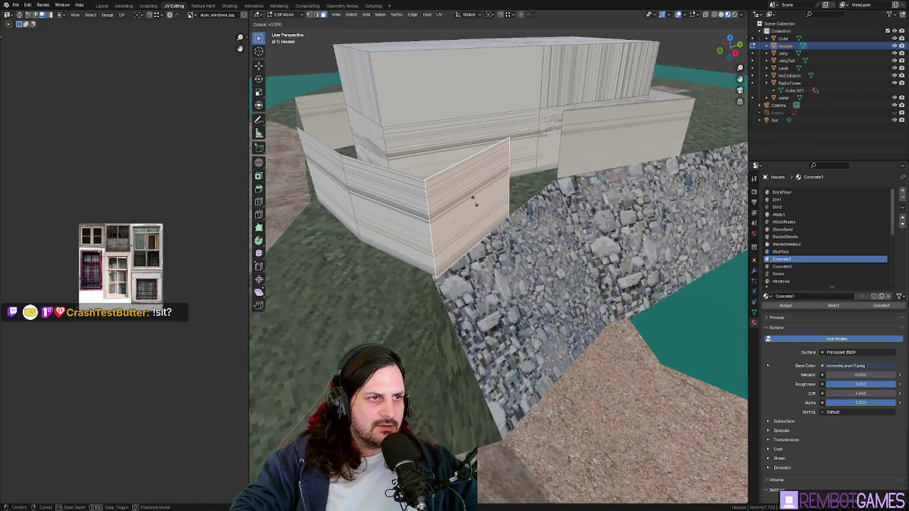
{"action": "left_click", "coordinate": [511, 198]}
Step: Extrude another wall section from the edges toward the quay and crease it to 1.000
{"action": "right_click", "coordinate": [507, 200]}
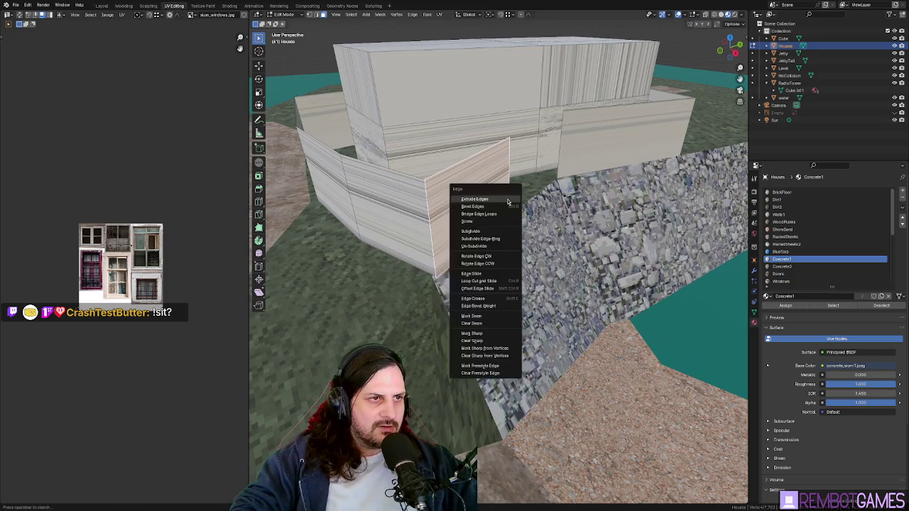
{"action": "left_click", "coordinate": [514, 198]}
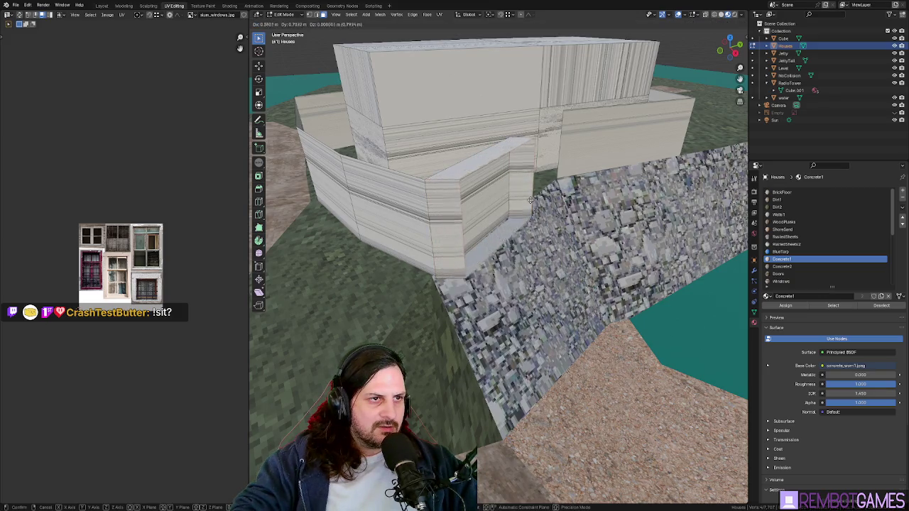
{"action": "left_click", "coordinate": [522, 203]}
{"action": "mouse_move", "coordinate": [522, 202]}
{"action": "middle_mouse_down"}
{"action": "mouse_move", "coordinate": [551, 230]}
{"action": "mouse_move", "coordinate": [484, 208]}
{"action": "middle_mouse_up"}
{"action": "key", "text": "shift+e"}
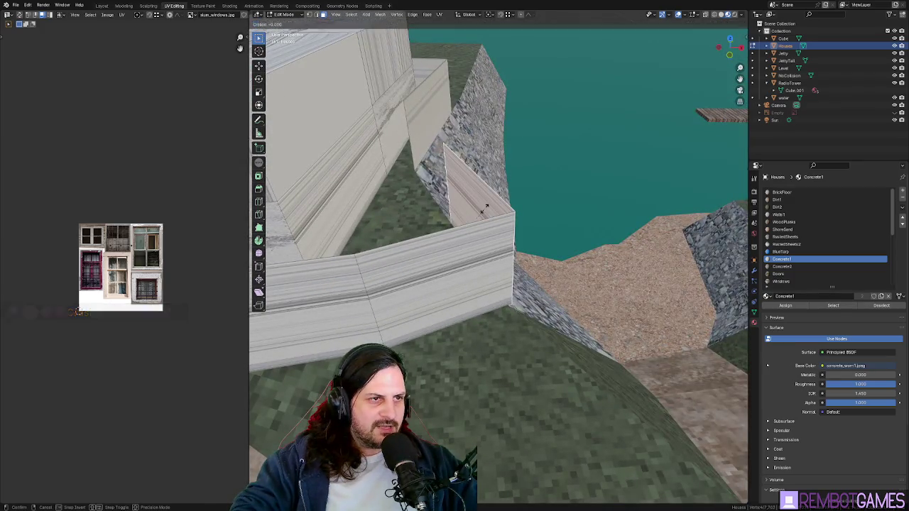
{"action": "left_click", "coordinate": [447, 208]}
{"action": "middle_click_drag", "start_coordinate": [446, 208], "coordinate": [504, 224]}
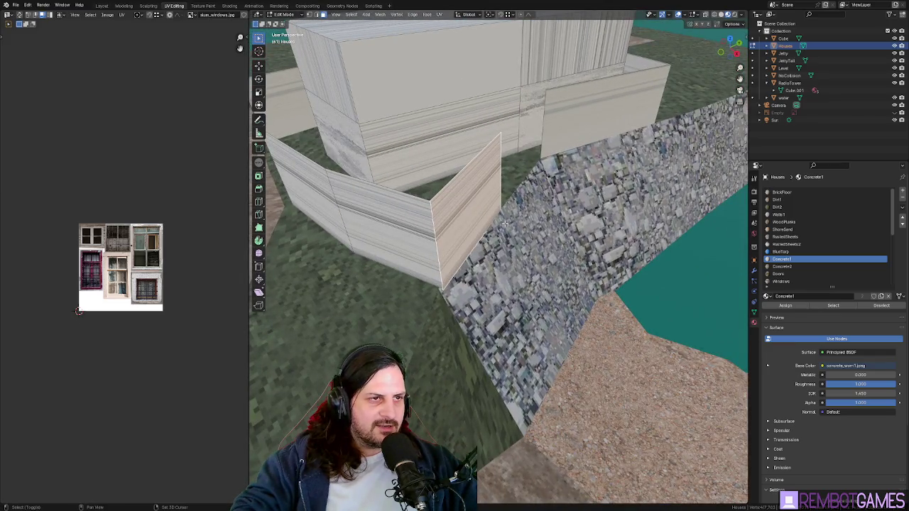
{"action": "right_click", "coordinate": [503, 213]}
{"action": "mouse_move", "coordinate": [498, 213]}
{"action": "middle_mouse_down"}
{"action": "mouse_move", "coordinate": [471, 201]}
{"action": "mouse_move", "coordinate": [499, 191]}
{"action": "middle_mouse_up"}
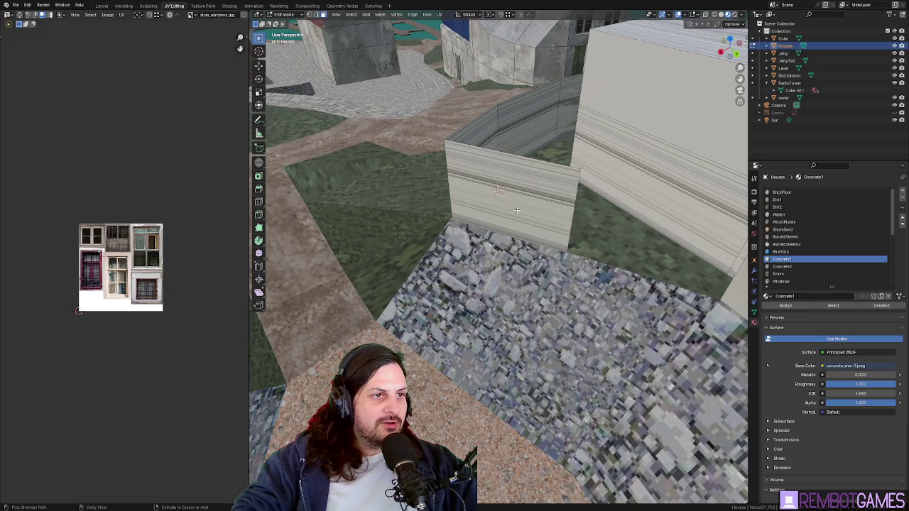
{"action": "left_click", "coordinate": [516, 209], "text": "ctrl"}
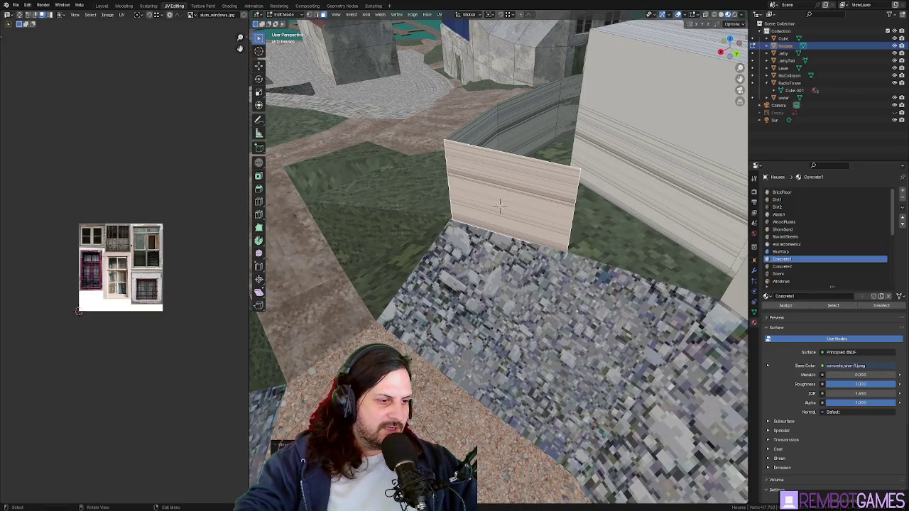
{"action": "scroll", "coordinate": [487, 184], "scroll_direction": "down", "scroll_amount": 6}
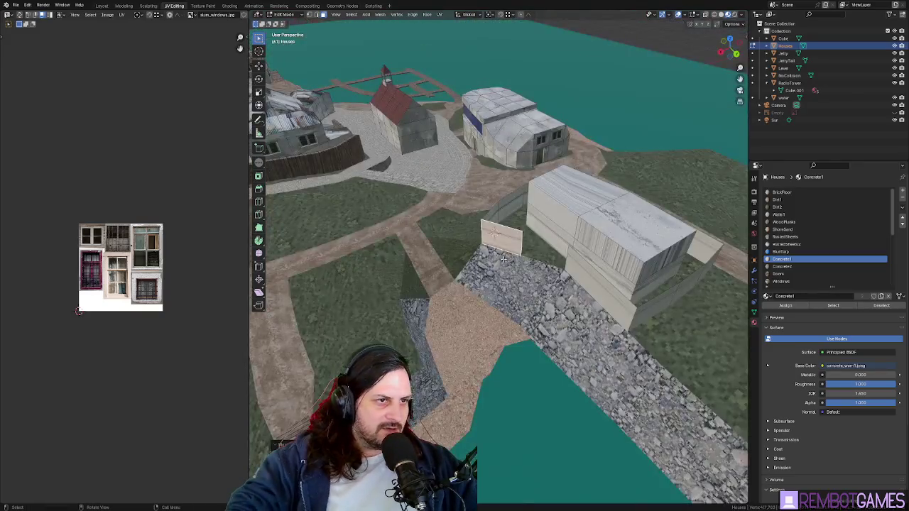
{"action": "scroll", "coordinate": [527, 303], "scroll_direction": "up", "scroll_amount": 5}
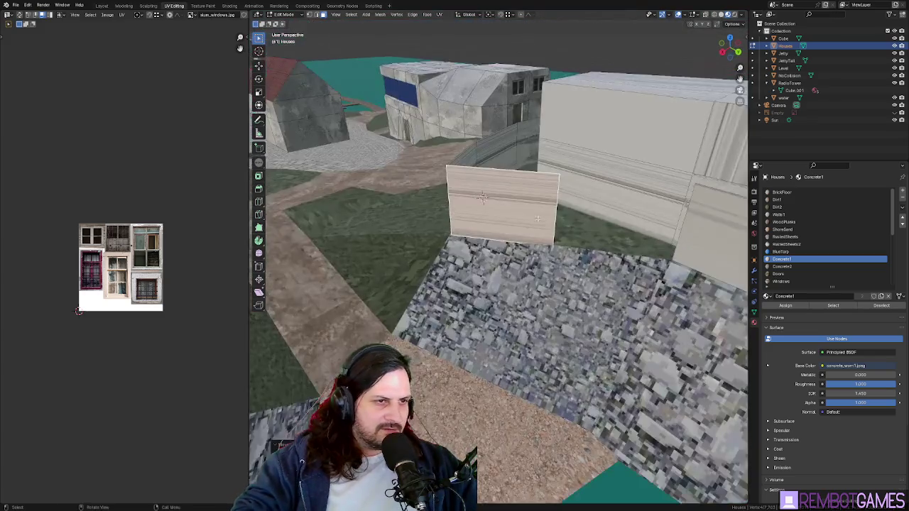
{"action": "left_click", "coordinate": [745, 37]}
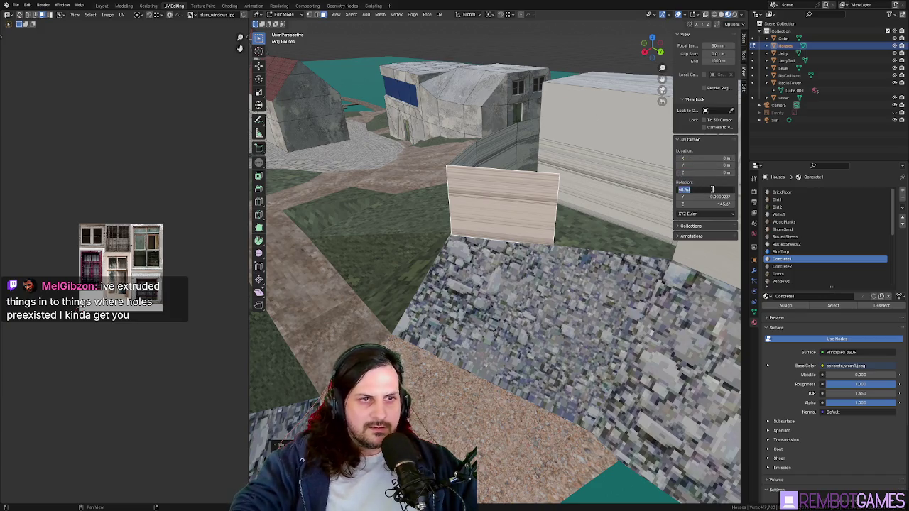
{"action": "mouse_move", "coordinate": [711, 190]}
{"action": "middle_mouse_down"}
{"action": "mouse_move", "coordinate": [743, 71]}
{"action": "mouse_move", "coordinate": [326, 363]}
{"action": "middle_mouse_up"}
{"action": "key", "text": "n"}
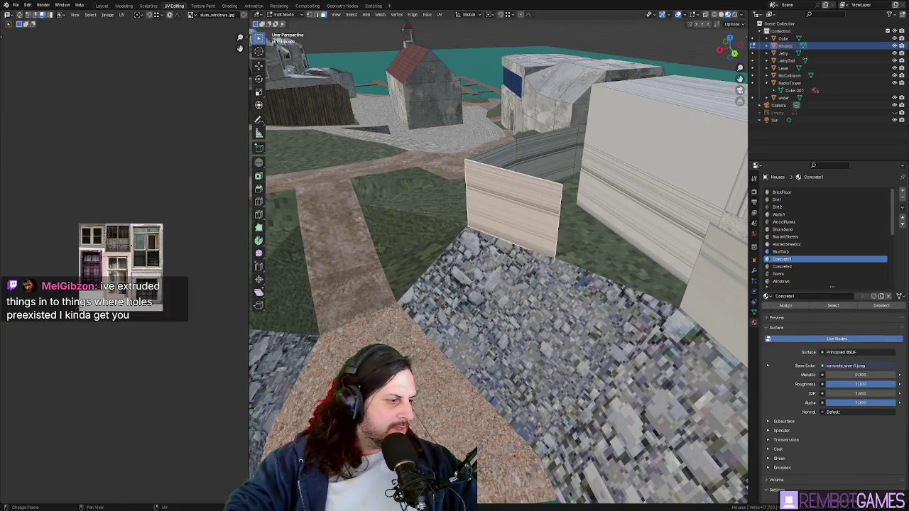
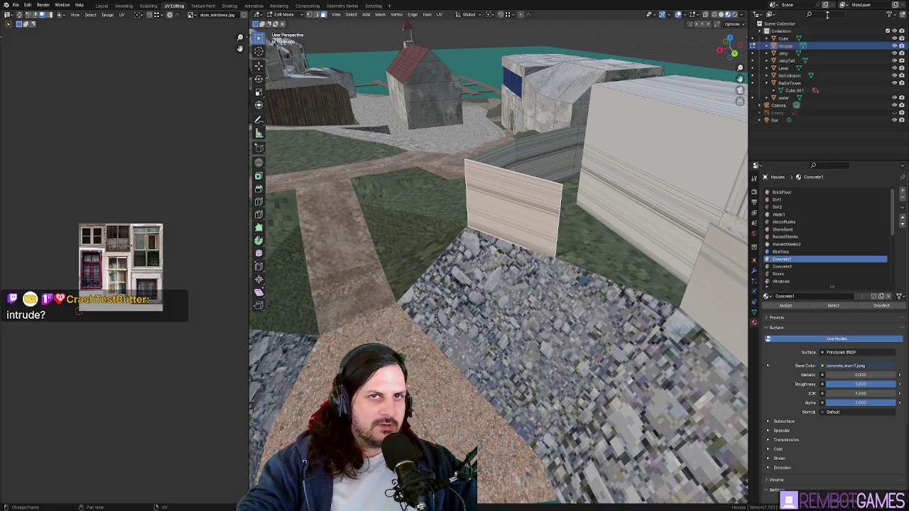
Step: Extrude the end wall faces along their normals into a new angled wall section
{"action": "middle_click_drag", "start_coordinate": [497, 234], "coordinate": [490, 212]}
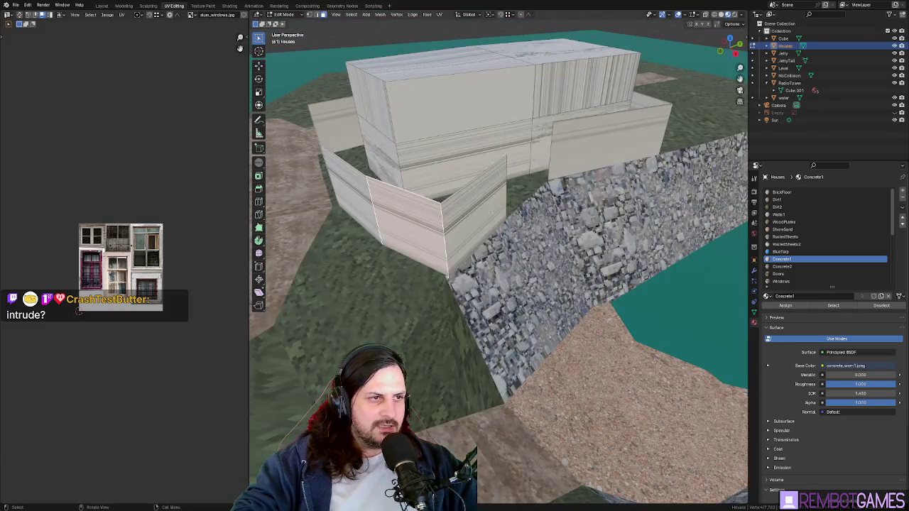
{"action": "left_click", "coordinate": [492, 211]}
{"action": "key", "text": "alt+e"}
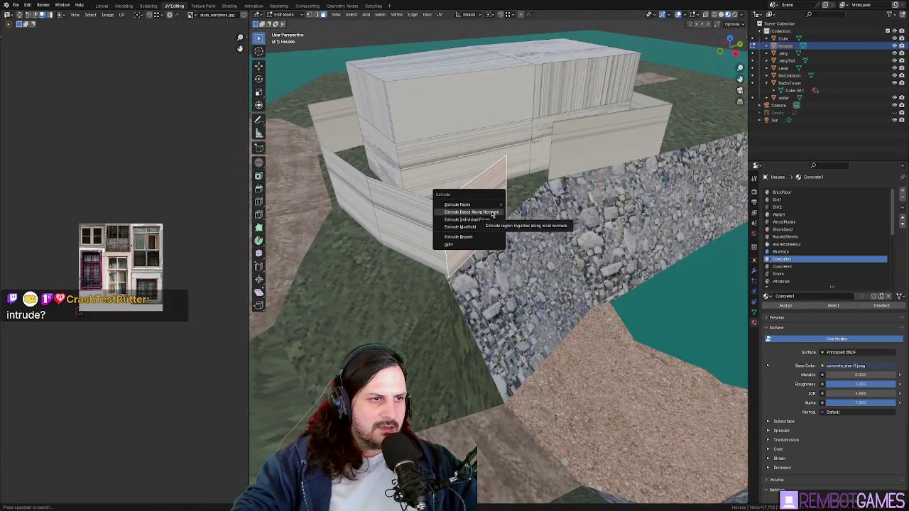
{"action": "left_click", "coordinate": [490, 226]}
{"action": "left_click", "coordinate": [494, 221]}
Step: Inspect the extended wall around the house and select the whole connected wall ring
{"action": "middle_click_drag", "start_coordinate": [494, 221], "coordinate": [468, 243]}
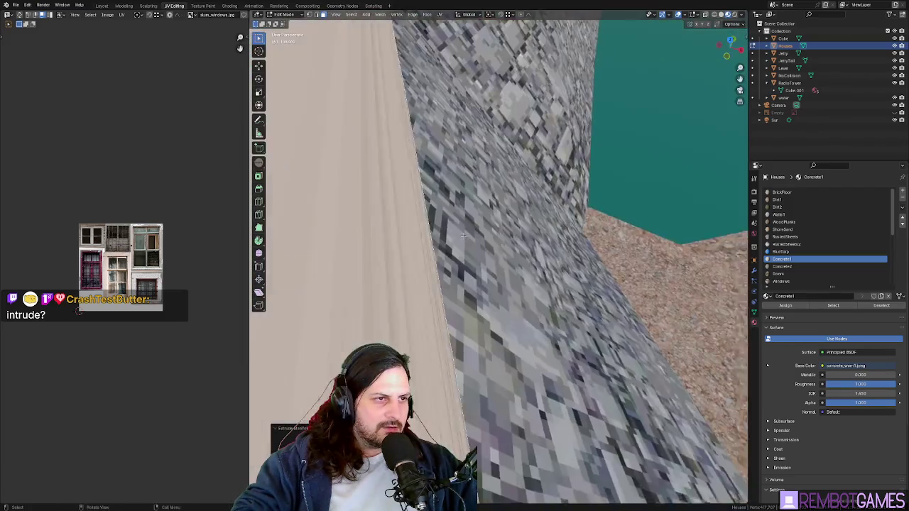
{"action": "middle_click_drag", "start_coordinate": [468, 243], "coordinate": [473, 238]}
{"action": "scroll", "coordinate": [473, 237], "scroll_direction": "down", "scroll_amount": 5}
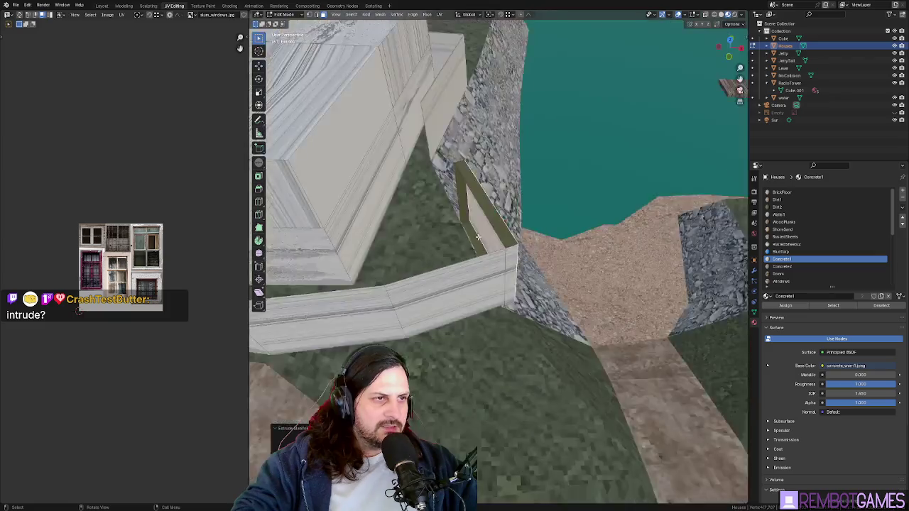
{"action": "scroll", "coordinate": [497, 234], "scroll_direction": "down", "scroll_amount": 3}
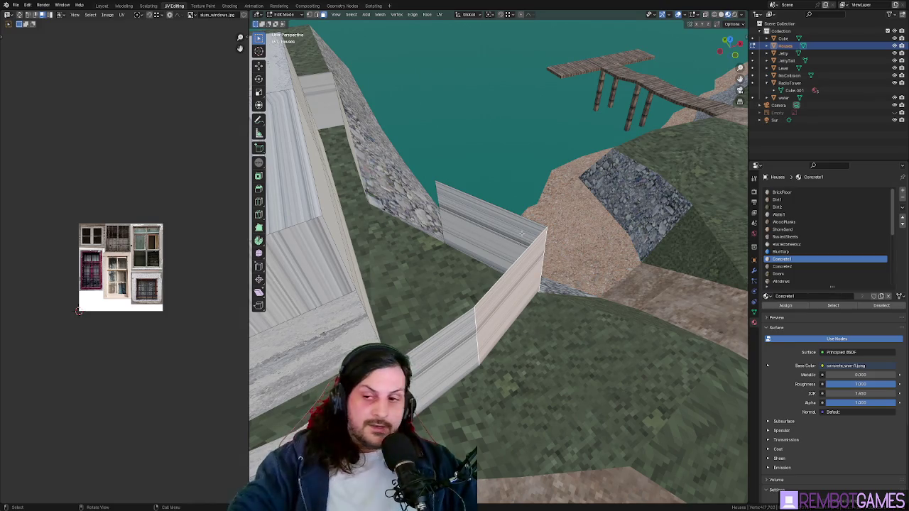
{"action": "mouse_move", "coordinate": [522, 233]}
{"action": "middle_mouse_down"}
{"action": "mouse_move", "coordinate": [576, 244]}
{"action": "mouse_move", "coordinate": [552, 229]}
{"action": "mouse_move", "coordinate": [549, 203]}
{"action": "mouse_move", "coordinate": [391, 240]}
{"action": "mouse_move", "coordinate": [495, 202]}
{"action": "middle_mouse_up"}
{"action": "middle_click_drag", "start_coordinate": [554, 196], "coordinate": [414, 239]}
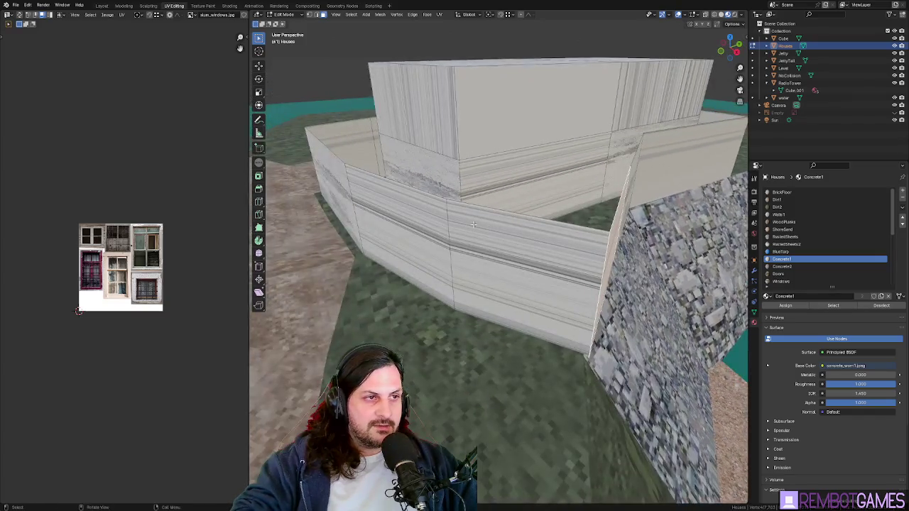
{"action": "scroll", "coordinate": [575, 225], "scroll_direction": "down", "scroll_amount": 2}
{"action": "mouse_move", "coordinate": [575, 226]}
{"action": "middle_mouse_down"}
{"action": "mouse_move", "coordinate": [635, 212]}
{"action": "mouse_move", "coordinate": [639, 227]}
{"action": "mouse_move", "coordinate": [587, 257]}
{"action": "mouse_move", "coordinate": [668, 213]}
{"action": "middle_mouse_up"}
{"action": "key", "text": "l"}
{"action": "scroll", "coordinate": [673, 207], "scroll_direction": "down", "scroll_amount": 2}
{"action": "scroll", "coordinate": [639, 227], "scroll_direction": "down", "scroll_amount": 3}
{"action": "scroll", "coordinate": [639, 227], "scroll_direction": "down", "scroll_amount": 2}
{"action": "left_click", "coordinate": [699, 15]}
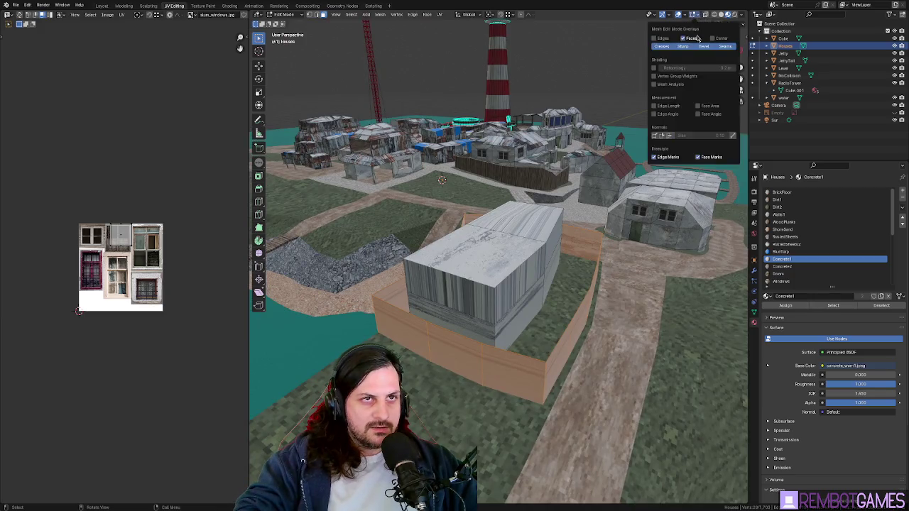
Step: Toggle the Face Orientation overlay on and off to check the wall normals
{"action": "left_click", "coordinate": [683, 14]}
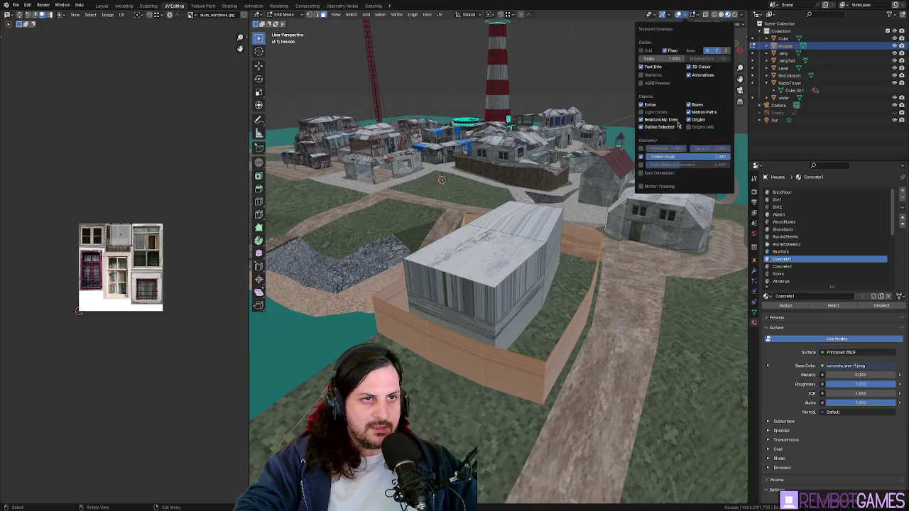
{"action": "left_click", "coordinate": [668, 173]}
{"action": "left_click", "coordinate": [669, 174]}
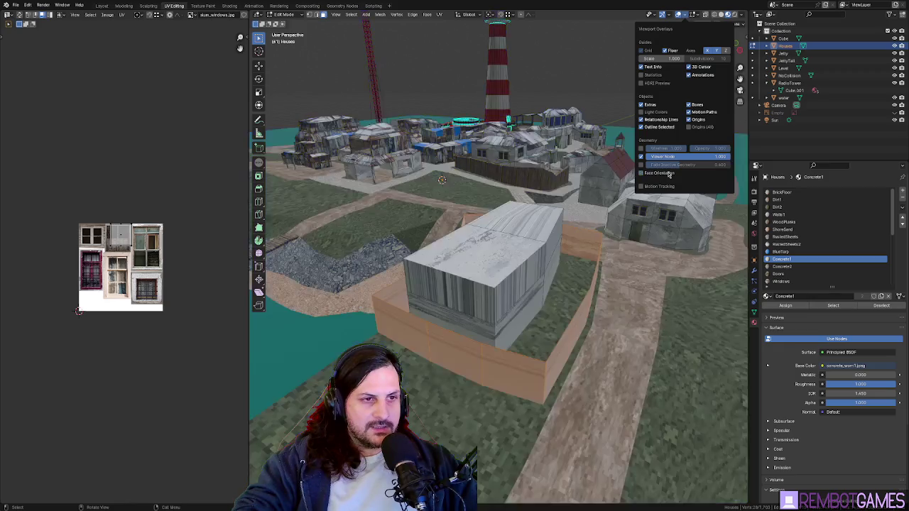
{"action": "middle_click_drag", "start_coordinate": [624, 235], "coordinate": [593, 287]}
Step: Extrude the wall ring along its normals to give it thickness, then return to Object Mode
{"action": "key", "text": "alt+e"}
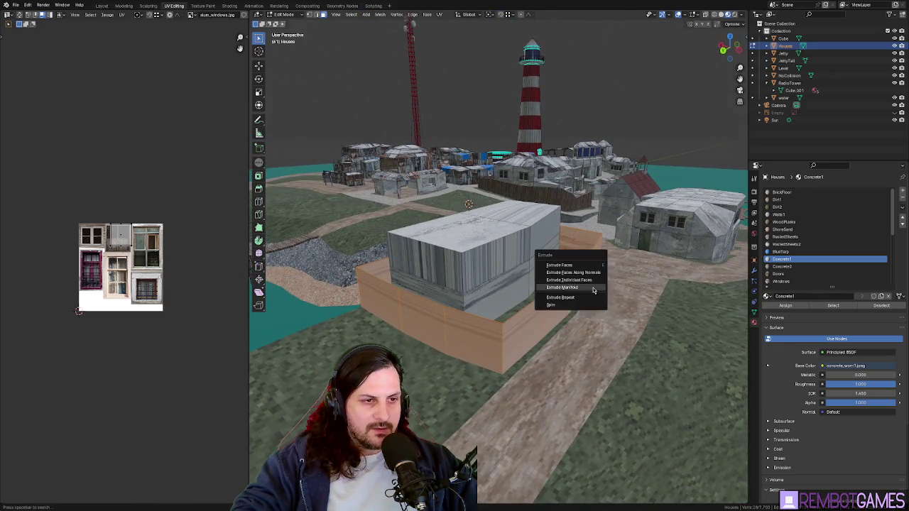
{"action": "left_click", "coordinate": [595, 275]}
{"action": "mouse_move", "coordinate": [595, 277]}
{"action": "middle_mouse_down"}
{"action": "mouse_move", "coordinate": [622, 272]}
{"action": "mouse_move", "coordinate": [485, 304]}
{"action": "mouse_move", "coordinate": [554, 222]}
{"action": "mouse_move", "coordinate": [542, 262]}
{"action": "middle_mouse_up"}
{"action": "scroll", "coordinate": [485, 304], "scroll_direction": "up", "scroll_amount": 5}
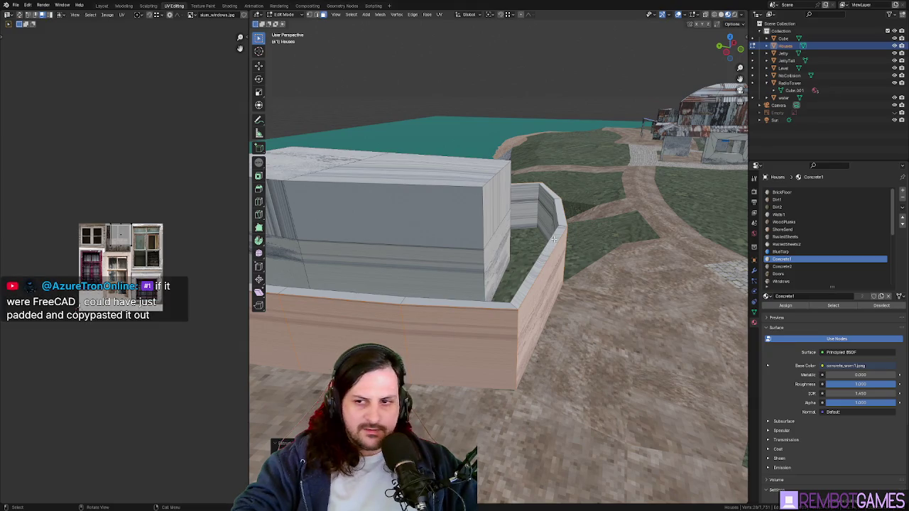
{"action": "key", "text": "Tab"}
{"action": "middle_click_drag", "start_coordinate": [556, 243], "coordinate": [556, 257]}
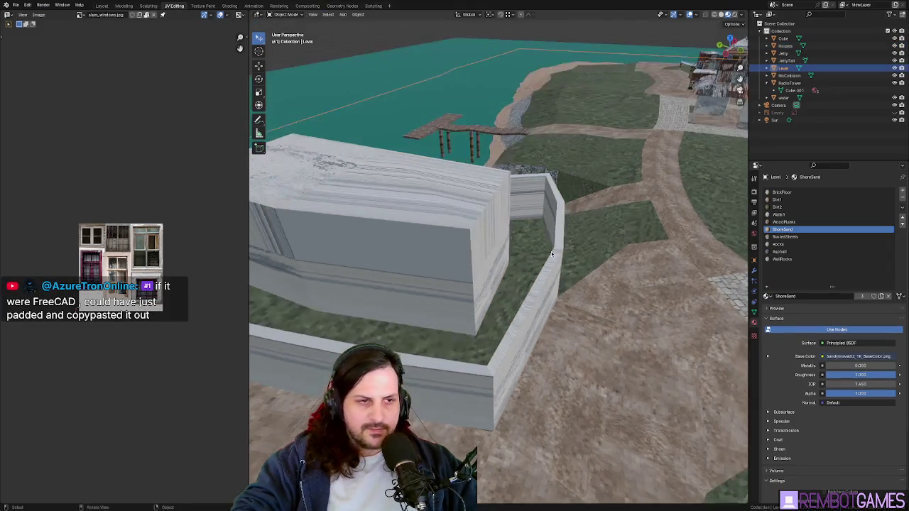
Step: Select the Houses object, enter Edit Mode and loop-select the wall faces
{"action": "left_click", "coordinate": [556, 257]}
{"action": "key", "text": "Tab"}
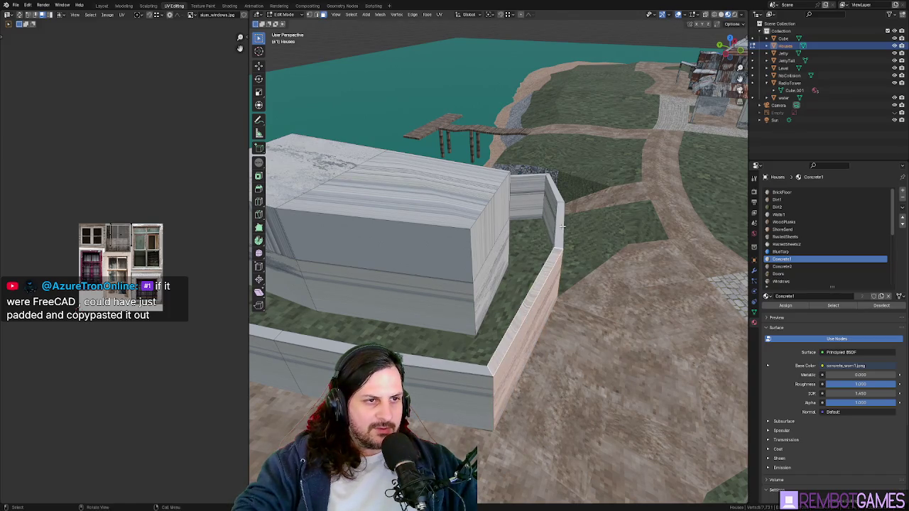
{"action": "left_click", "coordinate": [416, 342], "text": "alt"}
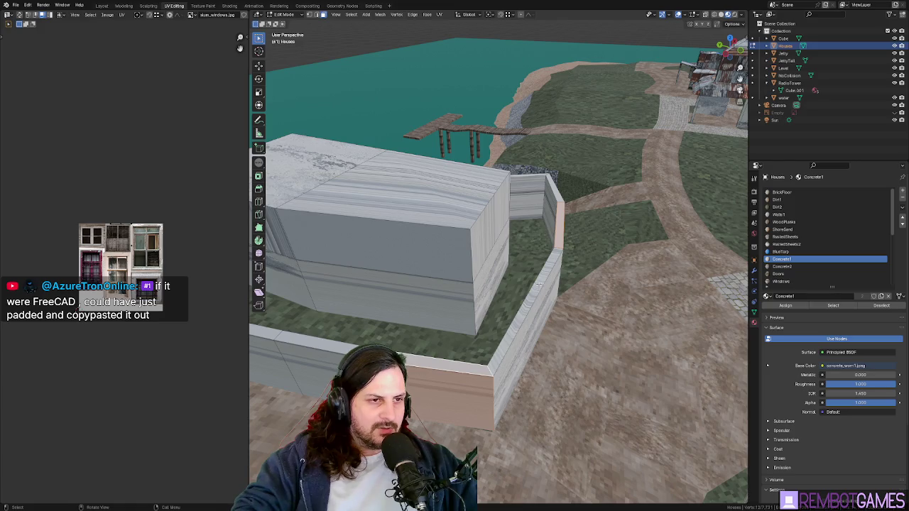
{"action": "middle_click_drag", "start_coordinate": [539, 286], "coordinate": [462, 294]}
{"action": "middle_click_drag", "start_coordinate": [544, 297], "coordinate": [507, 307]}
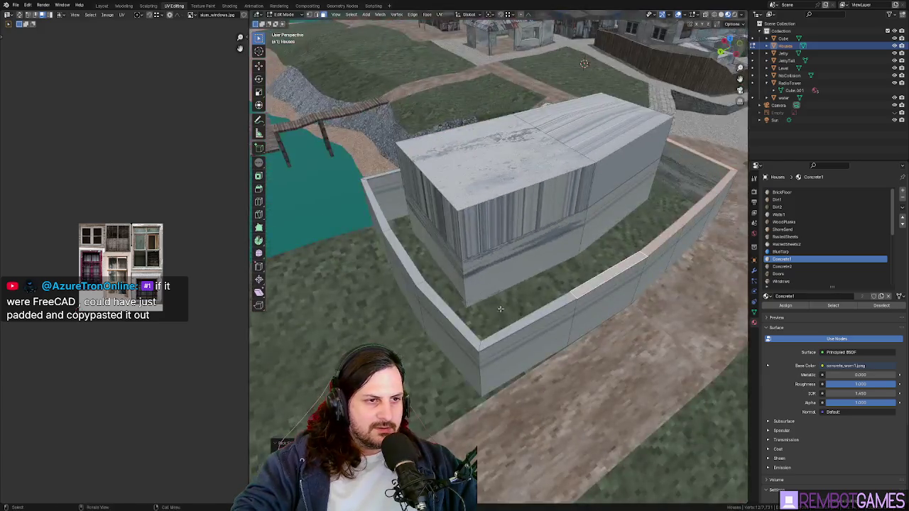
{"action": "mouse_move", "coordinate": [381, 244]}
{"action": "middle_mouse_down"}
{"action": "mouse_move", "coordinate": [381, 274]}
{"action": "mouse_move", "coordinate": [375, 239]}
{"action": "mouse_move", "coordinate": [422, 260]}
{"action": "mouse_move", "coordinate": [467, 264]}
{"action": "middle_mouse_up"}
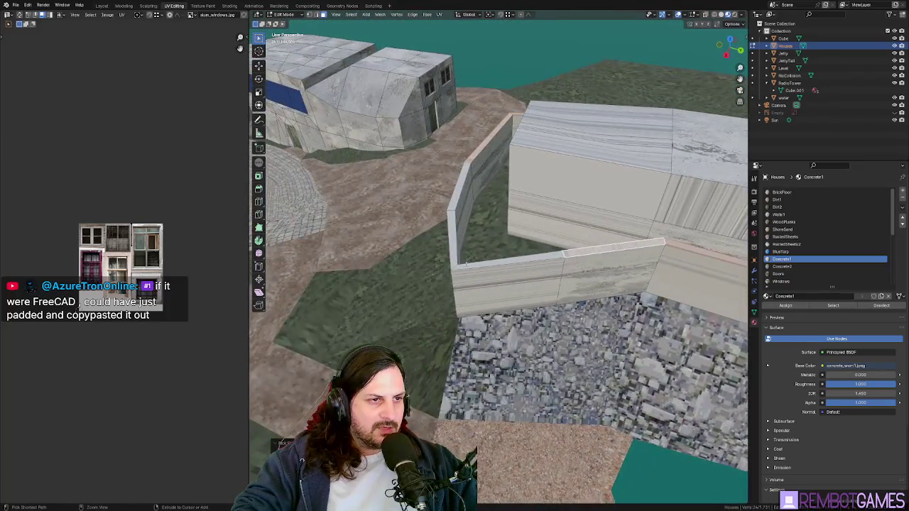
Step: Inset a doorway-sized rectangular panel into the front wall face
{"action": "mouse_move", "coordinate": [450, 196]}
{"action": "middle_mouse_down"}
{"action": "mouse_move", "coordinate": [475, 209]}
{"action": "mouse_move", "coordinate": [445, 216]}
{"action": "mouse_move", "coordinate": [483, 264]}
{"action": "middle_mouse_up"}
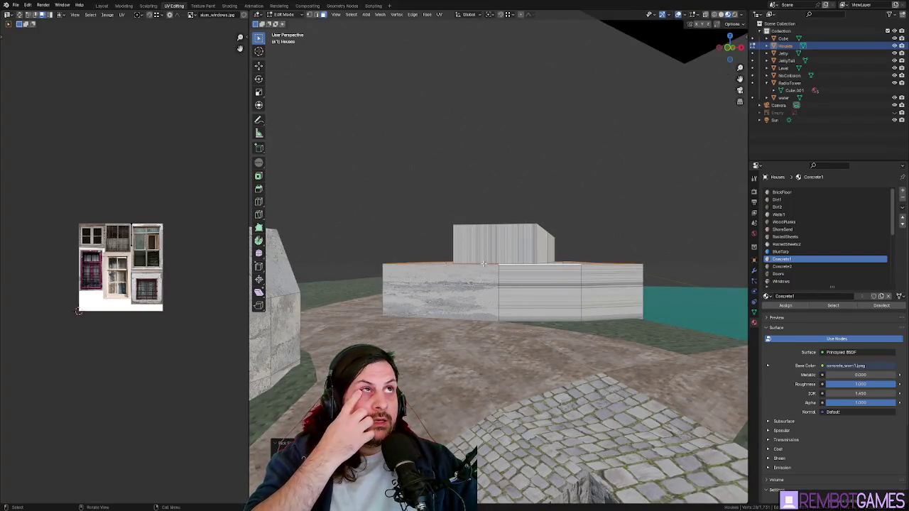
{"action": "middle_click_drag", "start_coordinate": [484, 264], "coordinate": [518, 311]}
{"action": "middle_click_drag", "start_coordinate": [431, 302], "coordinate": [442, 323]}
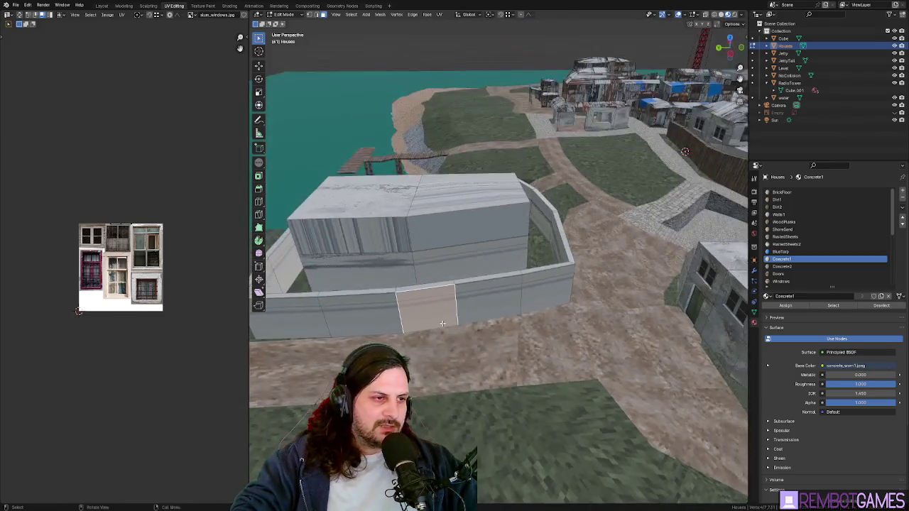
{"action": "mouse_move", "coordinate": [424, 293]}
{"action": "middle_mouse_down"}
{"action": "mouse_move", "coordinate": [538, 338]}
{"action": "mouse_move", "coordinate": [549, 318]}
{"action": "mouse_move", "coordinate": [508, 270]}
{"action": "mouse_move", "coordinate": [593, 289]}
{"action": "mouse_move", "coordinate": [531, 272]}
{"action": "middle_mouse_up"}
{"action": "left_click", "coordinate": [497, 269]}
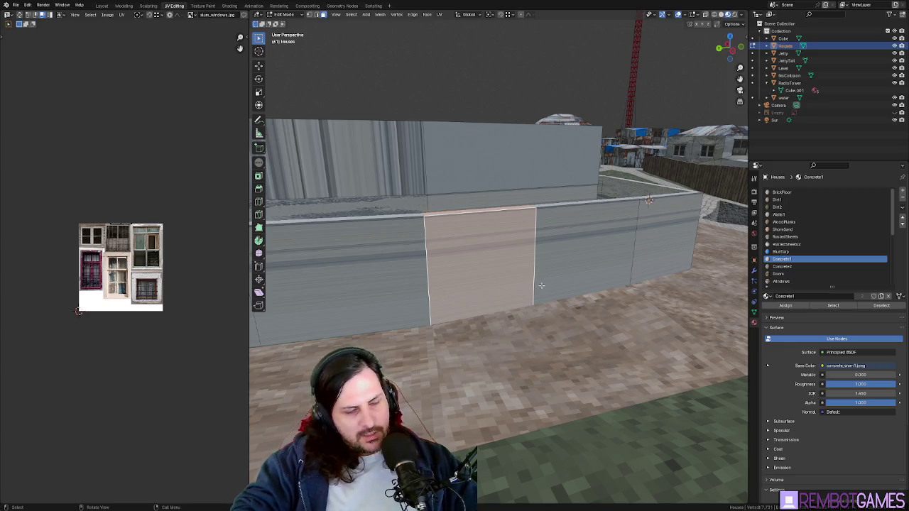
{"action": "mouse_move", "coordinate": [513, 287]}
{"action": "middle_mouse_down"}
{"action": "mouse_move", "coordinate": [627, 256]}
{"action": "mouse_move", "coordinate": [565, 243]}
{"action": "middle_mouse_up"}
Step: Delete the inset face to open a hole in the front wall
{"action": "right_click", "coordinate": [501, 256]}
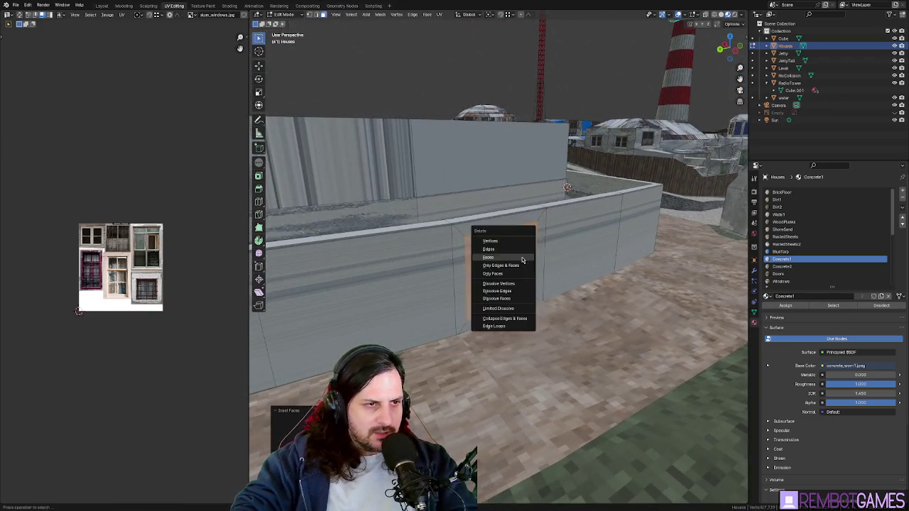
{"action": "left_click", "coordinate": [500, 264]}
{"action": "mouse_move", "coordinate": [502, 274]}
{"action": "middle_mouse_down"}
{"action": "mouse_move", "coordinate": [412, 287]}
{"action": "mouse_move", "coordinate": [538, 294]}
{"action": "middle_mouse_up"}
{"action": "right_click", "coordinate": [466, 276]}
{"action": "left_click", "coordinate": [471, 303]}
{"action": "scroll", "coordinate": [417, 283], "scroll_direction": "up", "scroll_amount": 3}
Step: Lower the opening's edges vertically and delete the wall strip beneath them
{"action": "key", "text": "g"}
{"action": "key", "text": "z"}
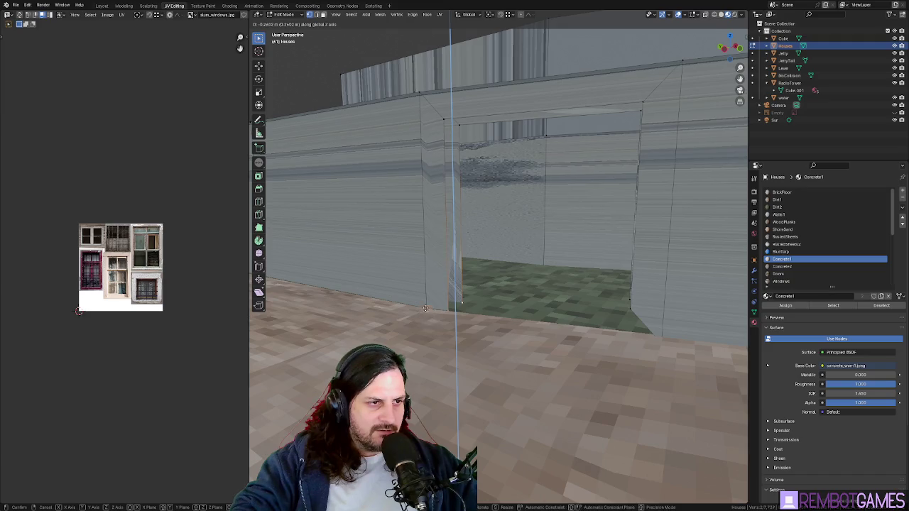
{"action": "left_click", "coordinate": [425, 309]}
{"action": "mouse_move", "coordinate": [424, 309]}
{"action": "middle_mouse_down"}
{"action": "mouse_move", "coordinate": [538, 310]}
{"action": "mouse_move", "coordinate": [610, 280]}
{"action": "middle_mouse_up"}
{"action": "left_click", "coordinate": [610, 280]}
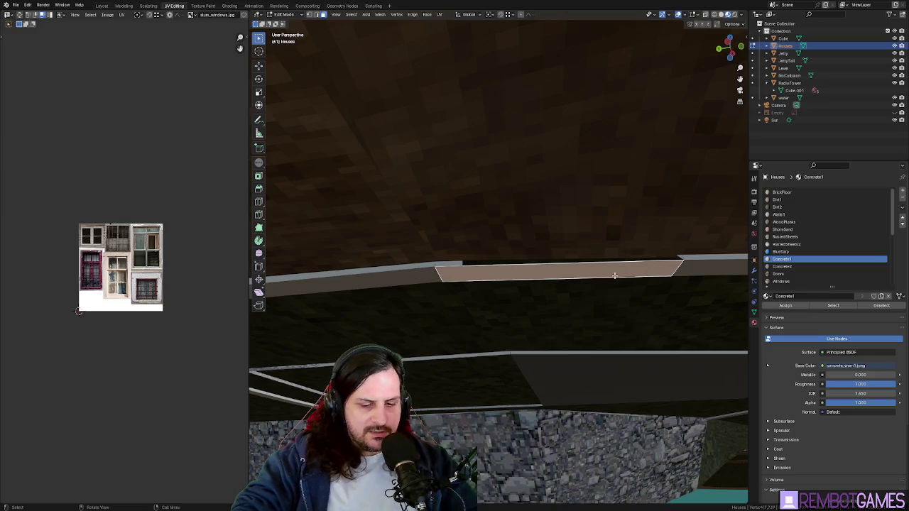
{"action": "key", "text": "x"}
{"action": "left_click", "coordinate": [629, 282]}
{"action": "middle_click_drag", "start_coordinate": [676, 269], "coordinate": [659, 310]}
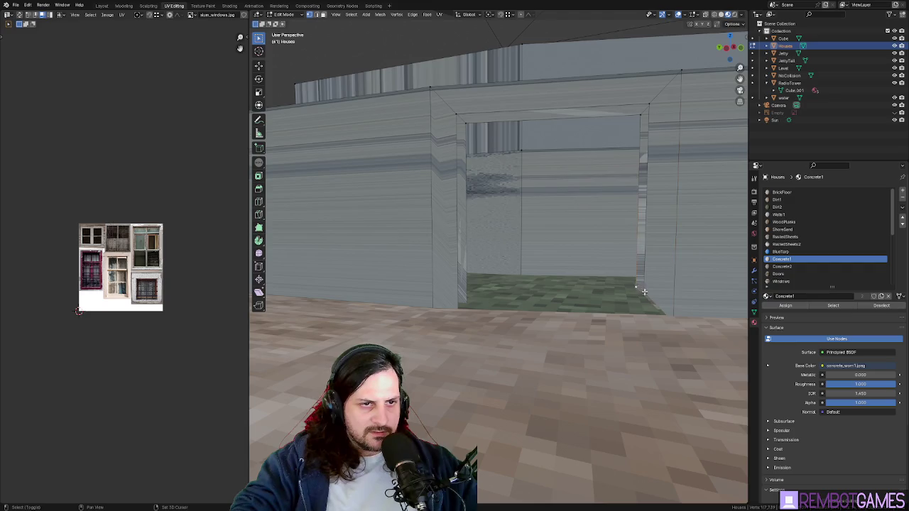
Step: Move the geometry vertically and fill the gap between the opening's top edges
{"action": "key", "text": "g"}
{"action": "key", "text": "z"}
{"action": "left_click", "coordinate": [677, 308]}
{"action": "mouse_move", "coordinate": [677, 309]}
{"action": "middle_mouse_down"}
{"action": "mouse_move", "coordinate": [646, 212]}
{"action": "mouse_move", "coordinate": [634, 247]}
{"action": "mouse_move", "coordinate": [640, 197]}
{"action": "mouse_move", "coordinate": [578, 219]}
{"action": "middle_mouse_up"}
{"action": "left_click", "coordinate": [620, 116]}
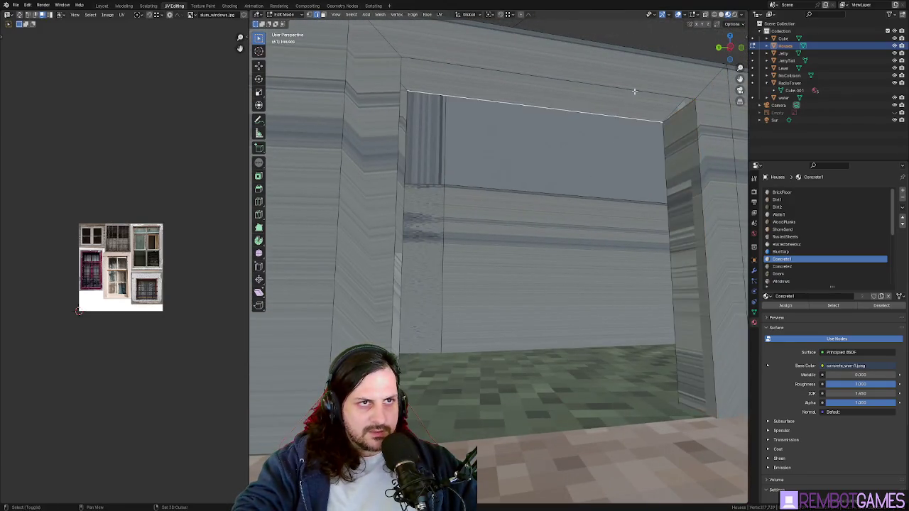
{"action": "middle_click_drag", "start_coordinate": [620, 117], "coordinate": [615, 105]}
{"action": "key", "text": "f"}
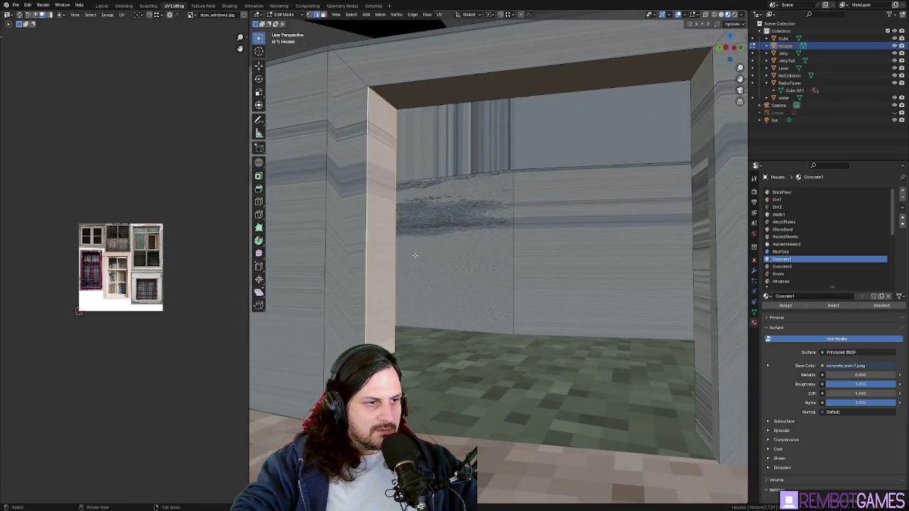
Step: Check the finished doorway in Object Mode, return to editing, and cancel the loop cut
{"action": "key", "text": "Tab"}
{"action": "mouse_move", "coordinate": [367, 141]}
{"action": "middle_mouse_down"}
{"action": "mouse_move", "coordinate": [523, 346]}
{"action": "mouse_move", "coordinate": [616, 360]}
{"action": "mouse_move", "coordinate": [491, 79]}
{"action": "mouse_move", "coordinate": [559, 287]}
{"action": "mouse_move", "coordinate": [538, 256]}
{"action": "middle_mouse_up"}
{"action": "key", "text": "Tab"}
{"action": "key", "text": "Tab"}
{"action": "key", "text": "Tab"}
{"action": "key", "text": "Tab"}
{"action": "key", "text": "Tab"}
{"action": "scroll", "coordinate": [537, 243], "scroll_direction": "down", "scroll_amount": 3}
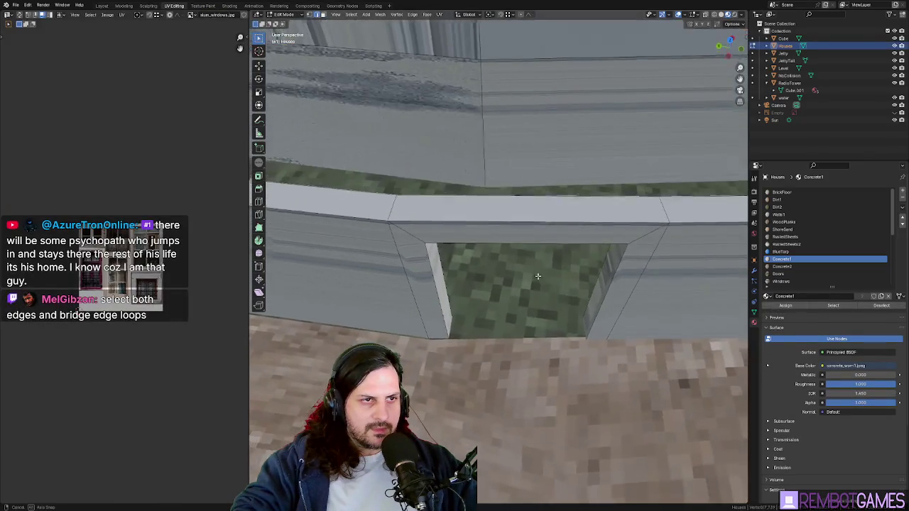
{"action": "scroll", "coordinate": [532, 245], "scroll_direction": "down", "scroll_amount": 2}
{"action": "scroll", "coordinate": [526, 246], "scroll_direction": "down", "scroll_amount": 4}
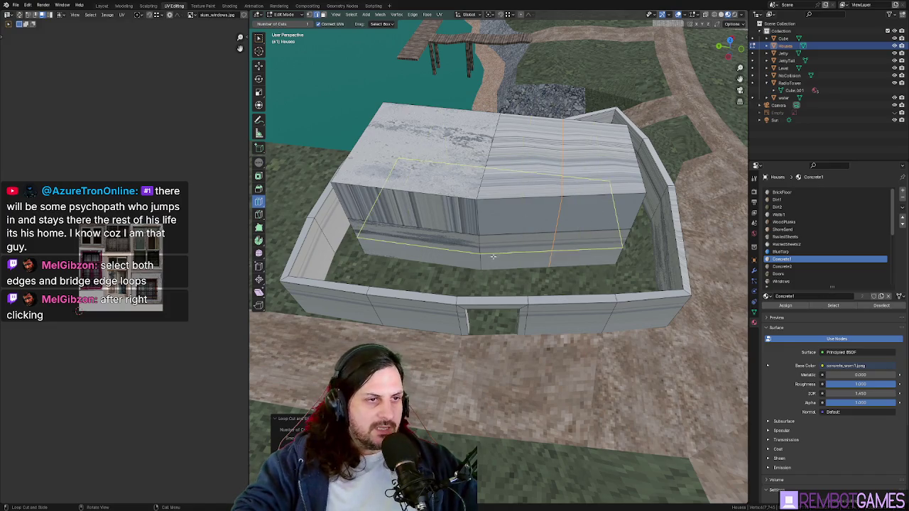
{"action": "key", "text": "w"}
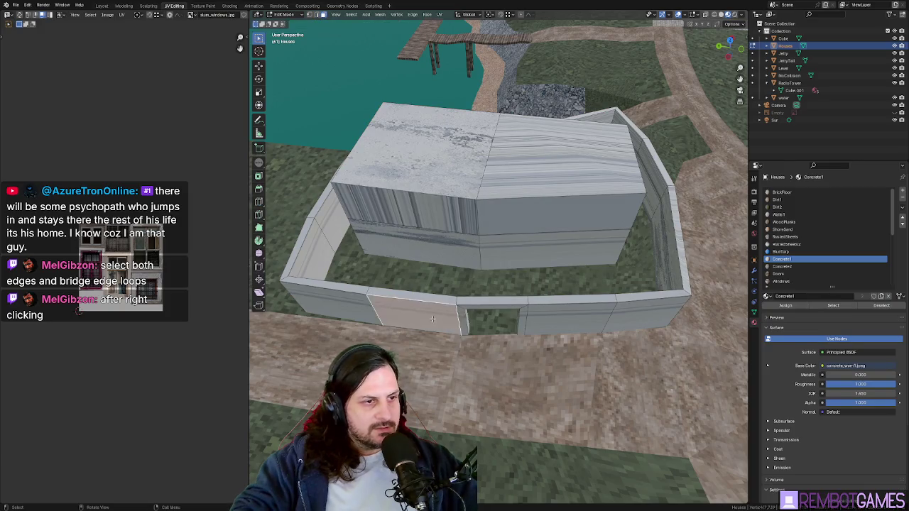
{"action": "middle_click_drag", "start_coordinate": [432, 318], "coordinate": [568, 299]}
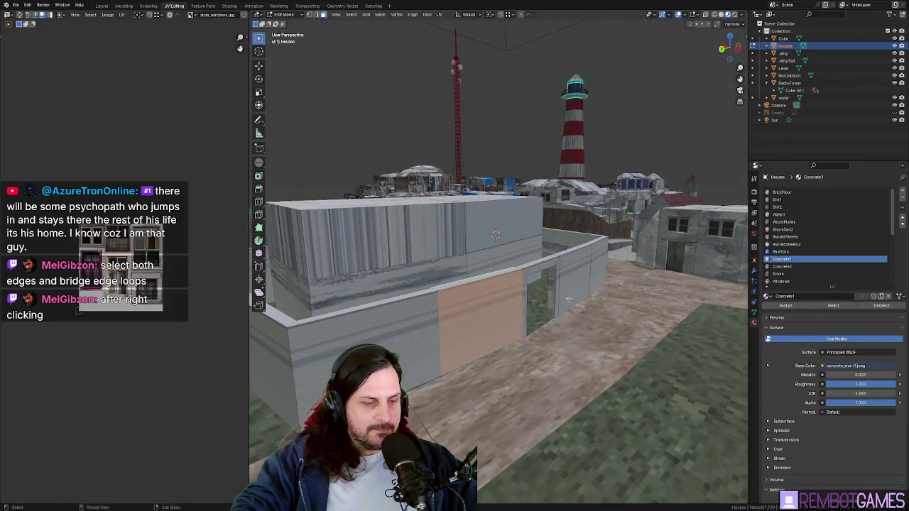
Step: Inset a selected wall face as a trial window
{"action": "key", "text": "i"}
{"action": "left_click", "coordinate": [532, 305]}
{"action": "middle_click_drag", "start_coordinate": [533, 306], "coordinate": [523, 307]}
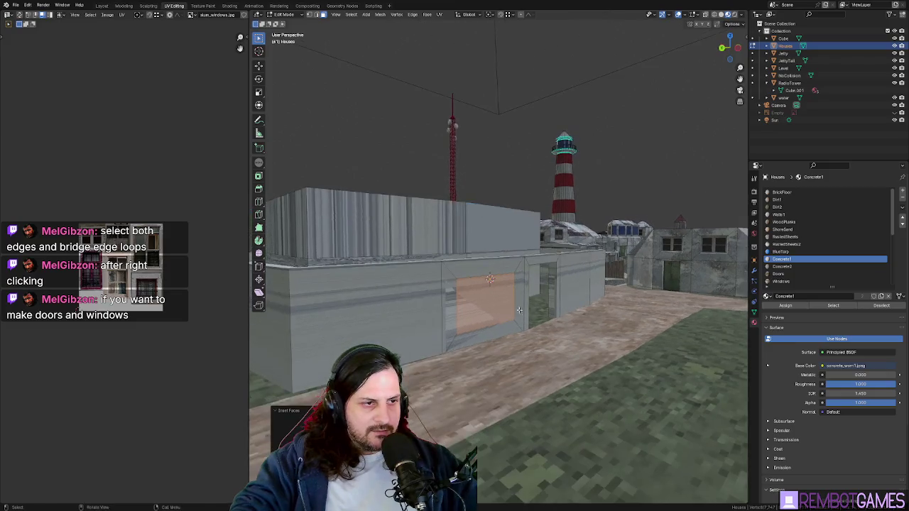
{"action": "scroll", "coordinate": [469, 328], "scroll_direction": "up", "scroll_amount": 2}
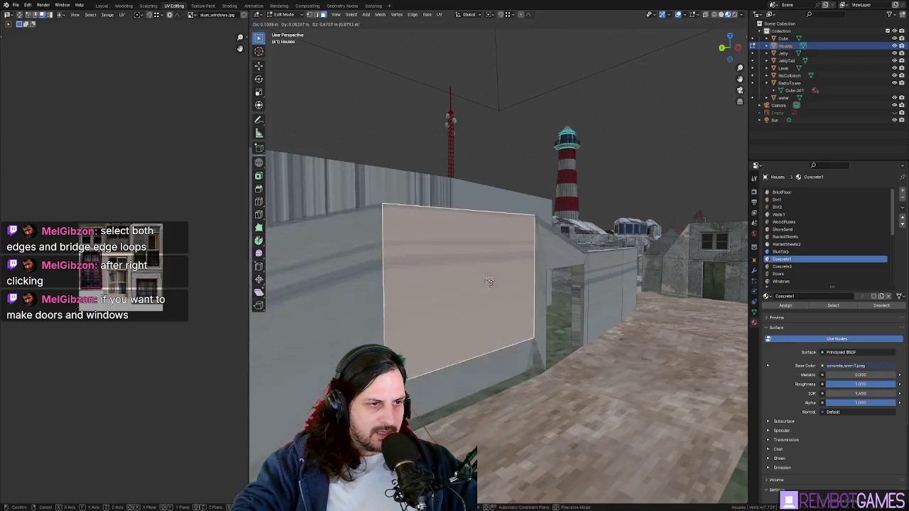
{"action": "mouse_move", "coordinate": [504, 331]}
{"action": "middle_mouse_down"}
{"action": "mouse_move", "coordinate": [565, 339]}
{"action": "mouse_move", "coordinate": [603, 313]}
{"action": "middle_mouse_up"}
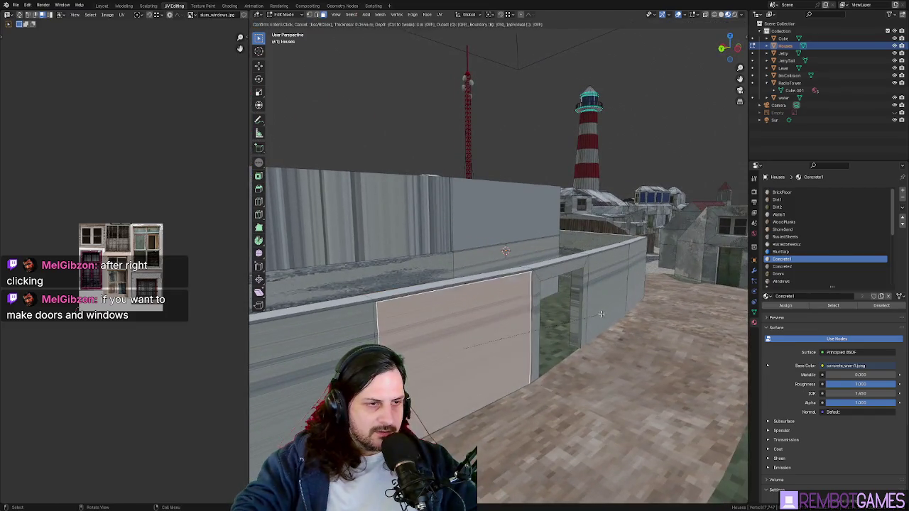
{"action": "middle_click_drag", "start_coordinate": [516, 355], "coordinate": [441, 297]}
Step: Try a Bridge Faces window opening, then undo it to keep the wall solid
{"action": "right_click", "coordinate": [442, 297]}
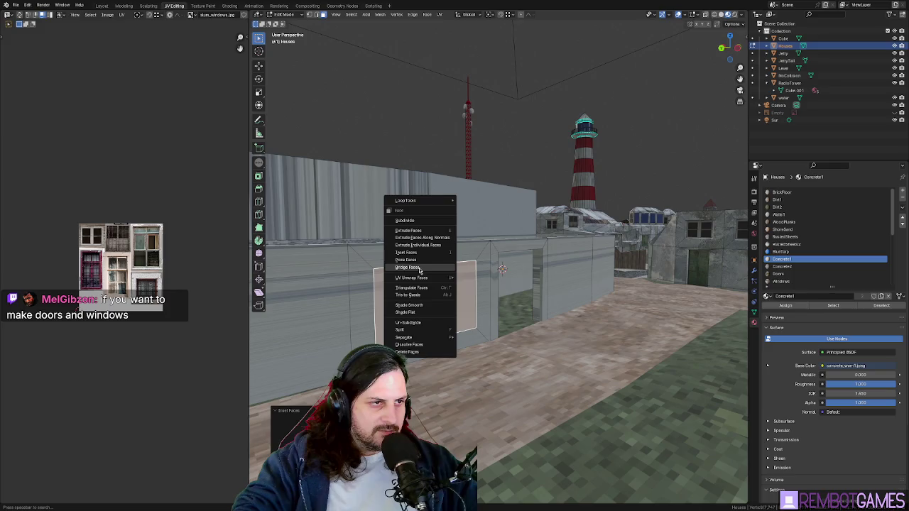
{"action": "left_click", "coordinate": [420, 269]}
{"action": "mouse_move", "coordinate": [420, 270]}
{"action": "middle_mouse_down"}
{"action": "mouse_move", "coordinate": [537, 310]}
{"action": "mouse_move", "coordinate": [524, 299]}
{"action": "middle_mouse_up"}
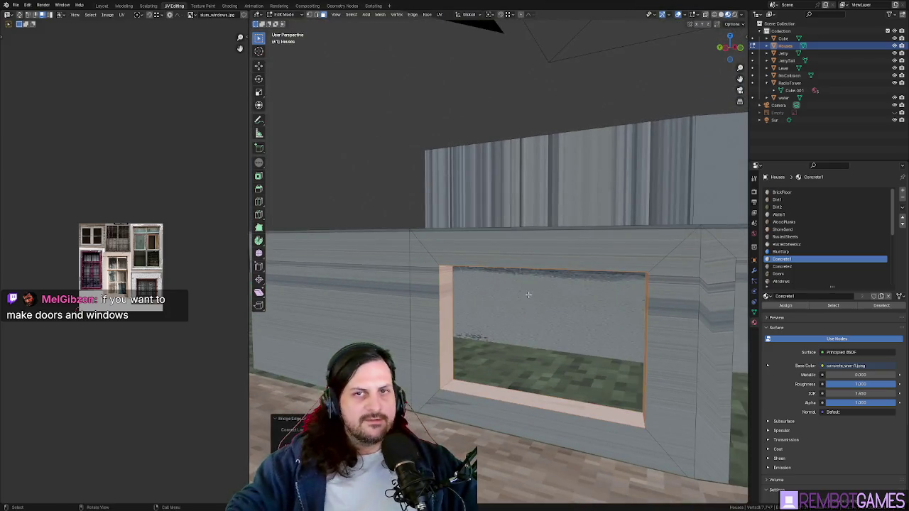
{"action": "middle_click_drag", "start_coordinate": [528, 295], "coordinate": [560, 367]}
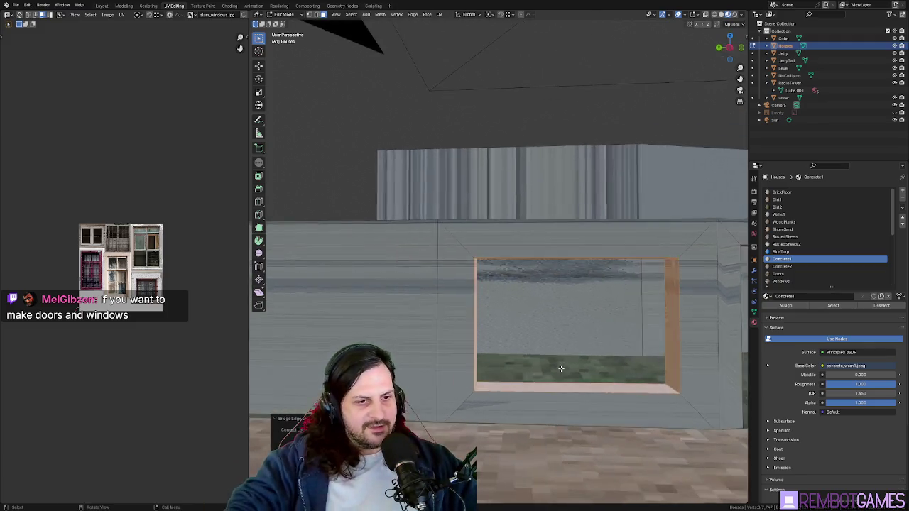
{"action": "key", "text": "ctrl+z"}
{"action": "key", "text": "ctrl+z"}
{"action": "key", "text": "ctrl+z"}
{"action": "key", "text": "ctrl+z"}
{"action": "key", "text": "ctrl+shift+z"}
{"action": "mouse_move", "coordinate": [560, 361]}
{"action": "middle_mouse_down"}
{"action": "mouse_move", "coordinate": [589, 346]}
{"action": "mouse_move", "coordinate": [605, 365]}
{"action": "middle_mouse_up"}
{"action": "key", "text": "ctrl+shift+z"}
{"action": "key", "text": "ctrl+z"}
Step: Select a flat wall face, leave it flush, and inspect the wall's underside
{"action": "left_click", "coordinate": [605, 365]}
{"action": "key", "text": "g"}
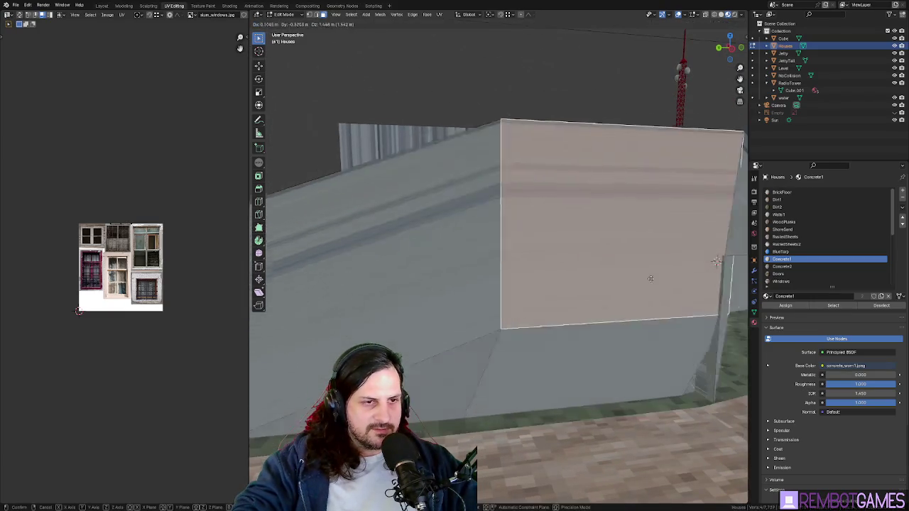
{"action": "key", "text": "Escape"}
{"action": "scroll", "coordinate": [547, 324], "scroll_direction": "up", "scroll_amount": 5}
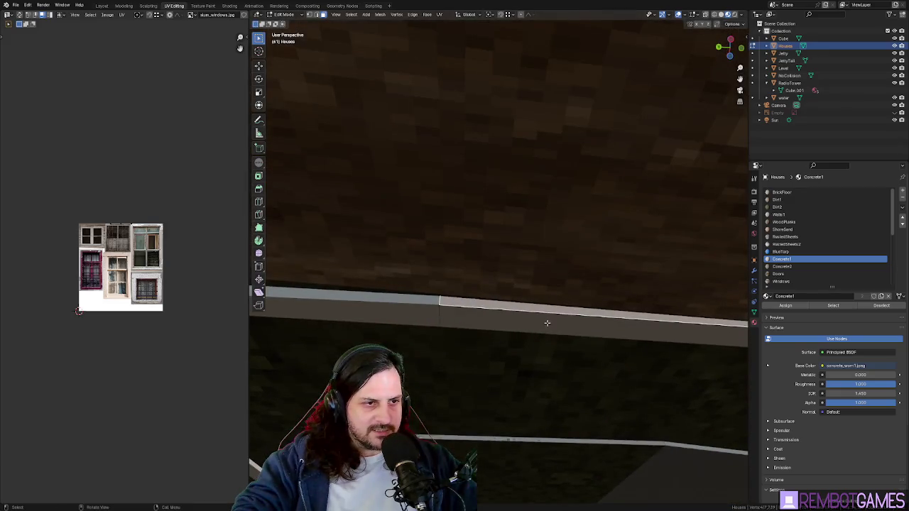
{"action": "middle_click_drag", "start_coordinate": [547, 324], "coordinate": [518, 347]}
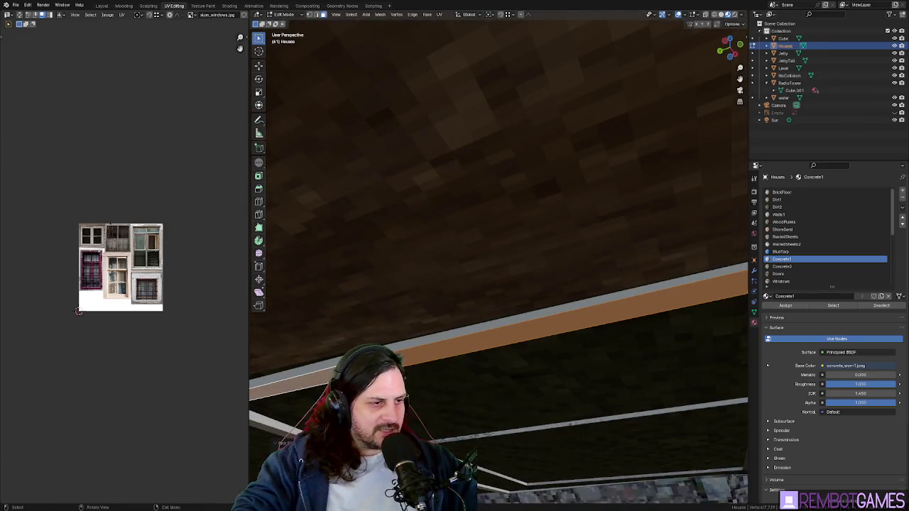
{"action": "middle_click_drag", "start_coordinate": [409, 405], "coordinate": [517, 370]}
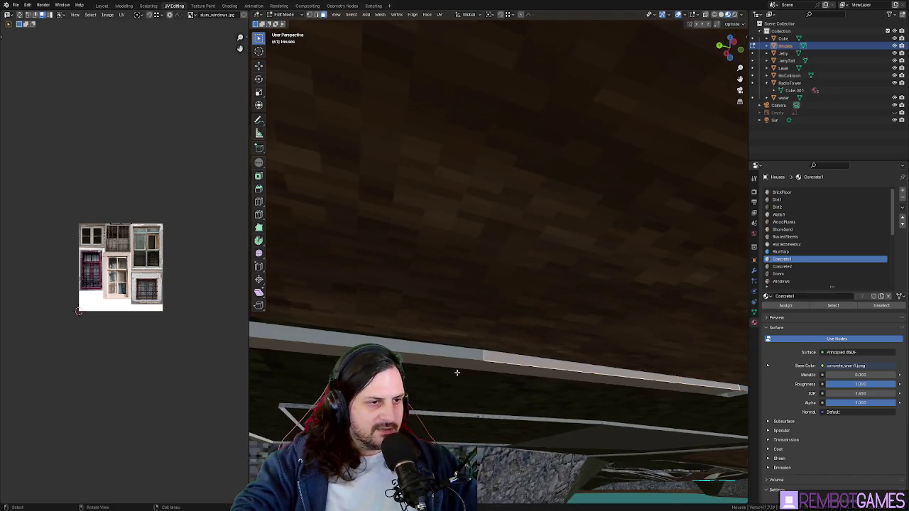
{"action": "right_click", "coordinate": [517, 370]}
{"action": "key", "text": "Escape"}
{"action": "mouse_move", "coordinate": [584, 391]}
{"action": "middle_mouse_down"}
{"action": "mouse_move", "coordinate": [515, 365]}
{"action": "mouse_move", "coordinate": [561, 362]}
{"action": "middle_mouse_up"}
Step: Select the long and diagonal underside strips of the wall and delete those faces
{"action": "left_click", "coordinate": [633, 200]}
{"action": "middle_click_drag", "start_coordinate": [632, 199], "coordinate": [436, 255]}
{"action": "left_click", "coordinate": [542, 288], "text": "ctrl"}
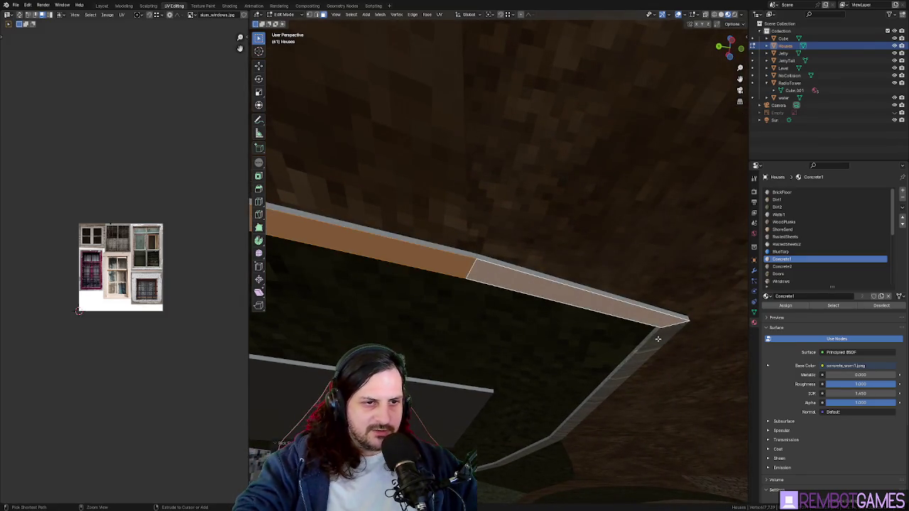
{"action": "left_click", "coordinate": [579, 442], "text": "ctrl"}
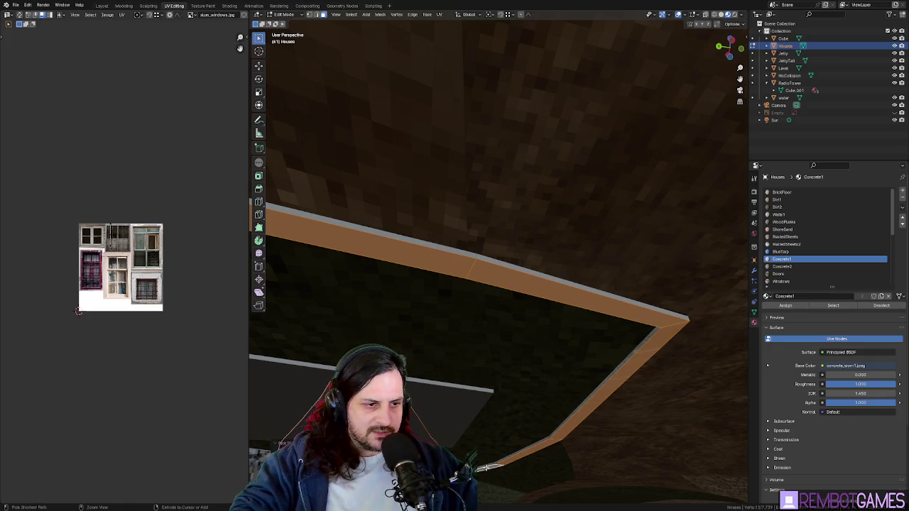
{"action": "key", "text": "x"}
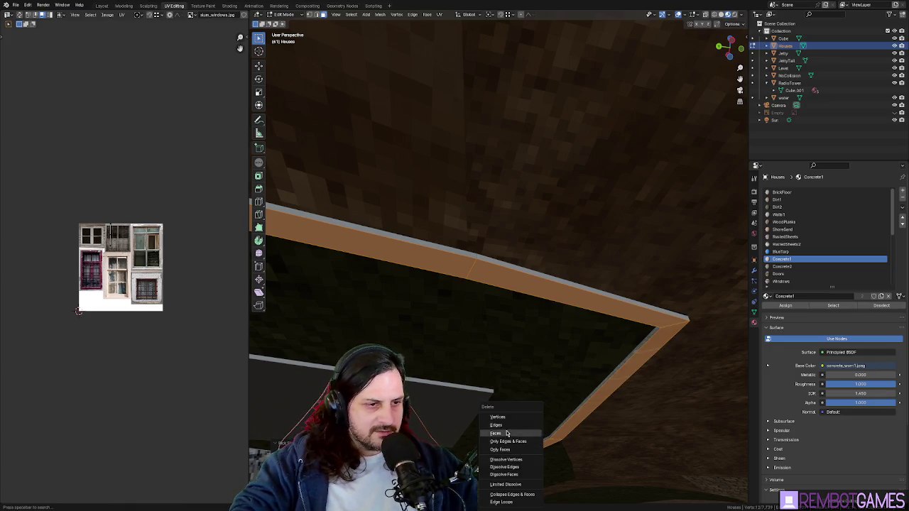
{"action": "left_click", "coordinate": [507, 433]}
{"action": "mouse_move", "coordinate": [507, 433]}
{"action": "middle_mouse_down"}
{"action": "mouse_move", "coordinate": [574, 386]}
{"action": "mouse_move", "coordinate": [483, 379]}
{"action": "mouse_move", "coordinate": [575, 363]}
{"action": "mouse_move", "coordinate": [419, 341]}
{"action": "mouse_move", "coordinate": [422, 289]}
{"action": "mouse_move", "coordinate": [355, 281]}
{"action": "middle_mouse_up"}
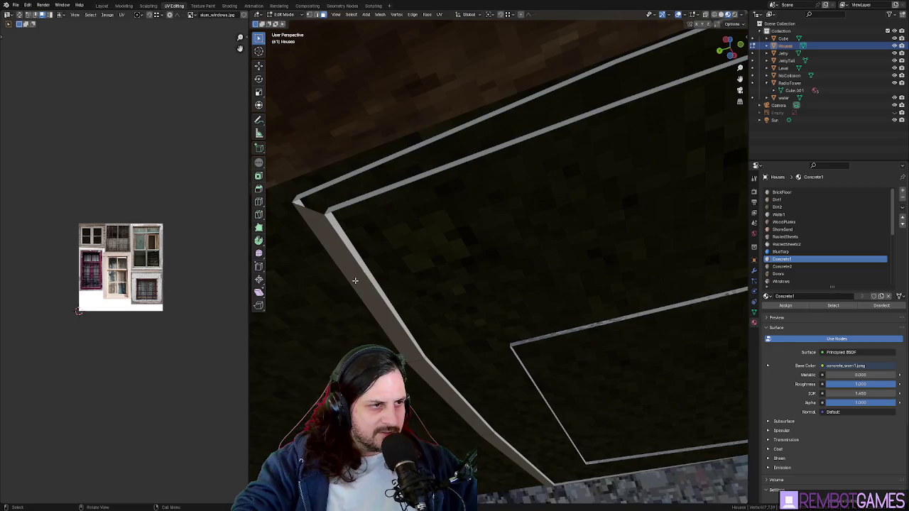
Step: Delete the remaining diagonal underside face of the wall
{"action": "left_click", "coordinate": [507, 453]}
{"action": "middle_click_drag", "start_coordinate": [506, 453], "coordinate": [582, 484]}
{"action": "key", "text": "x"}
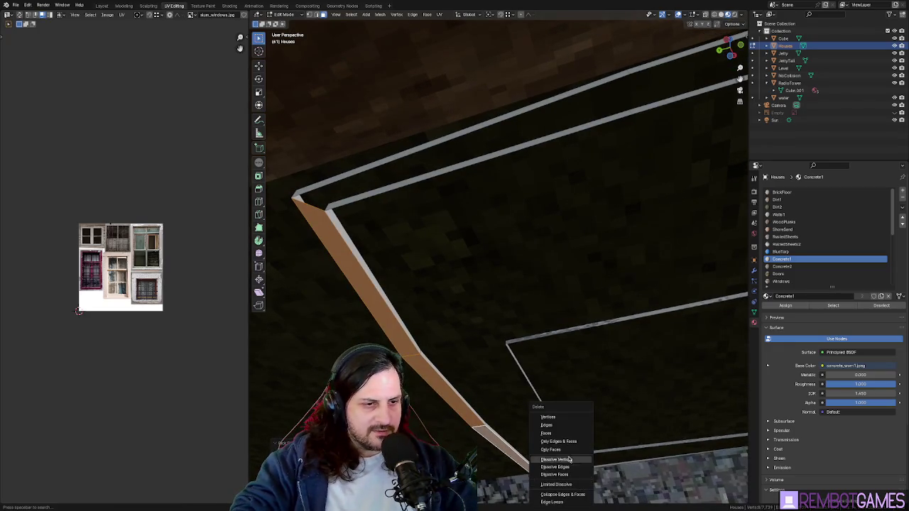
{"action": "left_click", "coordinate": [560, 431]}
{"action": "mouse_move", "coordinate": [559, 431]}
{"action": "middle_mouse_down"}
{"action": "mouse_move", "coordinate": [558, 335]}
{"action": "mouse_move", "coordinate": [524, 268]}
{"action": "middle_mouse_up"}
{"action": "left_click", "coordinate": [523, 268]}
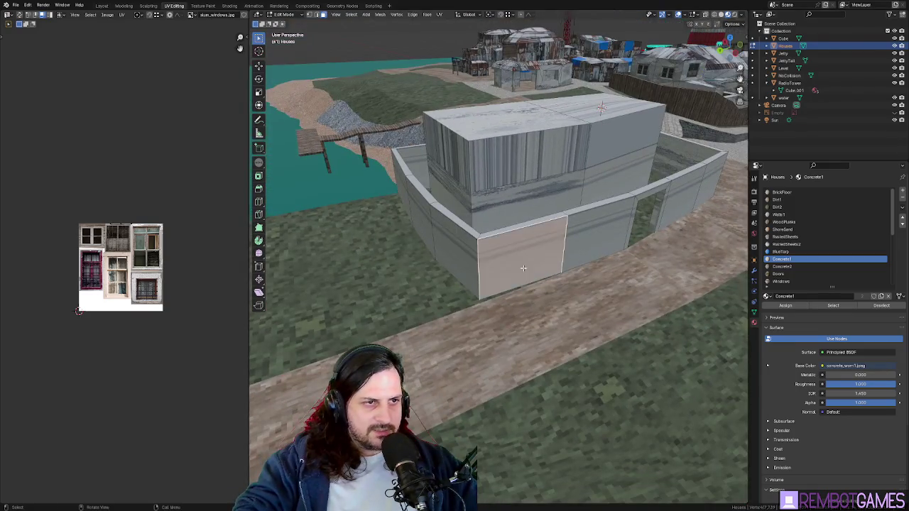
Step: Select the linked wall ring with Ctrl+L and apply a Cube Projection UV map to it
{"action": "key", "text": "ctrl+l"}
{"action": "middle_click_drag", "start_coordinate": [596, 230], "coordinate": [593, 241]}
{"action": "key", "text": "u"}
{"action": "left_click", "coordinate": [579, 241]}
{"action": "scroll", "coordinate": [593, 242], "scroll_direction": "up", "scroll_amount": 2}
{"action": "key", "text": "u"}
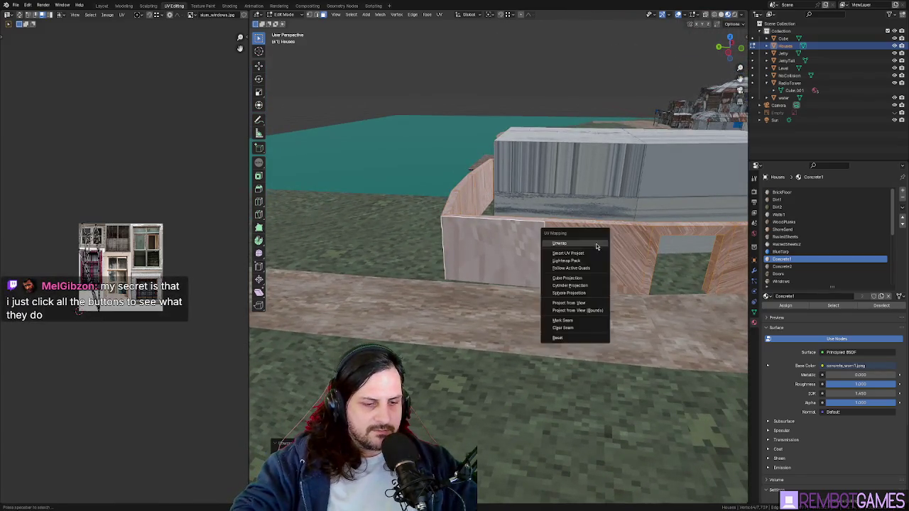
{"action": "left_click", "coordinate": [580, 303]}
{"action": "key", "text": "u"}
{"action": "mouse_move", "coordinate": [581, 305]}
{"action": "middle_mouse_down"}
{"action": "mouse_move", "coordinate": [600, 272]}
{"action": "mouse_move", "coordinate": [573, 247]}
{"action": "middle_mouse_up"}
{"action": "left_click", "coordinate": [589, 248]}
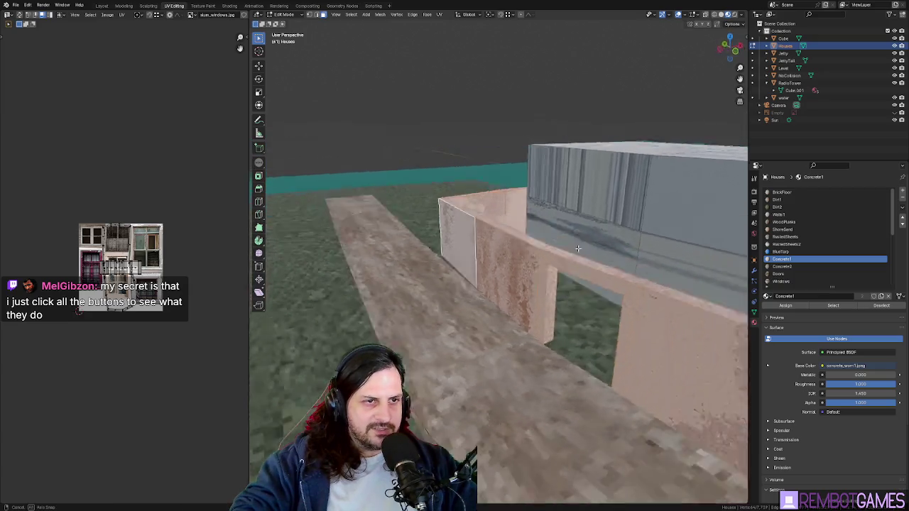
{"action": "mouse_move", "coordinate": [498, 265]}
{"action": "middle_mouse_down"}
{"action": "mouse_move", "coordinate": [489, 287]}
{"action": "mouse_move", "coordinate": [532, 327]}
{"action": "mouse_move", "coordinate": [519, 312]}
{"action": "mouse_move", "coordinate": [553, 270]}
{"action": "mouse_move", "coordinate": [583, 307]}
{"action": "middle_mouse_up"}
{"action": "key", "text": "Tab"}
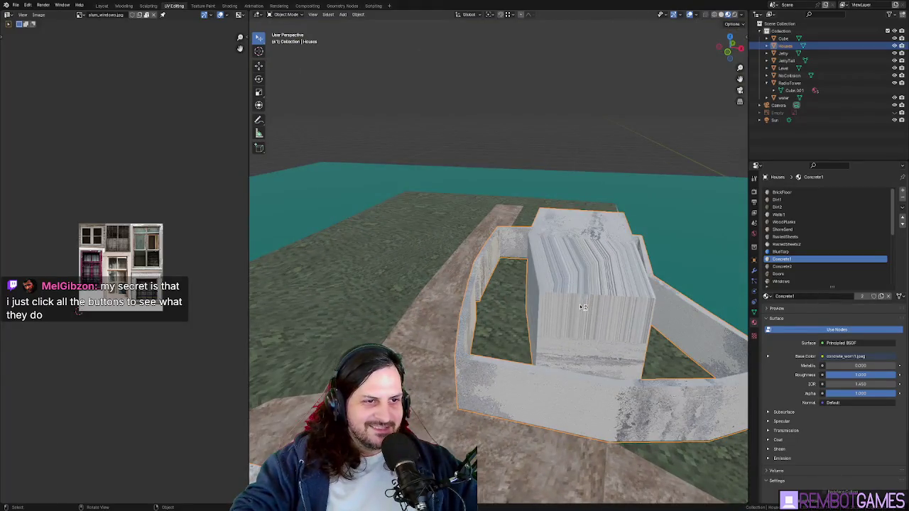
{"action": "key", "text": "Tab"}
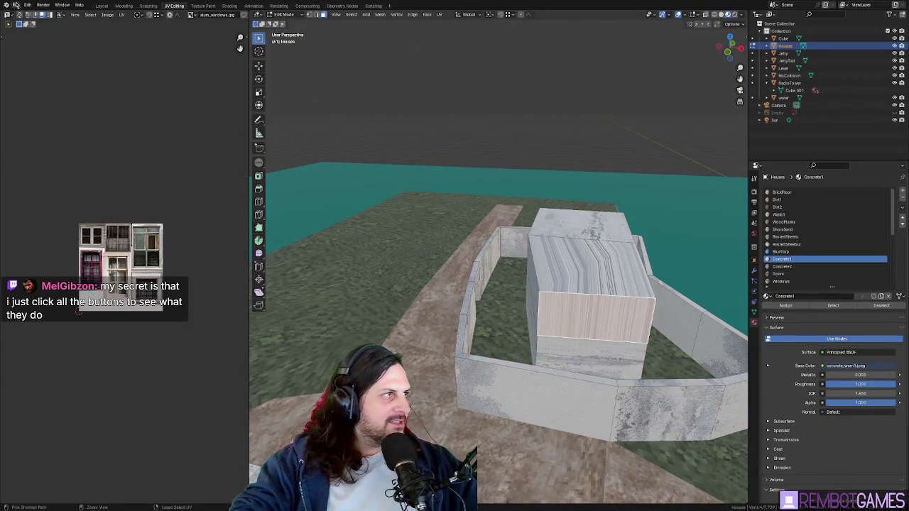
Step: Purge unused data-blocks from the file via File > Clean Up
{"action": "left_click", "coordinate": [15, 5]}
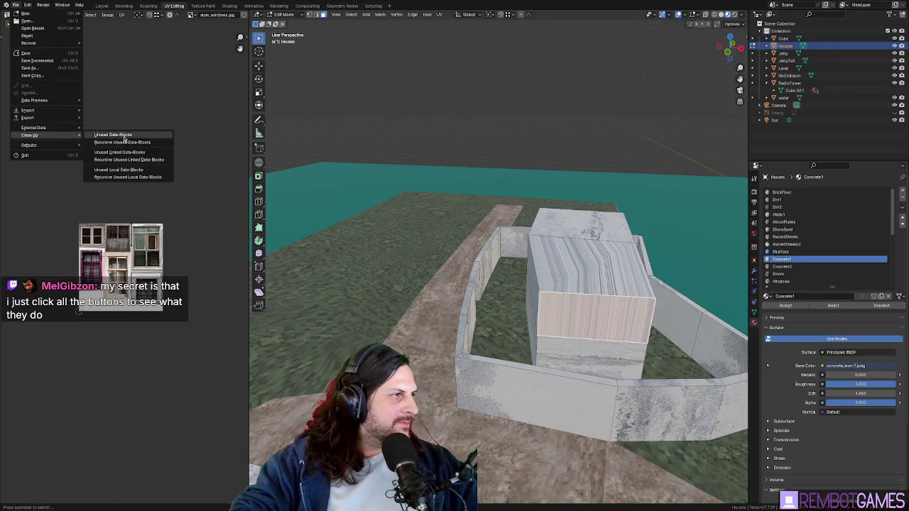
{"action": "left_click", "coordinate": [125, 135]}
{"action": "mouse_move", "coordinate": [569, 269]}
{"action": "middle_mouse_down"}
{"action": "mouse_move", "coordinate": [604, 278]}
{"action": "mouse_move", "coordinate": [532, 287]}
{"action": "middle_mouse_up"}
Step: Select the entire house mesh and unwrap its UVs
{"action": "key", "text": "a"}
{"action": "key", "text": "u"}
{"action": "left_click", "coordinate": [507, 258]}
{"action": "mouse_move", "coordinate": [507, 258]}
{"action": "middle_mouse_down"}
{"action": "mouse_move", "coordinate": [497, 264]}
{"action": "mouse_move", "coordinate": [573, 307]}
{"action": "mouse_move", "coordinate": [592, 296]}
{"action": "mouse_move", "coordinate": [541, 265]}
{"action": "middle_mouse_up"}
{"action": "key", "text": "alt+a"}
{"action": "left_click", "coordinate": [497, 264]}
Step: Add an edge loop across the house block and move it into place from top view
{"action": "left_click", "coordinate": [582, 251]}
{"action": "right_click", "coordinate": [583, 250]}
{"action": "key", "text": "KP_7"}
{"action": "key", "text": "g"}
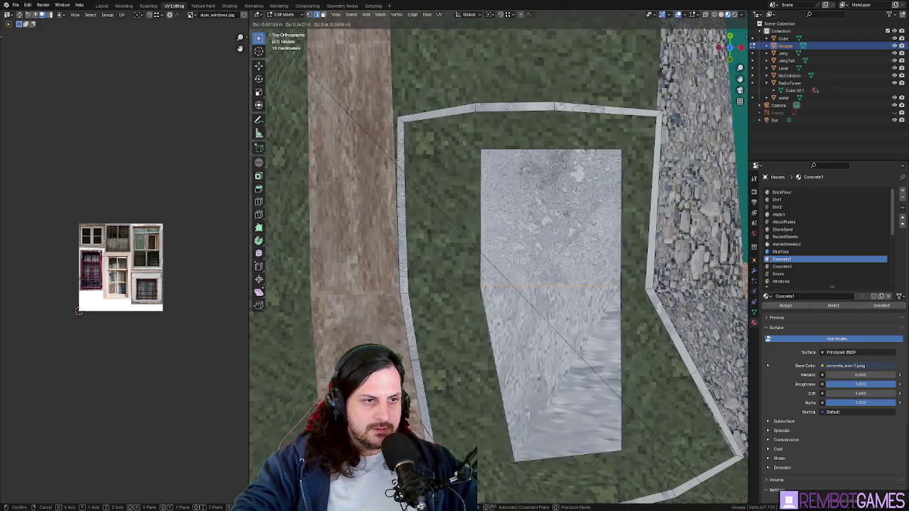
{"action": "left_click", "coordinate": [565, 156]}
{"action": "middle_click_drag", "start_coordinate": [565, 156], "coordinate": [269, 192]}
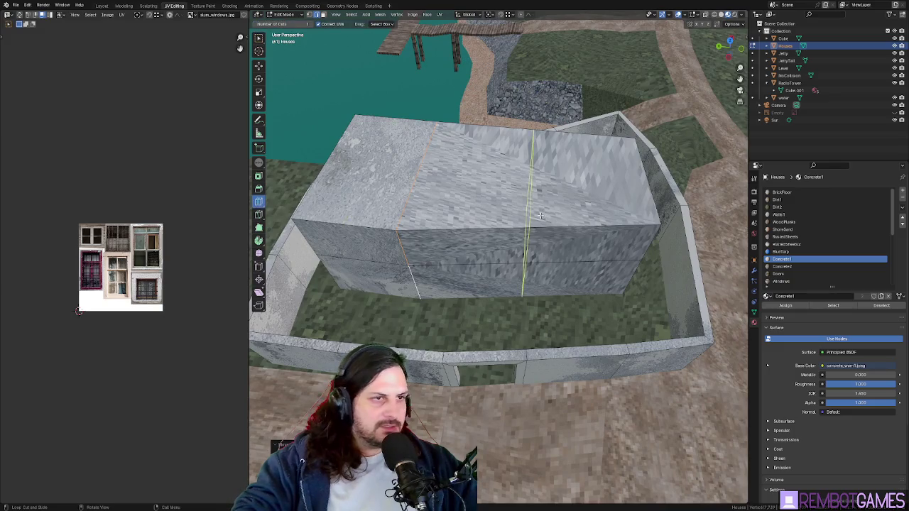
Step: Try a second edge loop across the block, then cancel it
{"action": "left_click", "coordinate": [542, 217]}
{"action": "right_click", "coordinate": [541, 217]}
{"action": "middle_click_drag", "start_coordinate": [541, 217], "coordinate": [543, 233]}
{"action": "key", "text": "KP_7"}
{"action": "middle_click_drag", "start_coordinate": [494, 284], "coordinate": [500, 268]}
{"action": "right_click", "coordinate": [490, 283]}
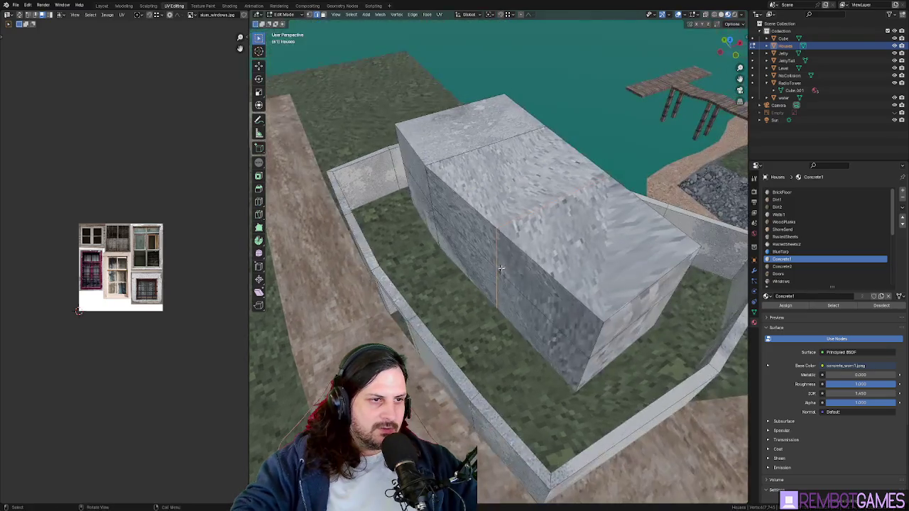
Step: Slide the selected wall edge along the X axis from top view to size the doorway
{"action": "key", "text": "KP_7"}
{"action": "key", "text": "g"}
{"action": "key", "text": "x"}
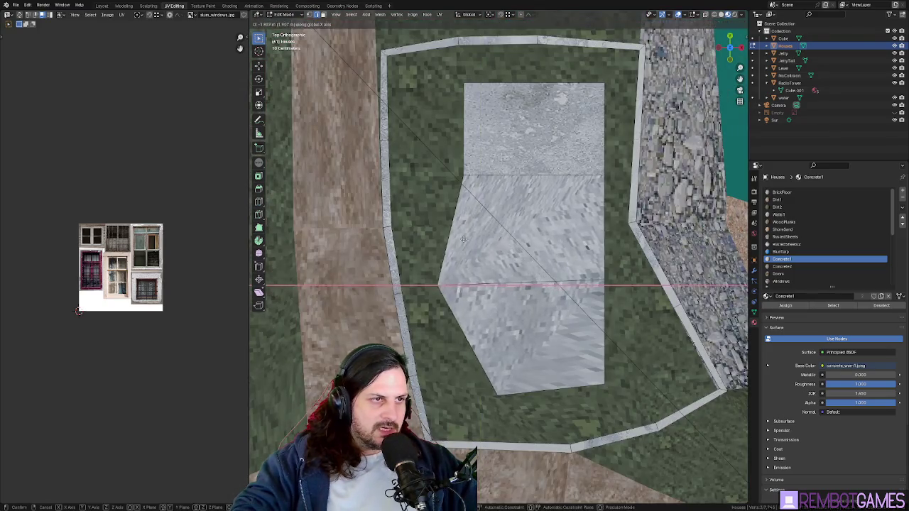
{"action": "left_click", "coordinate": [463, 174]}
{"action": "middle_click_drag", "start_coordinate": [463, 174], "coordinate": [553, 295]}
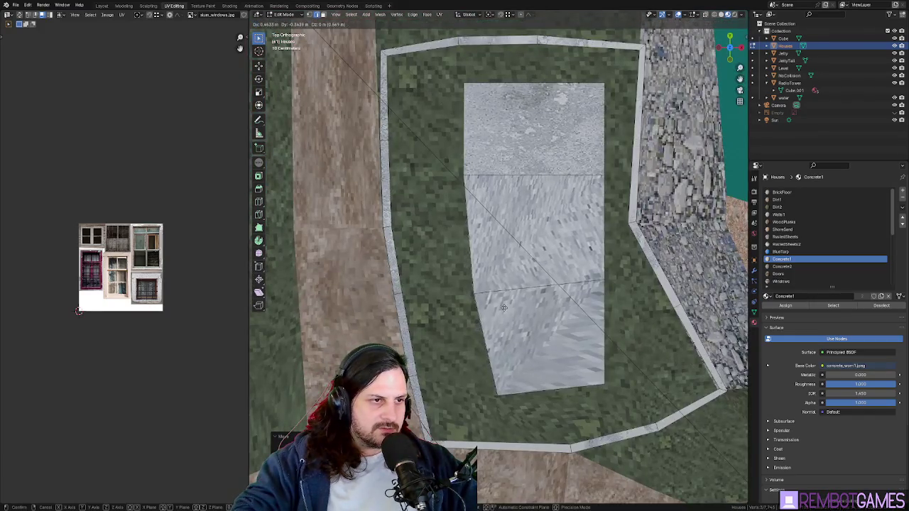
{"action": "left_click", "coordinate": [508, 307]}
{"action": "middle_click_drag", "start_coordinate": [508, 307], "coordinate": [475, 245]}
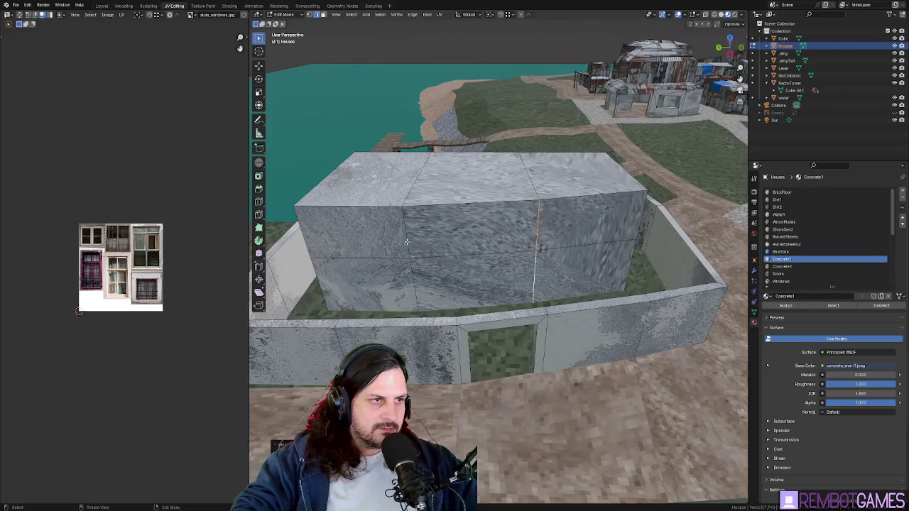
Step: Orbit around the walls to view the doorway opening head-on
{"action": "key", "text": "KP_7"}
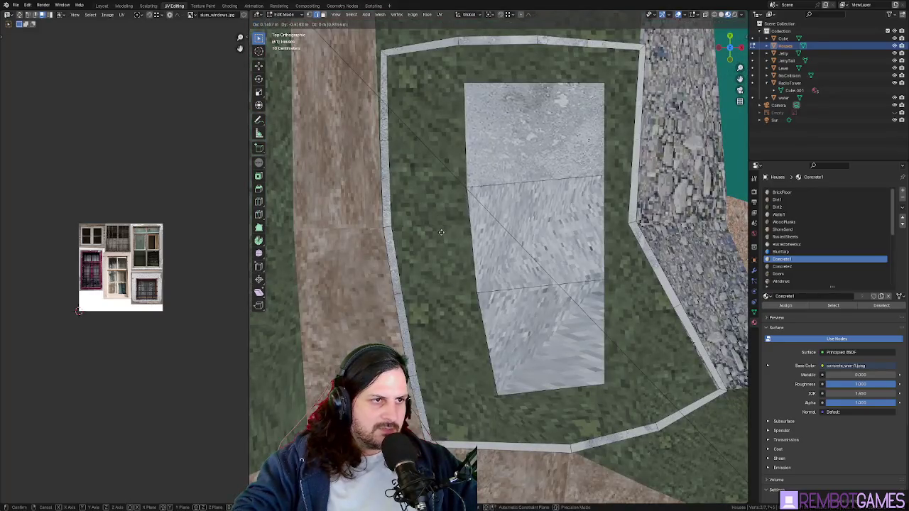
{"action": "middle_click_drag", "start_coordinate": [439, 251], "coordinate": [512, 207]}
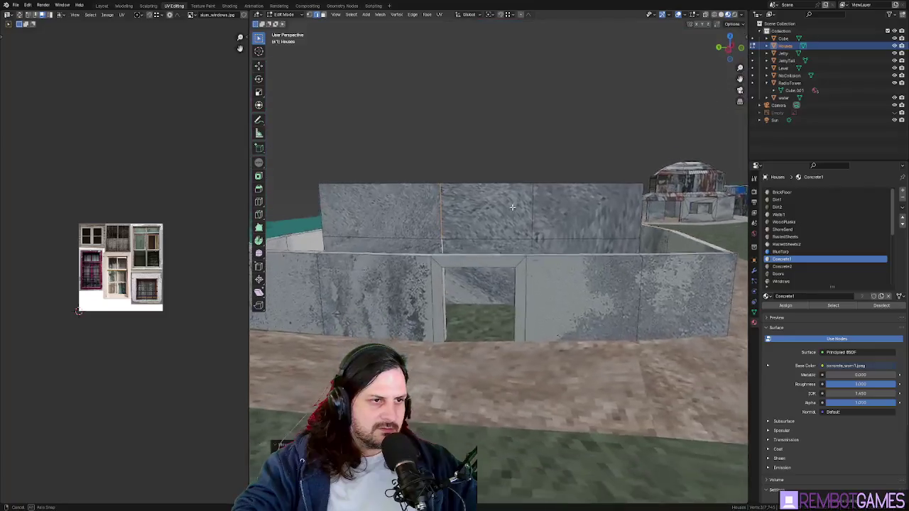
{"action": "middle_click_drag", "start_coordinate": [517, 264], "coordinate": [504, 293]}
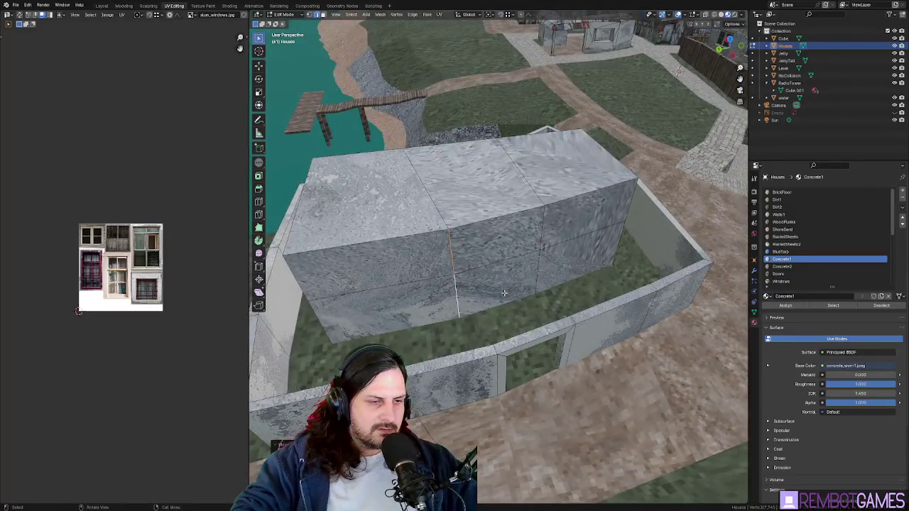
{"action": "middle_click_drag", "start_coordinate": [518, 331], "coordinate": [514, 300]}
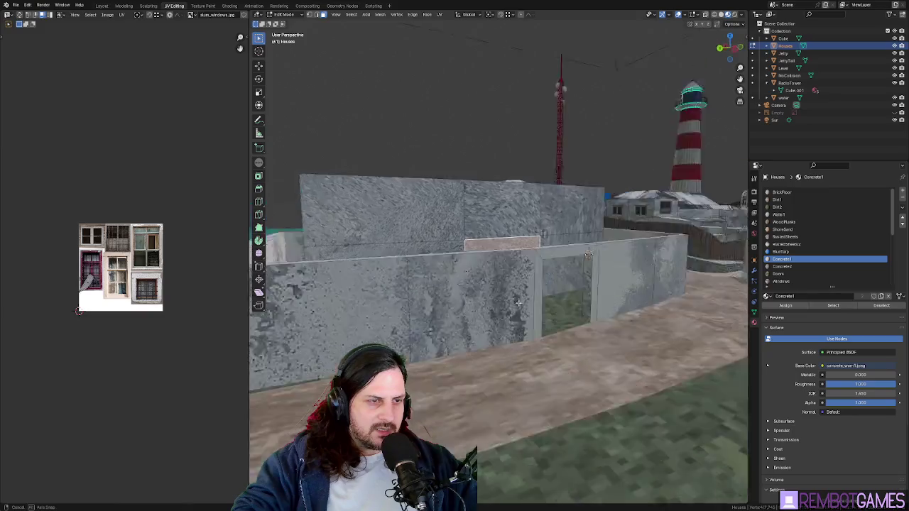
{"action": "mouse_move", "coordinate": [582, 303]}
{"action": "middle_mouse_down"}
{"action": "mouse_move", "coordinate": [467, 310]}
{"action": "mouse_move", "coordinate": [518, 292]}
{"action": "middle_mouse_up"}
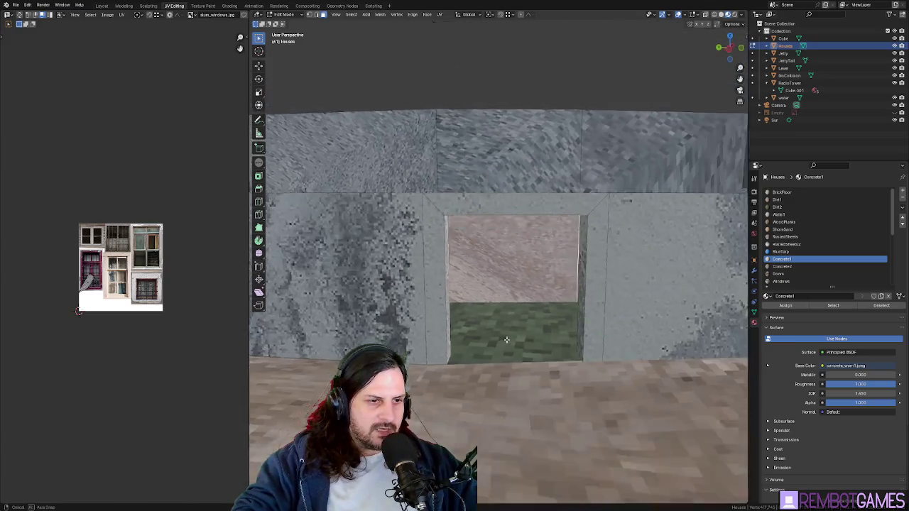
{"action": "mouse_move", "coordinate": [518, 292]}
{"action": "middle_mouse_down"}
{"action": "mouse_move", "coordinate": [592, 307]}
{"action": "mouse_move", "coordinate": [460, 307]}
{"action": "mouse_move", "coordinate": [520, 292]}
{"action": "middle_mouse_up"}
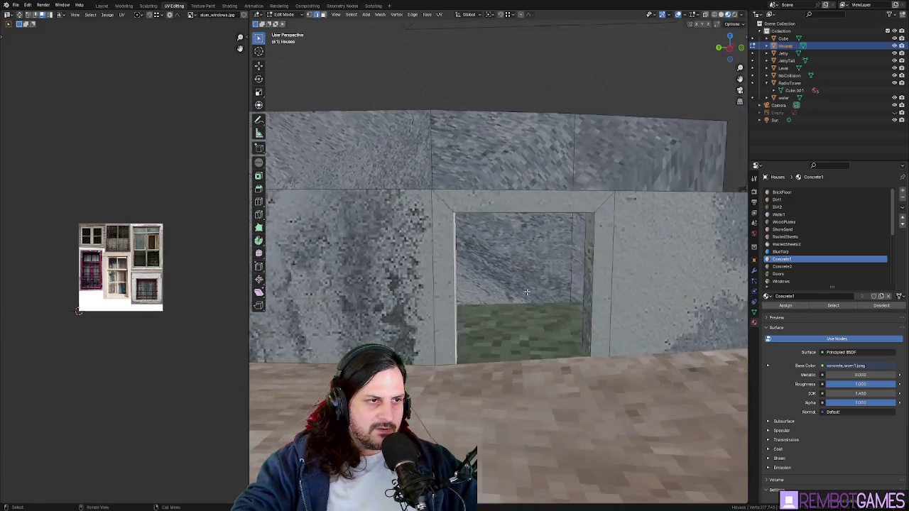
{"action": "middle_click_drag", "start_coordinate": [591, 284], "coordinate": [551, 252]}
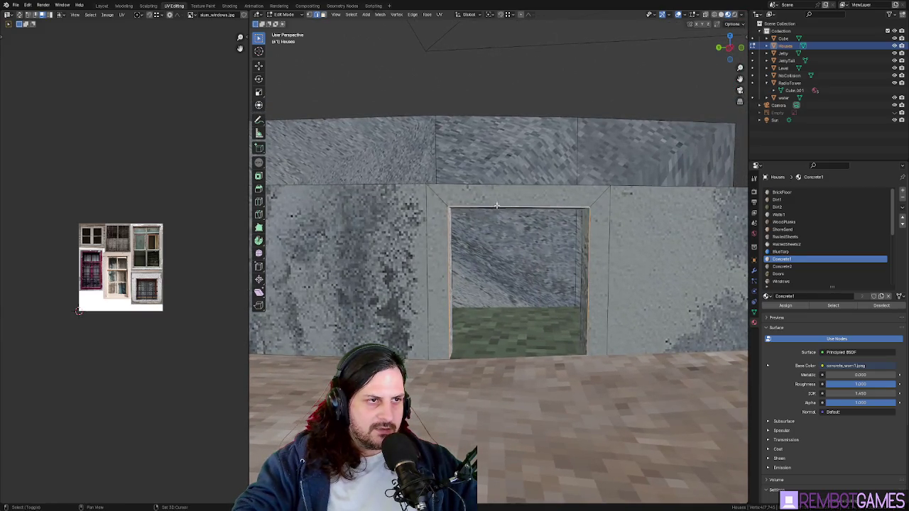
Step: Select the face filling the doorway and assign it the FenceGate material
{"action": "middle_click_drag", "start_coordinate": [497, 205], "coordinate": [553, 281]}
{"action": "left_click", "coordinate": [553, 281]}
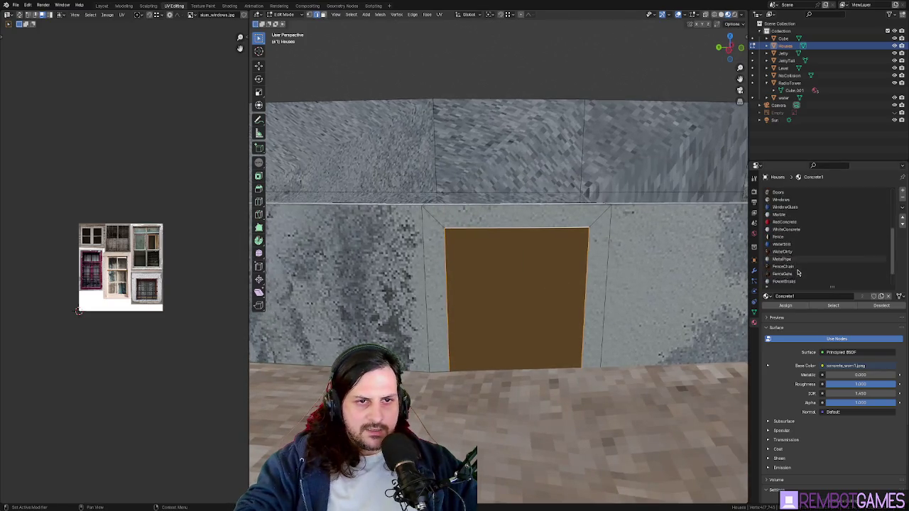
{"action": "left_click", "coordinate": [798, 305]}
{"action": "mouse_move", "coordinate": [557, 294]}
{"action": "middle_mouse_down"}
{"action": "mouse_move", "coordinate": [575, 298]}
{"action": "mouse_move", "coordinate": [559, 327]}
{"action": "middle_mouse_up"}
Step: Unwrap the door face UVs, try Follow Active Quads, then Reset to fill the texture
{"action": "key", "text": "u"}
{"action": "left_click", "coordinate": [593, 294]}
{"action": "key", "text": "u"}
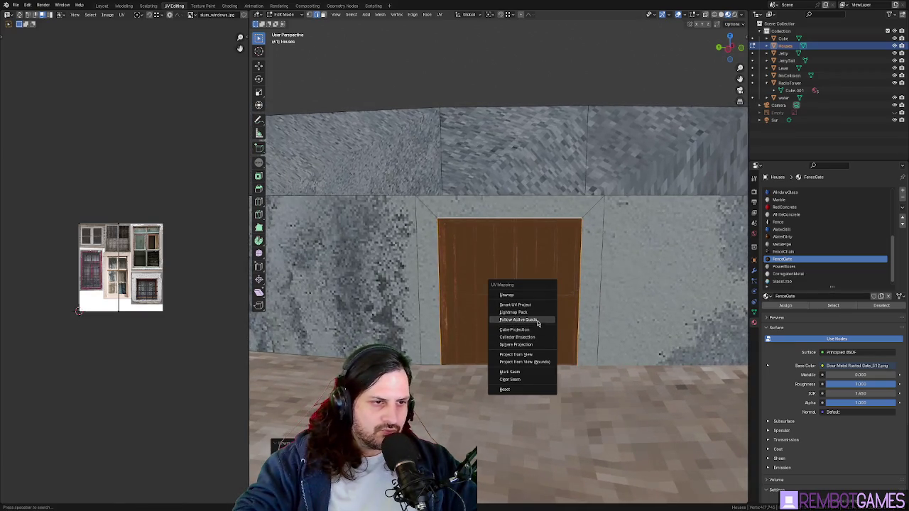
{"action": "left_click", "coordinate": [536, 323]}
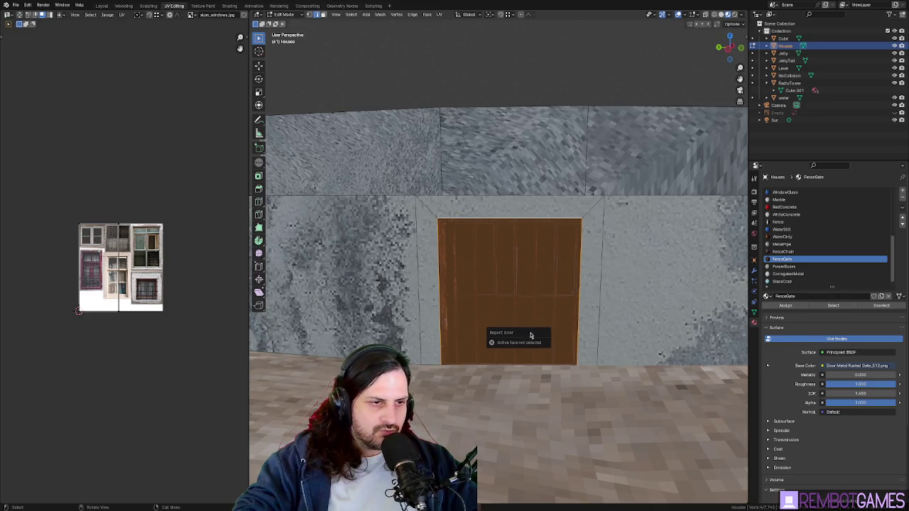
{"action": "key", "text": "u"}
{"action": "left_click", "coordinate": [529, 374]}
Step: Return to Object Mode, orbit to review the gate, and open the File menu
{"action": "key", "text": "Tab"}
{"action": "mouse_move", "coordinate": [540, 339]}
{"action": "middle_mouse_down"}
{"action": "mouse_move", "coordinate": [599, 320]}
{"action": "mouse_move", "coordinate": [481, 328]}
{"action": "mouse_move", "coordinate": [509, 309]}
{"action": "mouse_move", "coordinate": [426, 213]}
{"action": "mouse_move", "coordinate": [299, 113]}
{"action": "middle_mouse_up"}
{"action": "left_click", "coordinate": [17, 5]}
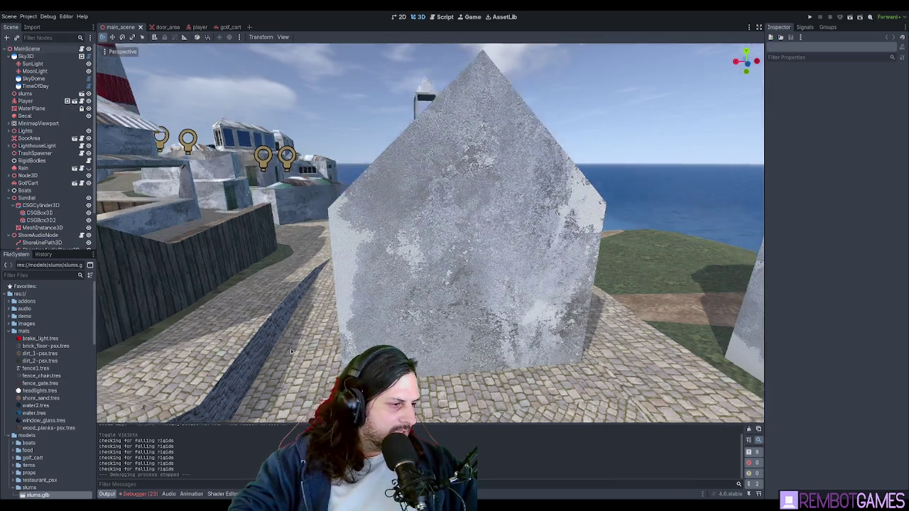
Step: Reimport slums.glb from the FileSystem dock
{"action": "middle_click_drag", "start_coordinate": [291, 349], "coordinate": [213, 341]}
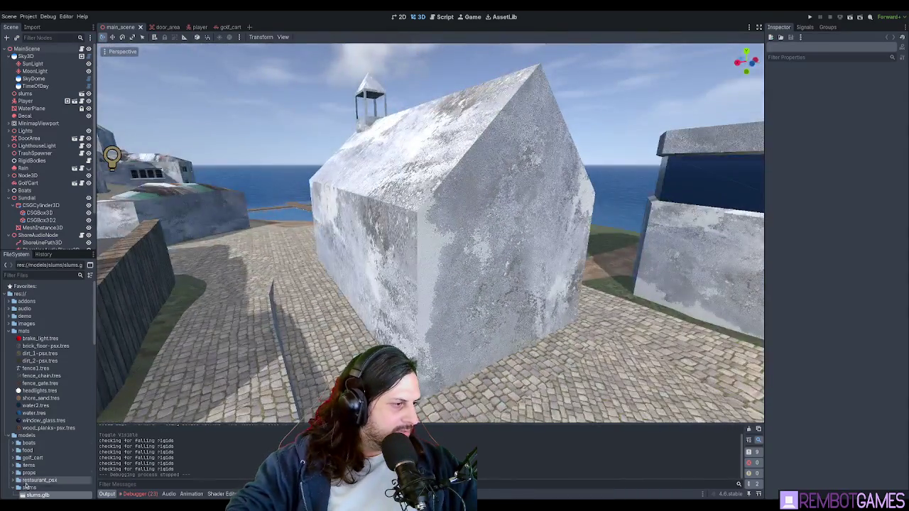
{"action": "scroll", "coordinate": [33, 480], "scroll_direction": "down", "scroll_amount": 3}
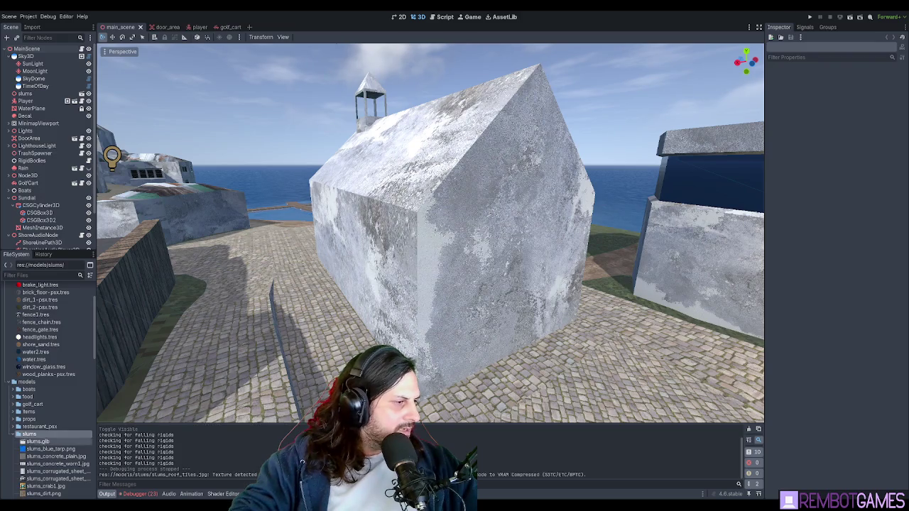
{"action": "left_click_drag", "start_coordinate": [39, 444], "coordinate": [419, 352]}
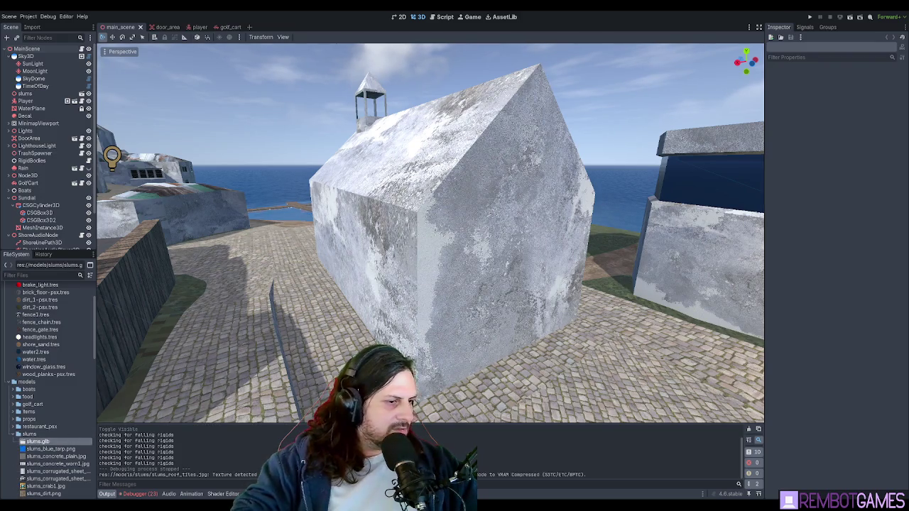
Step: Orbit and zoom around the chapel to inspect its red-tiled roof
{"action": "mouse_move", "coordinate": [419, 353]}
{"action": "middle_mouse_down"}
{"action": "mouse_move", "coordinate": [456, 304]}
{"action": "mouse_move", "coordinate": [459, 272]}
{"action": "middle_mouse_up"}
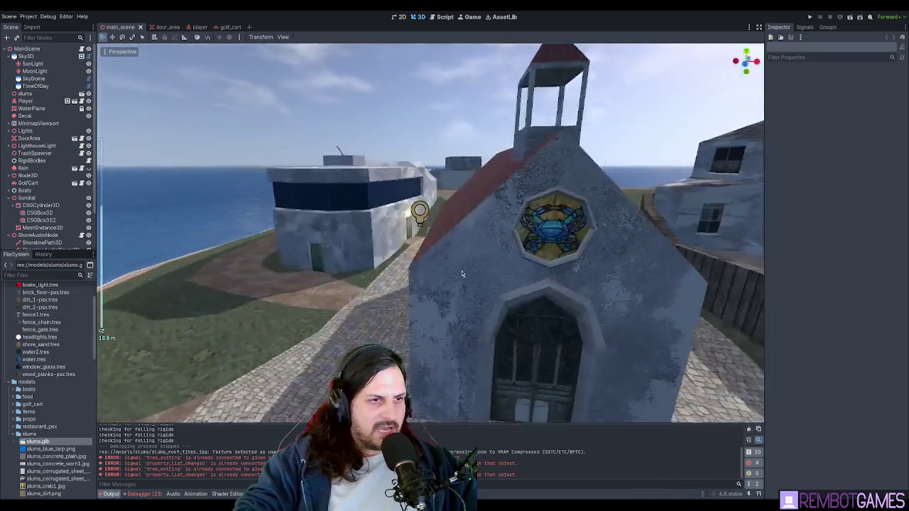
{"action": "scroll", "coordinate": [519, 255], "scroll_direction": "down", "scroll_amount": 3}
{"action": "mouse_move", "coordinate": [519, 255]}
{"action": "middle_mouse_down"}
{"action": "mouse_move", "coordinate": [319, 267]}
{"action": "mouse_move", "coordinate": [737, 289]}
{"action": "mouse_move", "coordinate": [414, 281]}
{"action": "mouse_move", "coordinate": [493, 296]}
{"action": "mouse_move", "coordinate": [489, 321]}
{"action": "mouse_move", "coordinate": [337, 291]}
{"action": "mouse_move", "coordinate": [438, 272]}
{"action": "mouse_move", "coordinate": [494, 275]}
{"action": "mouse_move", "coordinate": [468, 270]}
{"action": "mouse_move", "coordinate": [477, 257]}
{"action": "mouse_move", "coordinate": [597, 265]}
{"action": "mouse_move", "coordinate": [497, 277]}
{"action": "mouse_move", "coordinate": [410, 267]}
{"action": "mouse_move", "coordinate": [398, 256]}
{"action": "mouse_move", "coordinate": [401, 39]}
{"action": "mouse_move", "coordinate": [424, 75]}
{"action": "mouse_move", "coordinate": [542, 90]}
{"action": "mouse_move", "coordinate": [517, 205]}
{"action": "mouse_move", "coordinate": [505, 172]}
{"action": "mouse_move", "coordinate": [488, 278]}
{"action": "middle_mouse_up"}
{"action": "scroll", "coordinate": [561, 290], "scroll_direction": "down", "scroll_amount": 5}
{"action": "scroll", "coordinate": [561, 290], "scroll_direction": "up", "scroll_amount": 4}
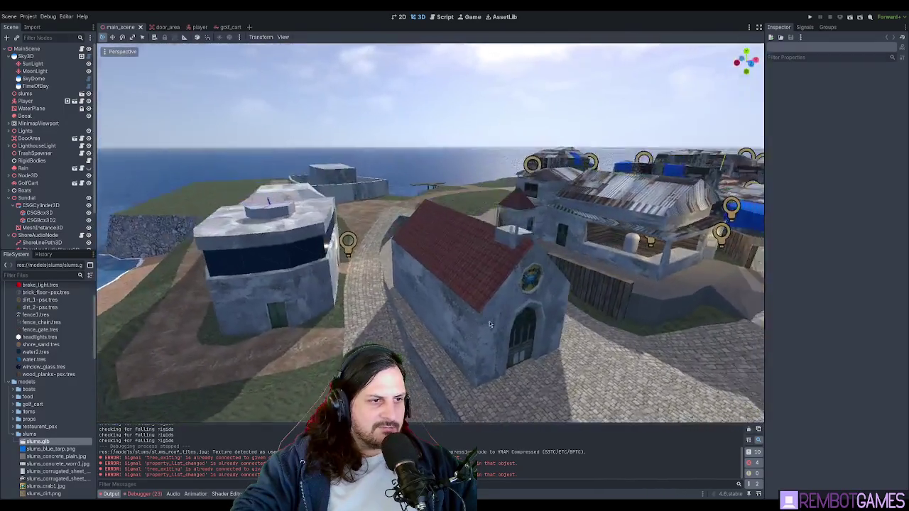
{"action": "scroll", "coordinate": [490, 324], "scroll_direction": "down", "scroll_amount": 3}
{"action": "scroll", "coordinate": [440, 313], "scroll_direction": "up", "scroll_amount": 2}
{"action": "scroll", "coordinate": [336, 291], "scroll_direction": "up", "scroll_amount": 3}
{"action": "scroll", "coordinate": [337, 291], "scroll_direction": "down", "scroll_amount": 2}
{"action": "scroll", "coordinate": [494, 275], "scroll_direction": "up", "scroll_amount": 2}
{"action": "scroll", "coordinate": [469, 270], "scroll_direction": "up", "scroll_amount": 3}
{"action": "scroll", "coordinate": [477, 257], "scroll_direction": "down", "scroll_amount": 2}
{"action": "scroll", "coordinate": [572, 257], "scroll_direction": "up", "scroll_amount": 2}
{"action": "scroll", "coordinate": [478, 283], "scroll_direction": "down", "scroll_amount": 3}
{"action": "scroll", "coordinate": [398, 256], "scroll_direction": "up", "scroll_amount": 2}
{"action": "scroll", "coordinate": [424, 75], "scroll_direction": "up", "scroll_amount": 4}
{"action": "scroll", "coordinate": [477, 317], "scroll_direction": "up", "scroll_amount": 3}
Step: Select the slums node and frame the whole slums area with the gated wall
{"action": "mouse_move", "coordinate": [477, 318]}
{"action": "middle_mouse_down"}
{"action": "mouse_move", "coordinate": [421, 259]}
{"action": "mouse_move", "coordinate": [367, 278]}
{"action": "mouse_move", "coordinate": [507, 224]}
{"action": "mouse_move", "coordinate": [476, 242]}
{"action": "middle_mouse_up"}
{"action": "left_click", "coordinate": [421, 259]}
{"action": "key", "text": "f"}
{"action": "right_click_drag", "start_coordinate": [458, 258], "coordinate": [458, 259]}
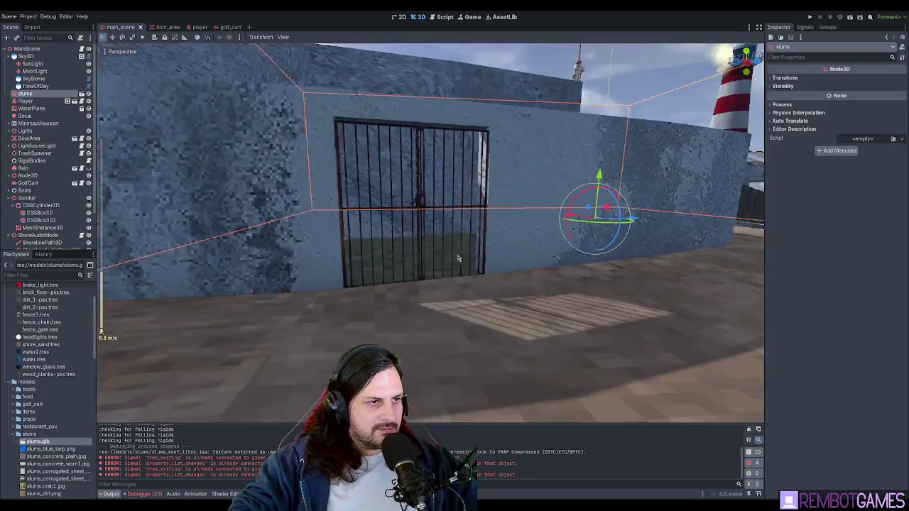
{"action": "key", "text": "f"}
{"action": "right_click_drag", "start_coordinate": [458, 258], "coordinate": [458, 258]}
{"action": "key", "text": "f"}
{"action": "mouse_move", "coordinate": [462, 227]}
{"action": "right_mouse_down"}
{"action": "mouse_move", "coordinate": [345, 124]}
{"action": "mouse_move", "coordinate": [365, 128]}
{"action": "right_mouse_up"}
{"action": "key", "text": "f"}
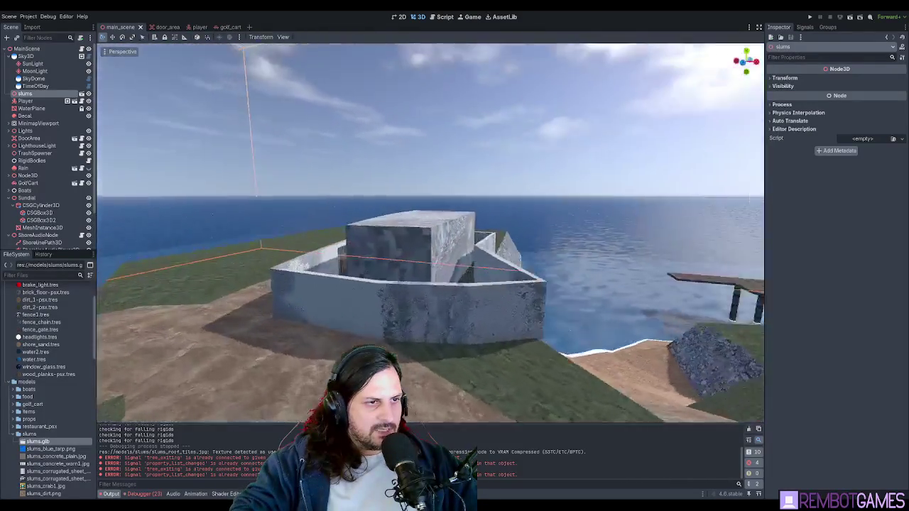
{"action": "mouse_move", "coordinate": [550, 189]}
{"action": "right_mouse_down"}
{"action": "mouse_move", "coordinate": [612, 347]}
{"action": "mouse_move", "coordinate": [409, 205]}
{"action": "mouse_move", "coordinate": [463, 253]}
{"action": "mouse_move", "coordinate": [533, 270]}
{"action": "mouse_move", "coordinate": [543, 249]}
{"action": "right_mouse_up"}
{"action": "key", "text": "F5"}
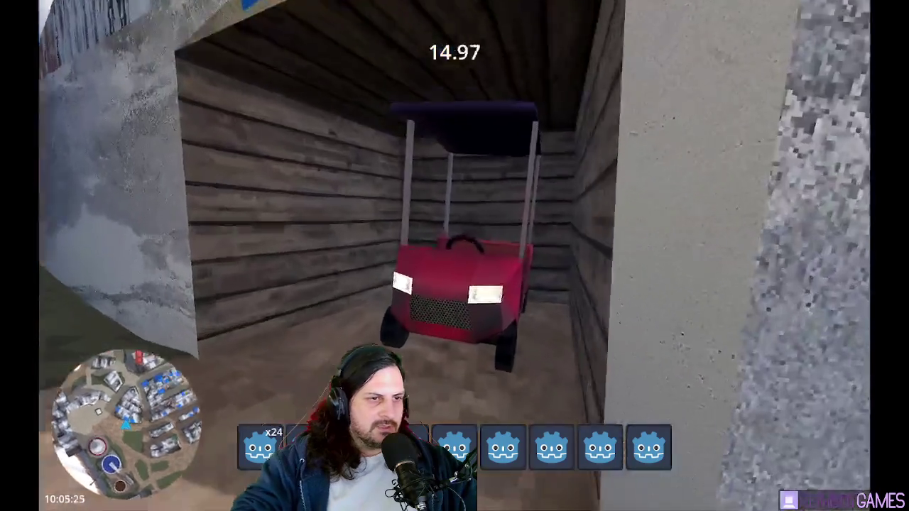
Step: Drive the golf cart forward, steer left toward the sea, then turn right into the alley
{"action": "key", "text": "w"}
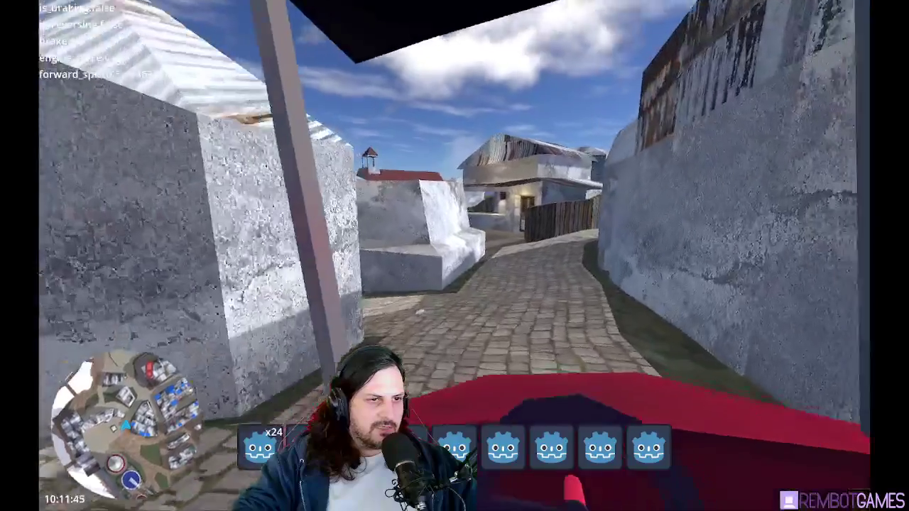
{"action": "key", "text": "a"}
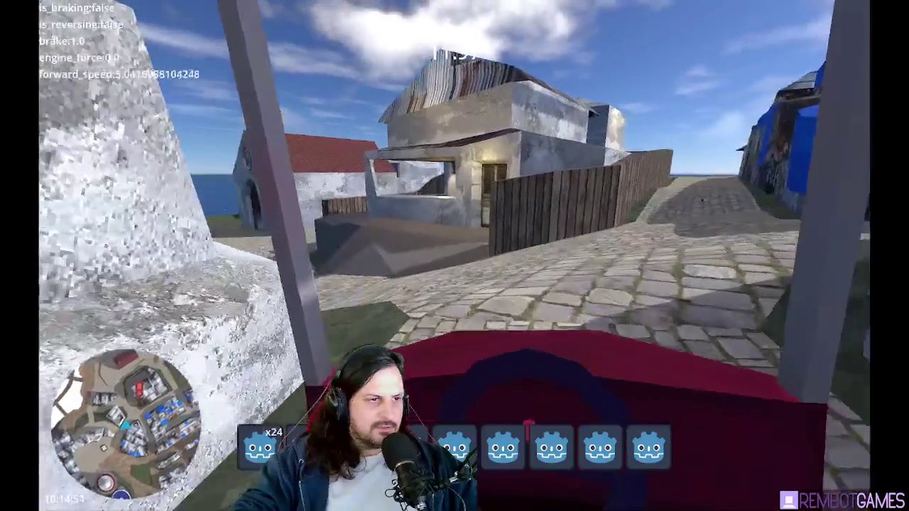
{"action": "key", "text": "d"}
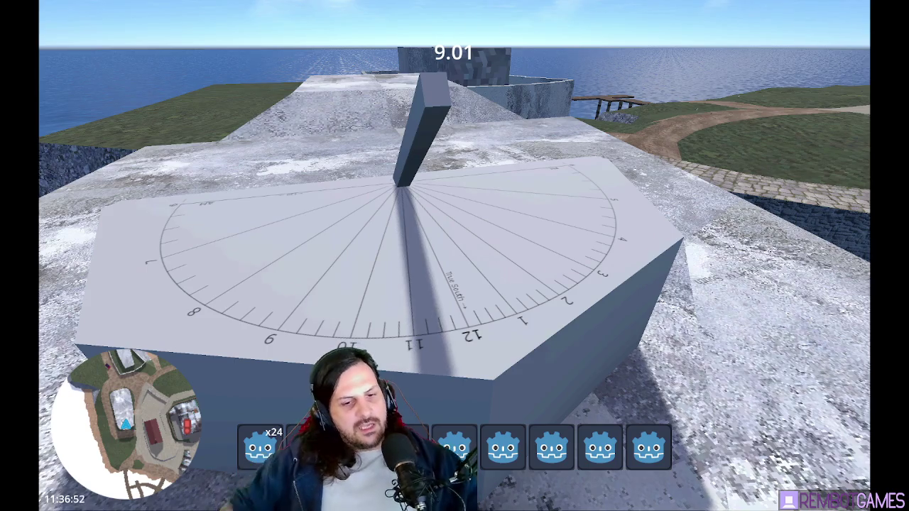
Step: Walk past the sundial and platform toward the lighthouse, stone wall and gable wall
{"action": "key", "text": "s"}
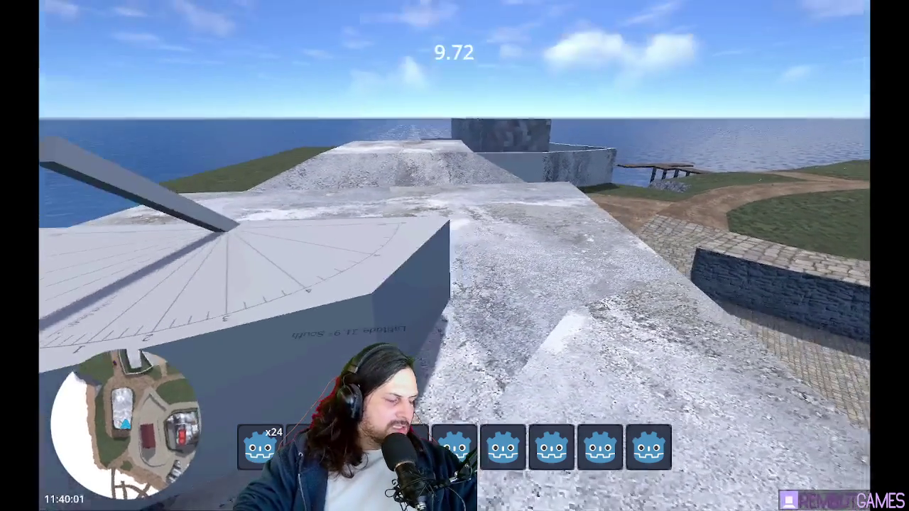
{"action": "key", "text": "w"}
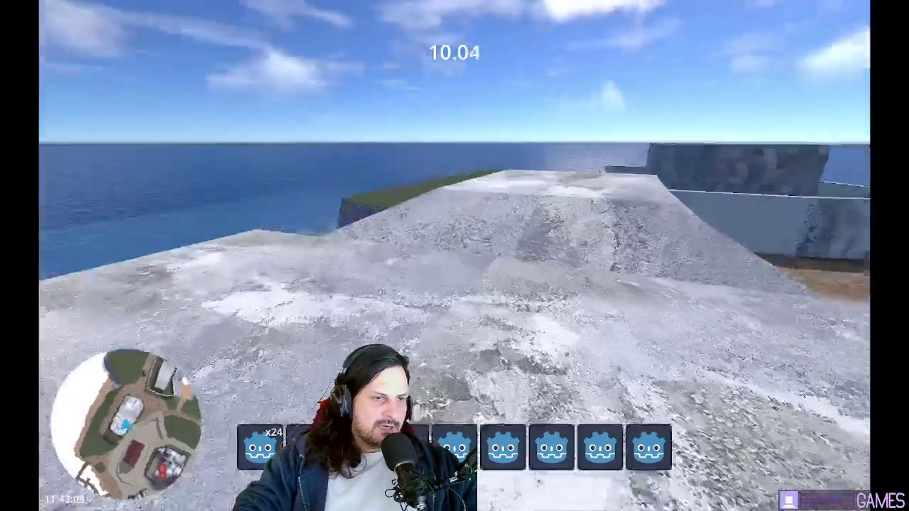
{"action": "key", "text": "w"}
{"action": "key", "text": "w"}
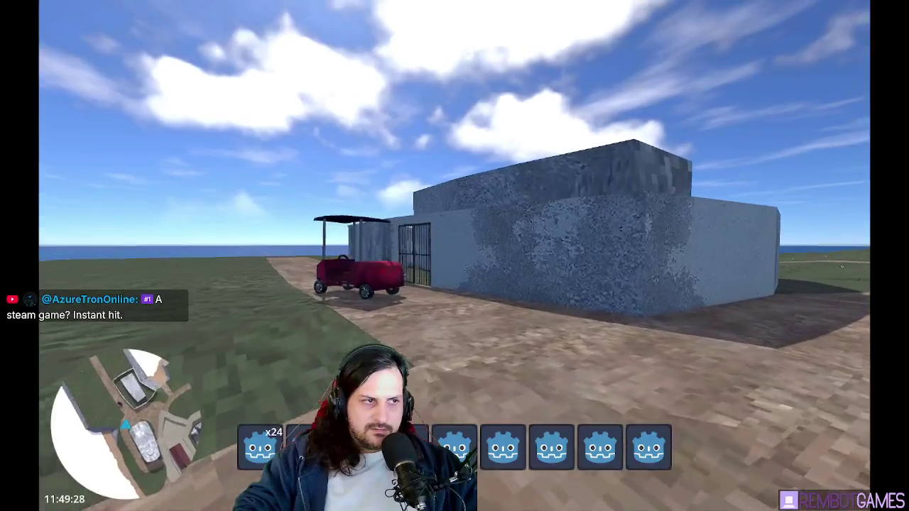
{"action": "key", "text": "w"}
{"action": "key", "text": "w"}
{"action": "key", "text": "w"}
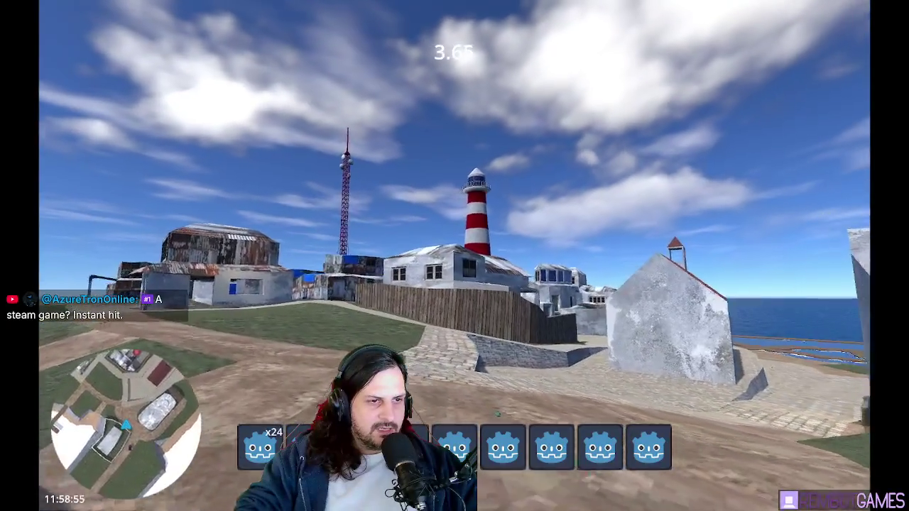
{"action": "key", "text": "w"}
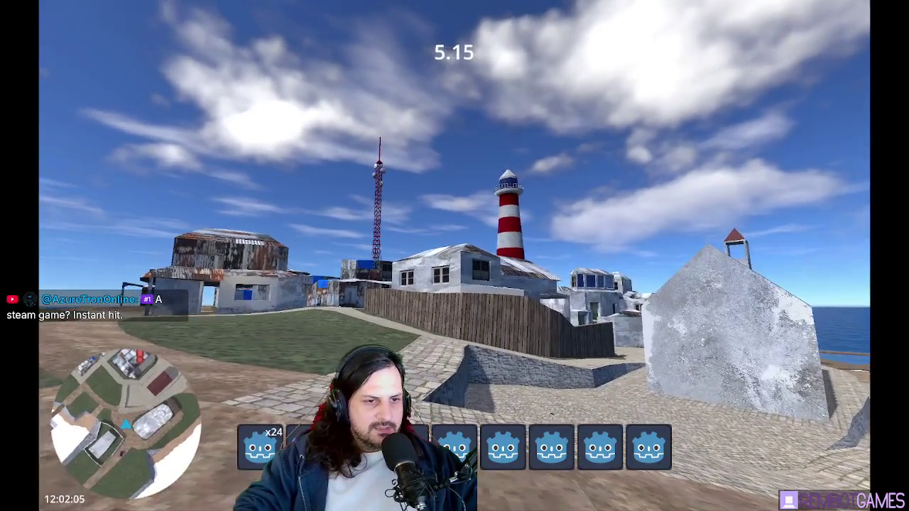
{"action": "key", "text": "w"}
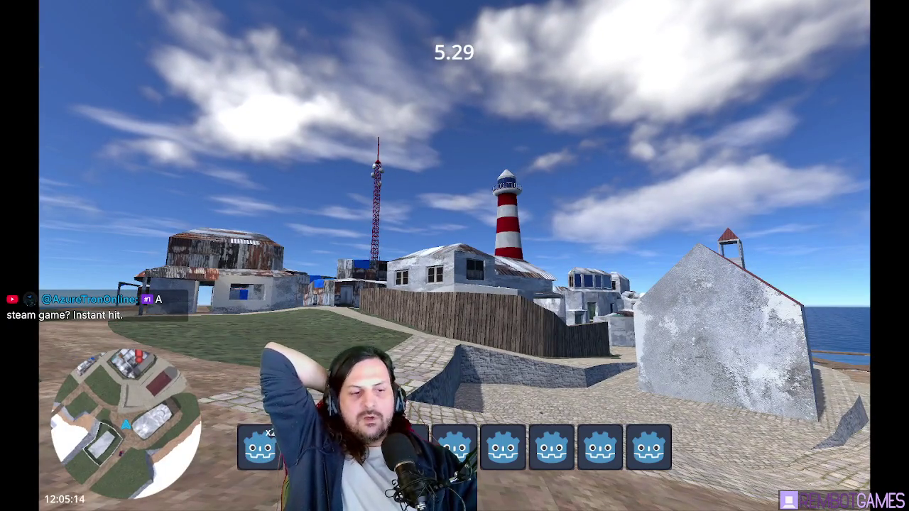
{"action": "key", "text": "w"}
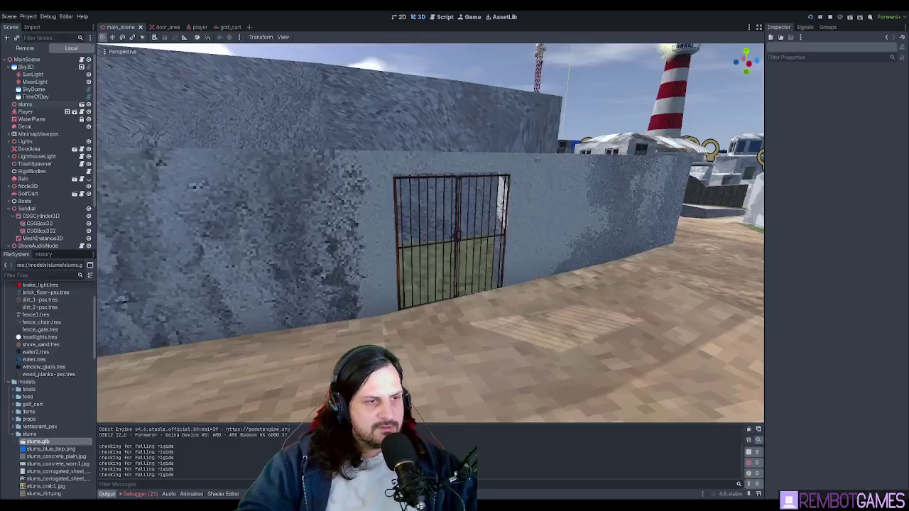
Step: Select the slums node in Godot, then orbit the walled house back in Blender
{"action": "middle_click_drag", "start_coordinate": [426, 227], "coordinate": [409, 210]}
{"action": "scroll", "coordinate": [410, 210], "scroll_direction": "down", "scroll_amount": 3}
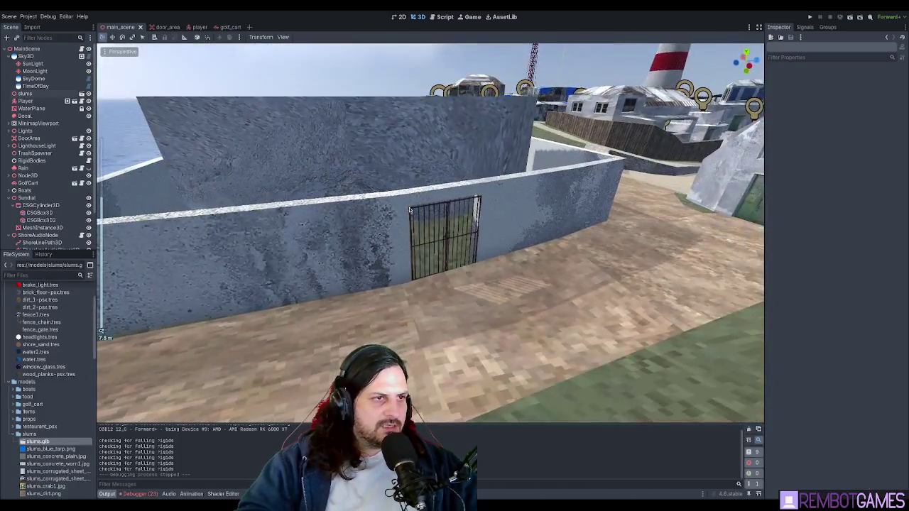
{"action": "left_click", "coordinate": [342, 203]}
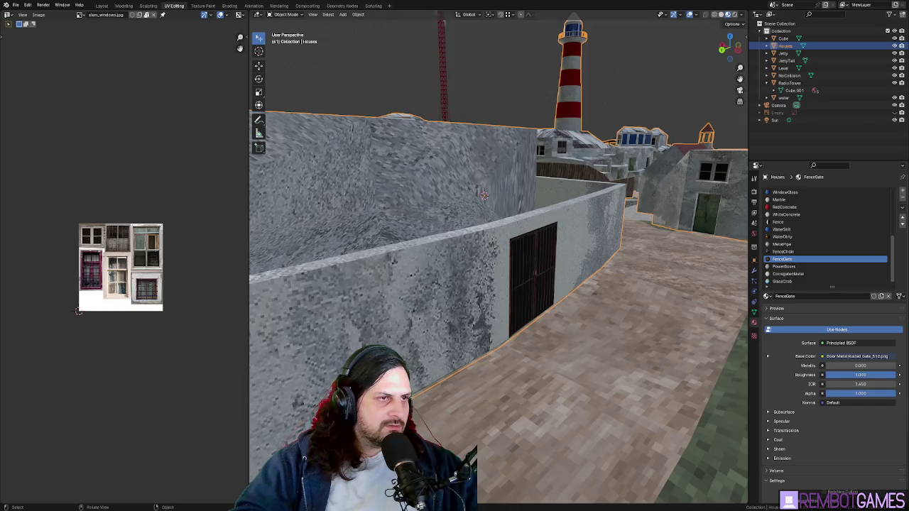
{"action": "mouse_move", "coordinate": [582, 227]}
{"action": "middle_mouse_down"}
{"action": "mouse_move", "coordinate": [608, 213]}
{"action": "mouse_move", "coordinate": [540, 220]}
{"action": "middle_mouse_up"}
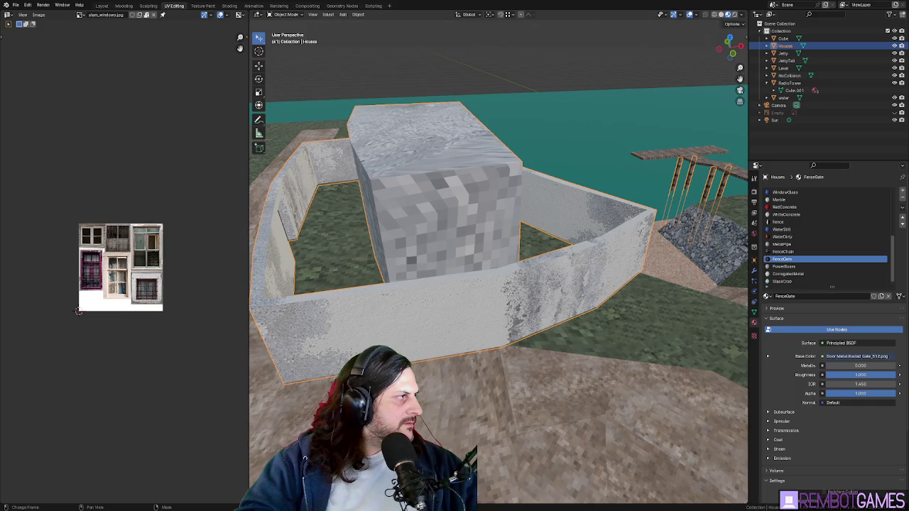
Step: In Edit Mode, select the right, front and front-left wall top faces, then clear the selection
{"action": "middle_click_drag", "start_coordinate": [568, 249], "coordinate": [590, 252]}
{"action": "key", "text": "Tab"}
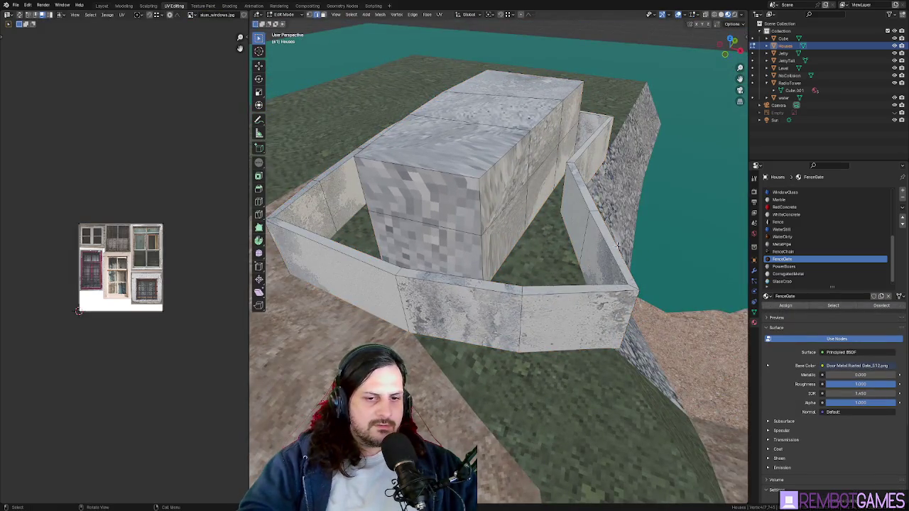
{"action": "left_click", "coordinate": [604, 288]}
{"action": "left_click", "coordinate": [547, 292], "text": "shift"}
{"action": "left_click", "coordinate": [492, 286], "text": "shift"}
{"action": "middle_click_drag", "start_coordinate": [491, 286], "coordinate": [565, 265]}
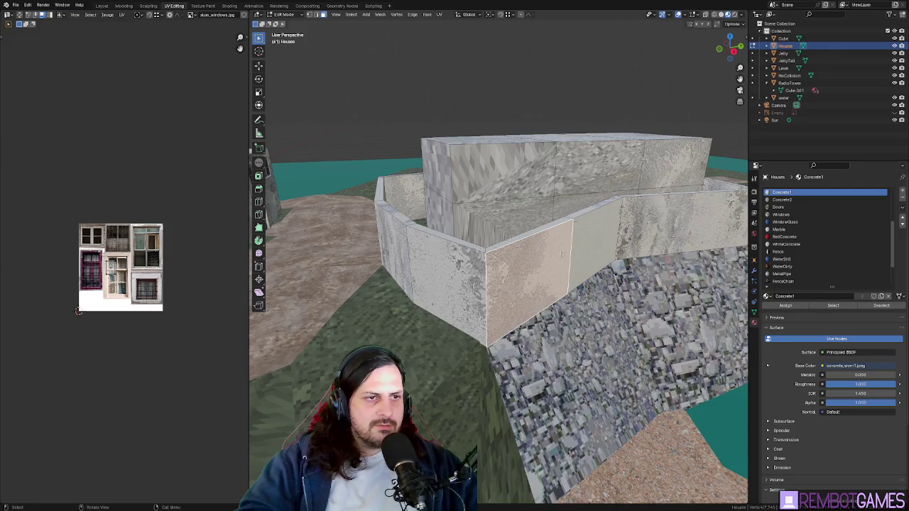
{"action": "key", "text": "alt+a"}
Step: Reposition the wall corner vertex from top view, then move another wall vertex
{"action": "left_click", "coordinate": [484, 269]}
{"action": "mouse_move", "coordinate": [495, 279]}
{"action": "middle_mouse_down"}
{"action": "mouse_move", "coordinate": [602, 239]}
{"action": "mouse_move", "coordinate": [553, 239]}
{"action": "middle_mouse_up"}
{"action": "key", "text": "KP_7"}
{"action": "key", "text": "g"}
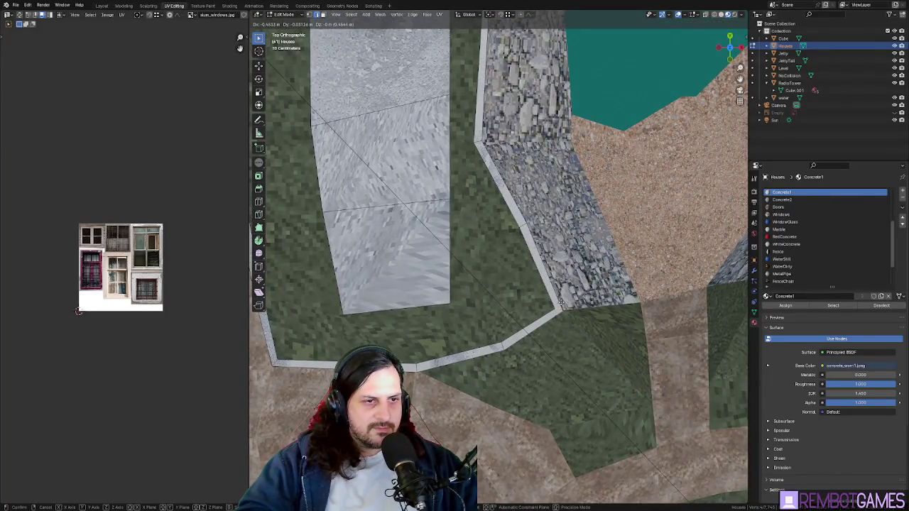
{"action": "left_click", "coordinate": [561, 303]}
{"action": "middle_click_drag", "start_coordinate": [561, 303], "coordinate": [554, 295]}
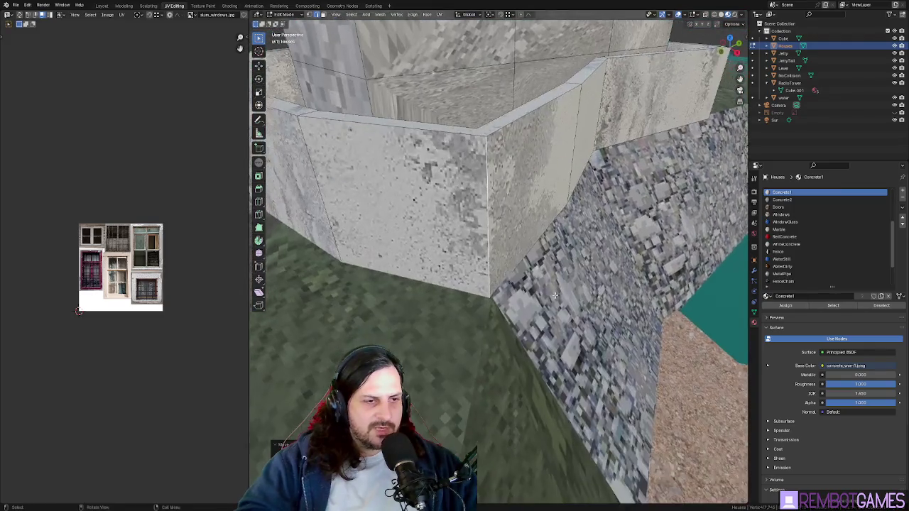
{"action": "key", "text": "g"}
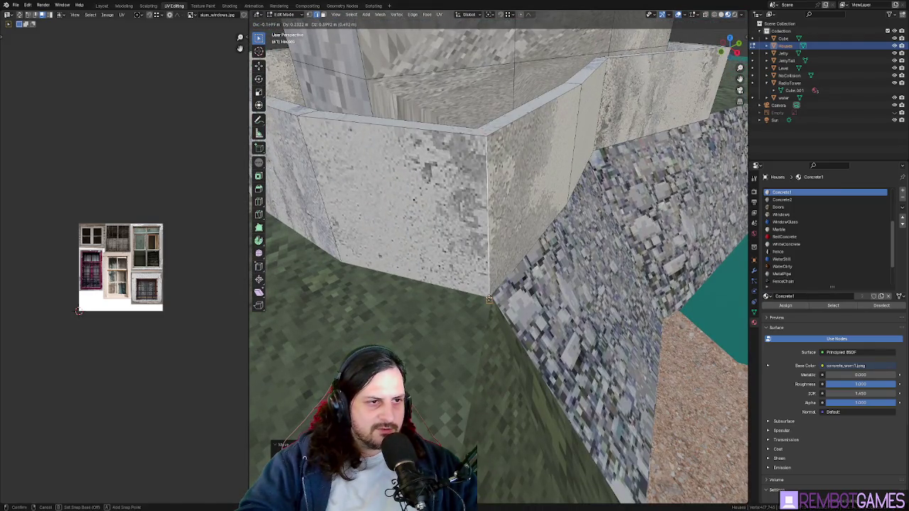
{"action": "left_click", "coordinate": [489, 299]}
Step: Place another wall vertex, then cancel a second unwanted move of it
{"action": "mouse_move", "coordinate": [488, 299]}
{"action": "middle_mouse_down"}
{"action": "mouse_move", "coordinate": [502, 214]}
{"action": "mouse_move", "coordinate": [518, 221]}
{"action": "middle_mouse_up"}
{"action": "key", "text": "g"}
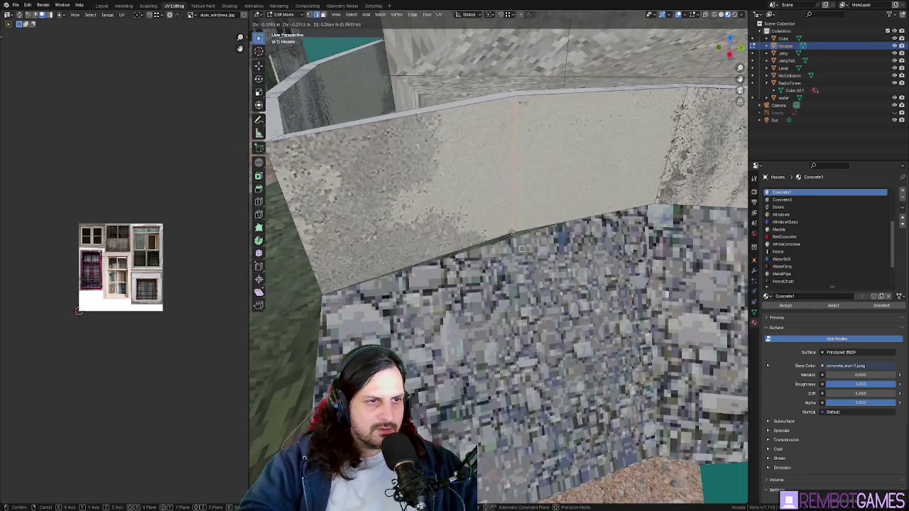
{"action": "left_click", "coordinate": [503, 243]}
{"action": "middle_click_drag", "start_coordinate": [504, 243], "coordinate": [521, 232]}
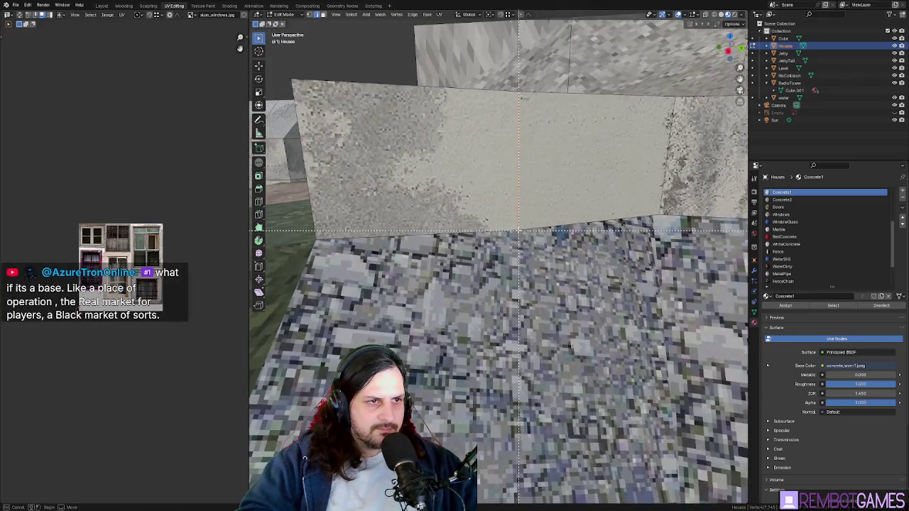
{"action": "key", "text": "g"}
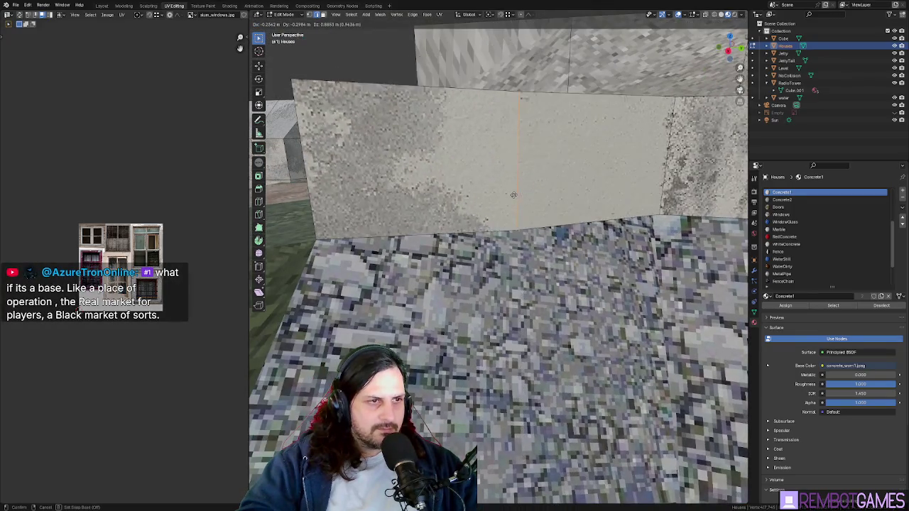
{"action": "right_click", "coordinate": [518, 254]}
{"action": "mouse_move", "coordinate": [518, 254]}
{"action": "middle_mouse_down"}
{"action": "mouse_move", "coordinate": [502, 206]}
{"action": "mouse_move", "coordinate": [556, 242]}
{"action": "mouse_move", "coordinate": [549, 282]}
{"action": "mouse_move", "coordinate": [538, 203]}
{"action": "mouse_move", "coordinate": [497, 213]}
{"action": "middle_mouse_up"}
Step: Try X-constrained and Z-constrained moves on the wall vertices
{"action": "key", "text": "g"}
{"action": "key", "text": "x"}
{"action": "key", "text": "Escape"}
{"action": "key", "text": "g"}
{"action": "key", "text": "x"}
{"action": "key", "text": "z"}
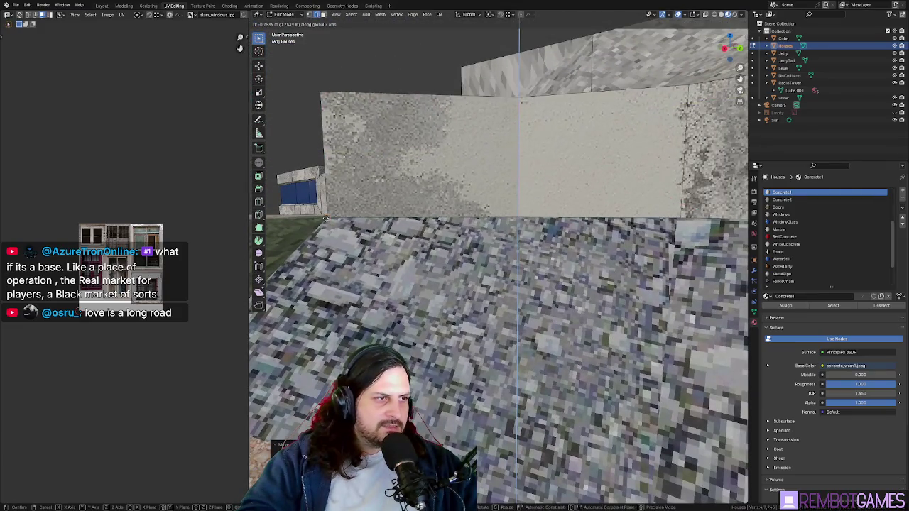
{"action": "key", "text": "Escape"}
{"action": "middle_click_drag", "start_coordinate": [325, 218], "coordinate": [568, 269]}
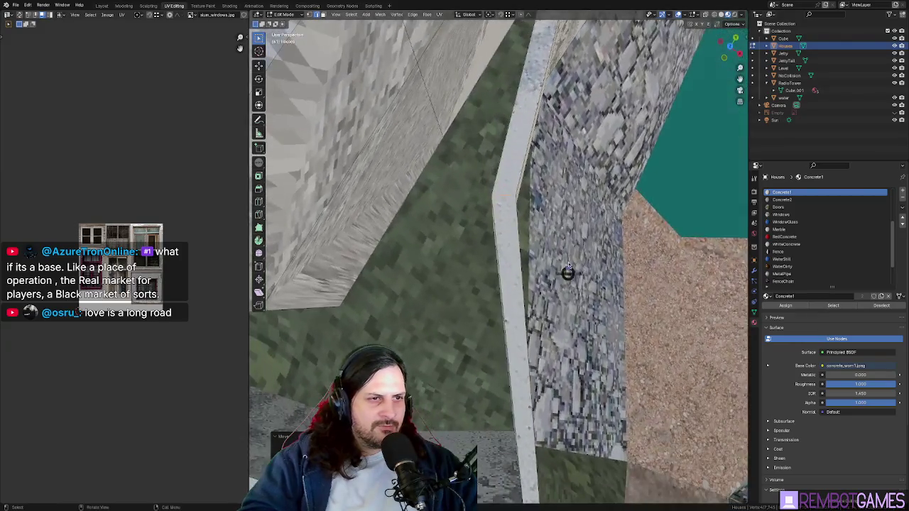
Step: Check the wall vertex placement in top view and adjust it again in perspective
{"action": "key", "text": "KP_7"}
{"action": "key", "text": "g"}
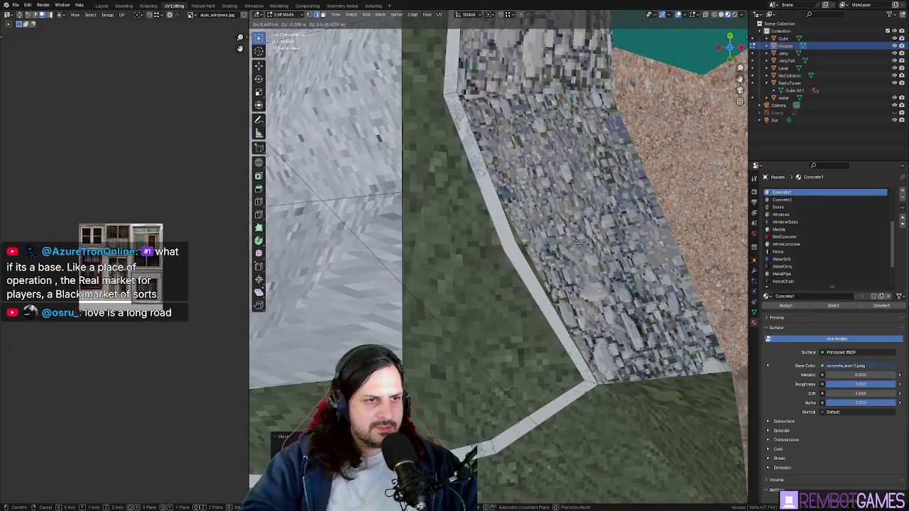
{"action": "key", "text": "Escape"}
{"action": "mouse_move", "coordinate": [580, 245]}
{"action": "middle_mouse_down"}
{"action": "mouse_move", "coordinate": [529, 205]}
{"action": "mouse_move", "coordinate": [520, 226]}
{"action": "middle_mouse_up"}
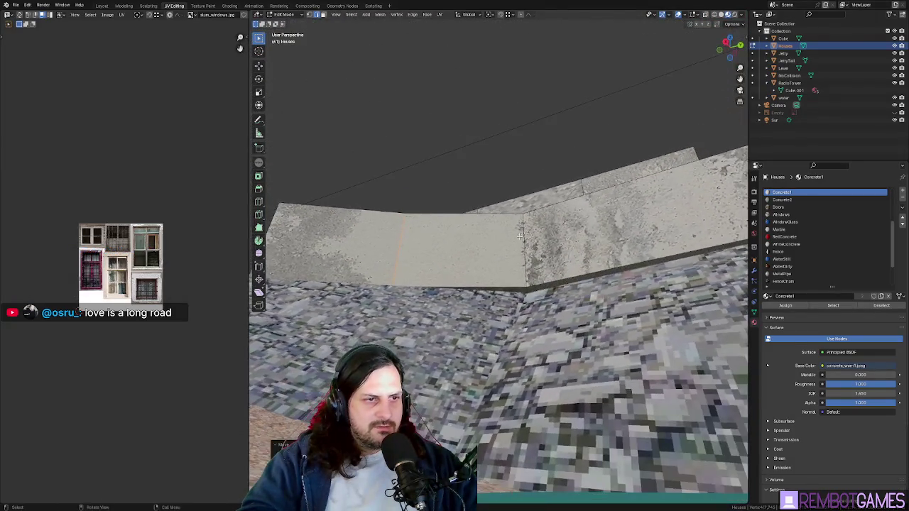
{"action": "left_click", "coordinate": [539, 243]}
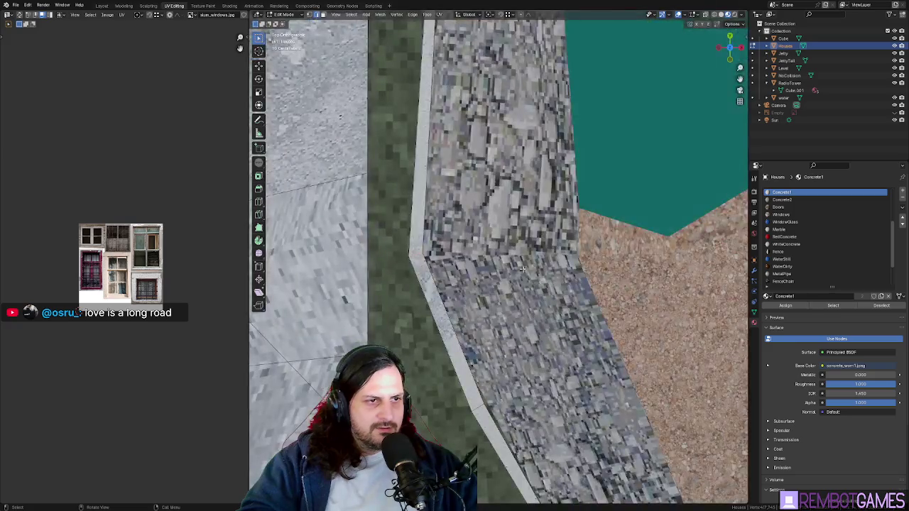
{"action": "middle_click_drag", "start_coordinate": [499, 274], "coordinate": [495, 221]}
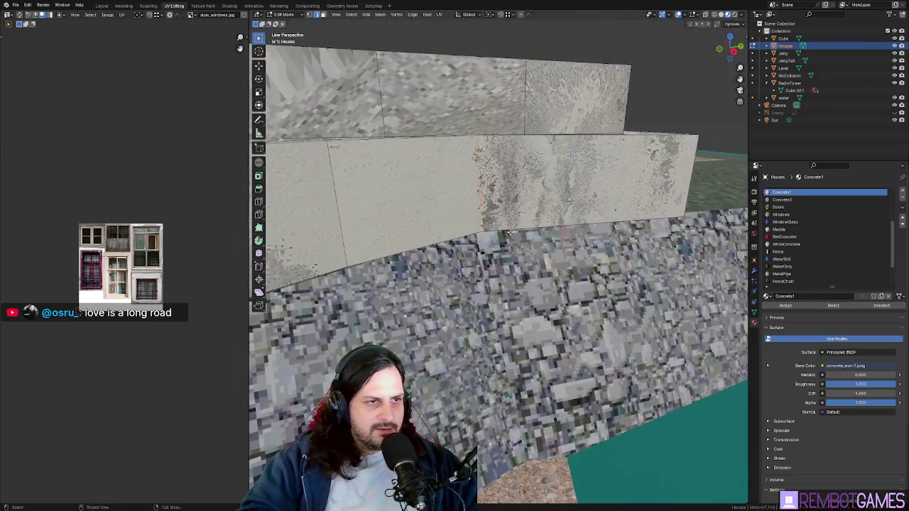
{"action": "key", "text": "g"}
{"action": "key", "text": "Escape"}
Step: Move the corner vertex and shift the wall edge sideways to meet the stone slope
{"action": "mouse_move", "coordinate": [496, 221]}
{"action": "middle_mouse_down"}
{"action": "mouse_move", "coordinate": [447, 248]}
{"action": "mouse_move", "coordinate": [637, 286]}
{"action": "mouse_move", "coordinate": [596, 299]}
{"action": "middle_mouse_up"}
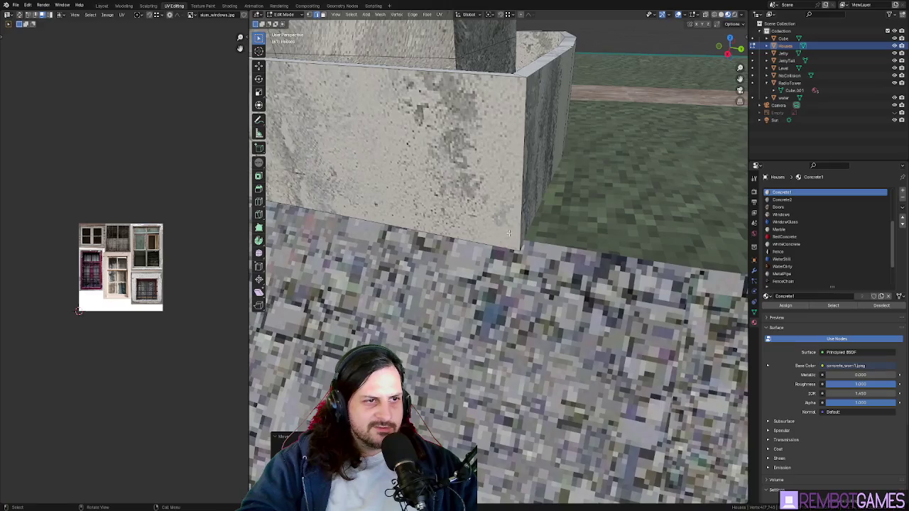
{"action": "mouse_move", "coordinate": [519, 74]}
{"action": "middle_mouse_down"}
{"action": "mouse_move", "coordinate": [483, 226]}
{"action": "mouse_move", "coordinate": [507, 333]}
{"action": "middle_mouse_up"}
{"action": "key", "text": "g"}
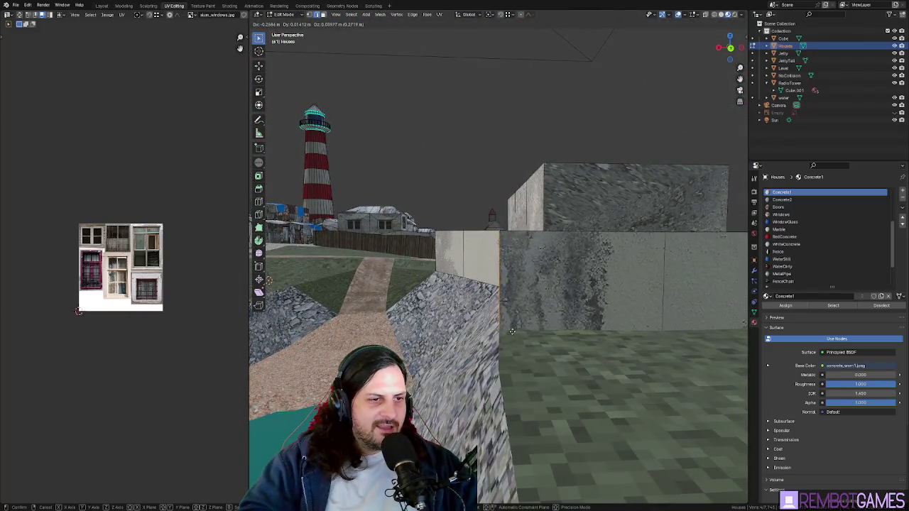
{"action": "left_click", "coordinate": [514, 332]}
{"action": "middle_click_drag", "start_coordinate": [514, 331], "coordinate": [541, 341]}
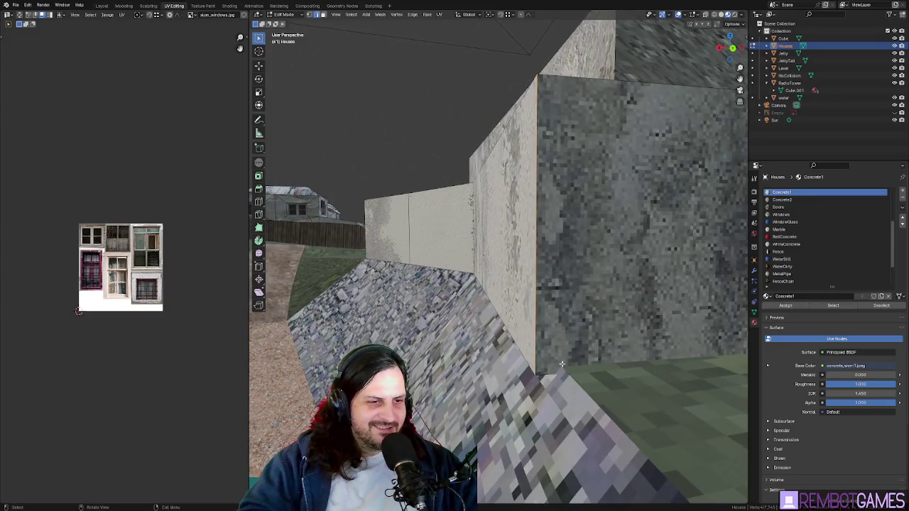
{"action": "key", "text": "g"}
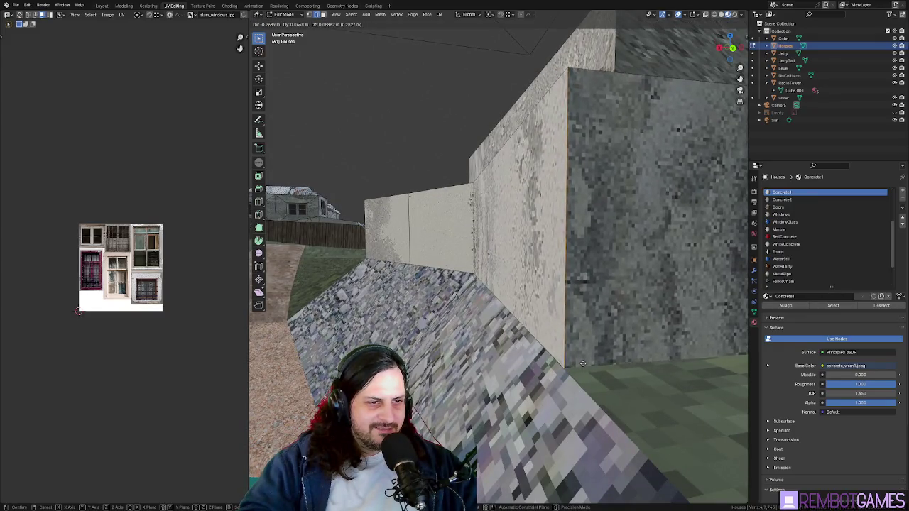
{"action": "left_click", "coordinate": [582, 363]}
{"action": "mouse_move", "coordinate": [582, 362]}
{"action": "middle_mouse_down"}
{"action": "mouse_move", "coordinate": [620, 386]}
{"action": "mouse_move", "coordinate": [591, 370]}
{"action": "middle_mouse_up"}
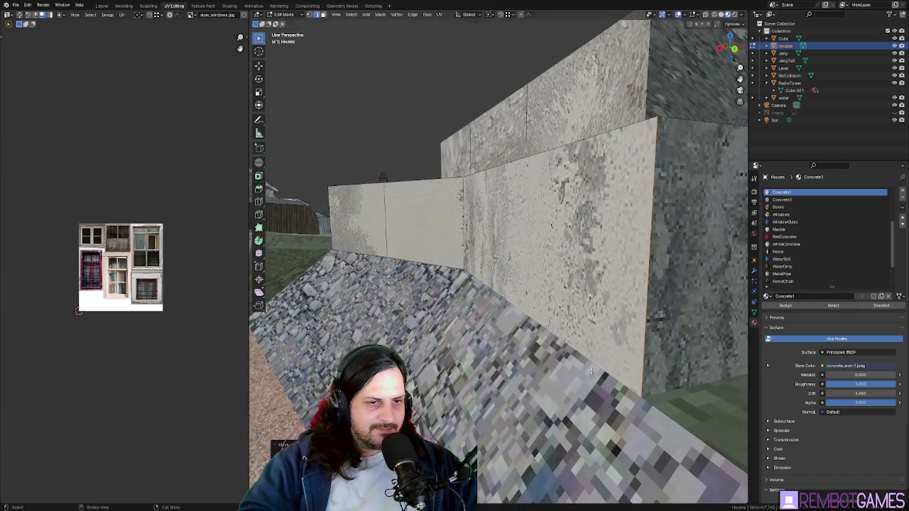
Step: Return to Object Mode and orbit around the town to the walled house
{"action": "key", "text": "Tab"}
{"action": "scroll", "coordinate": [647, 352], "scroll_direction": "down", "scroll_amount": 5}
{"action": "middle_click_drag", "start_coordinate": [608, 365], "coordinate": [555, 353]}
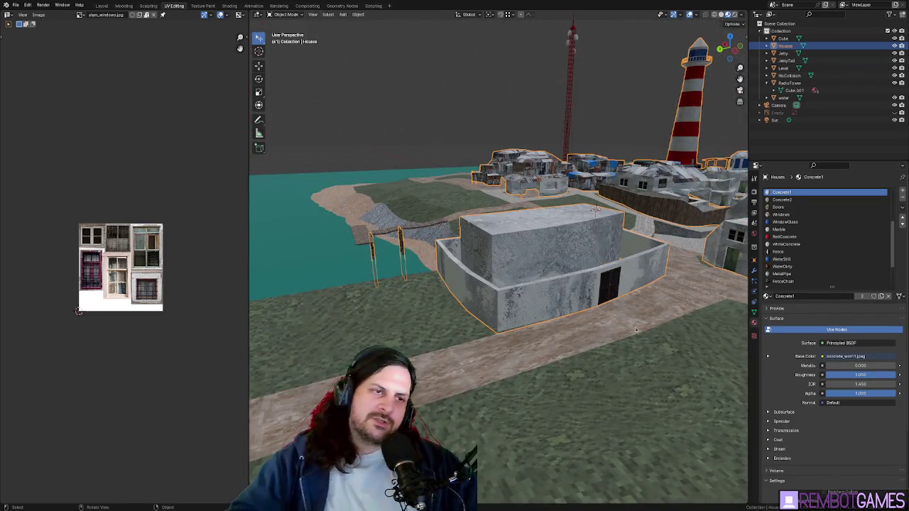
Step: Extrude the house wall's top edge straight up along Z
{"action": "key", "text": "Tab"}
{"action": "scroll", "coordinate": [550, 351], "scroll_direction": "up", "scroll_amount": 4}
{"action": "scroll", "coordinate": [542, 348], "scroll_direction": "up", "scroll_amount": 1}
{"action": "mouse_move", "coordinate": [581, 339]}
{"action": "middle_mouse_down"}
{"action": "mouse_move", "coordinate": [558, 310]}
{"action": "mouse_move", "coordinate": [525, 312]}
{"action": "mouse_move", "coordinate": [536, 291]}
{"action": "middle_mouse_up"}
{"action": "key", "text": "e"}
{"action": "key", "text": "z"}
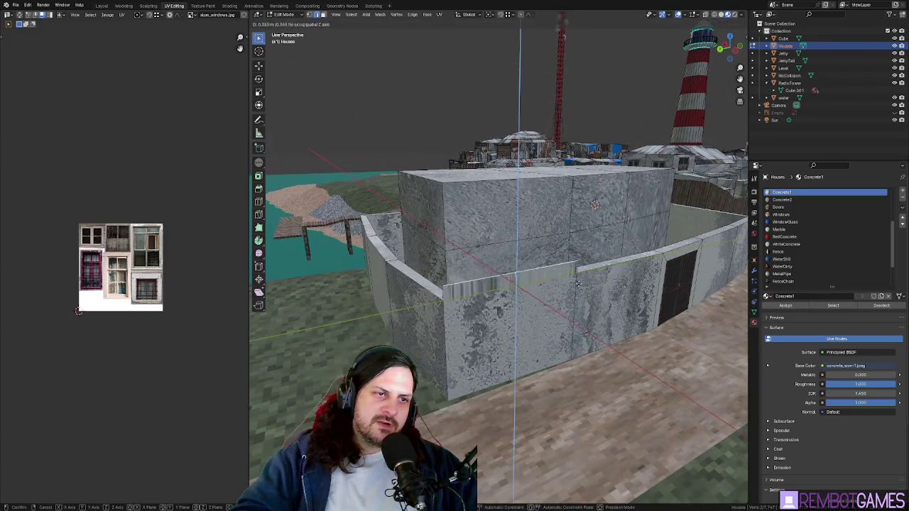
{"action": "left_click", "coordinate": [600, 192]}
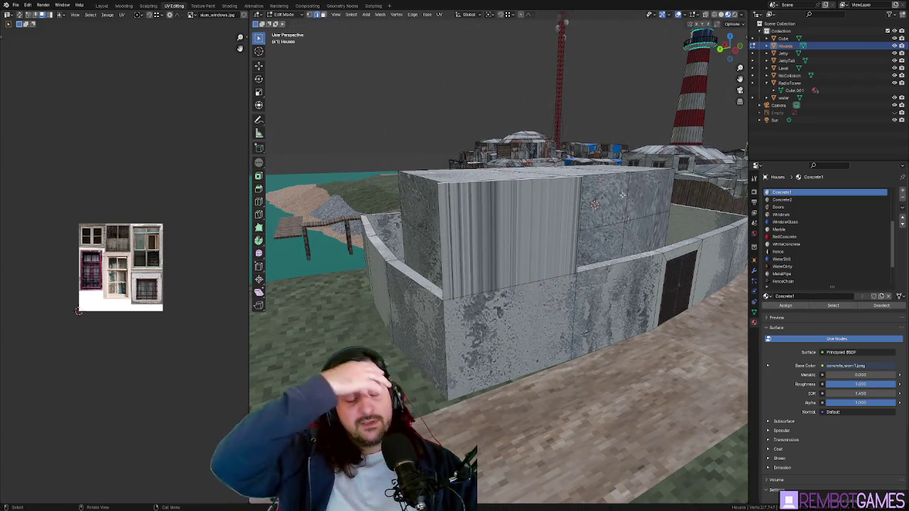
Step: Assign the Dirt1 material to a Level path face and unwrap its UVs
{"action": "mouse_move", "coordinate": [622, 195]}
{"action": "middle_mouse_down"}
{"action": "mouse_move", "coordinate": [666, 355]}
{"action": "mouse_move", "coordinate": [514, 299]}
{"action": "middle_mouse_up"}
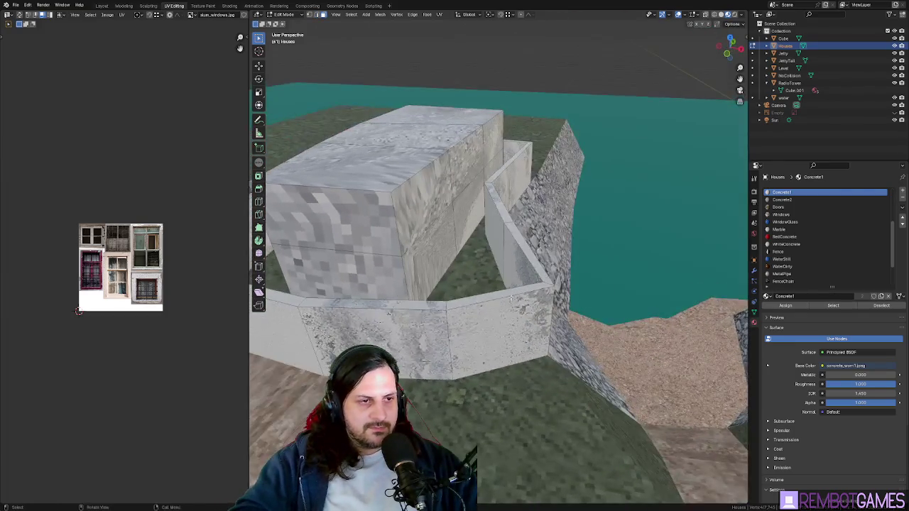
{"action": "middle_click_drag", "start_coordinate": [409, 309], "coordinate": [475, 296]}
{"action": "mouse_move", "coordinate": [382, 265]}
{"action": "middle_mouse_down"}
{"action": "mouse_move", "coordinate": [596, 237]}
{"action": "mouse_move", "coordinate": [528, 207]}
{"action": "middle_mouse_up"}
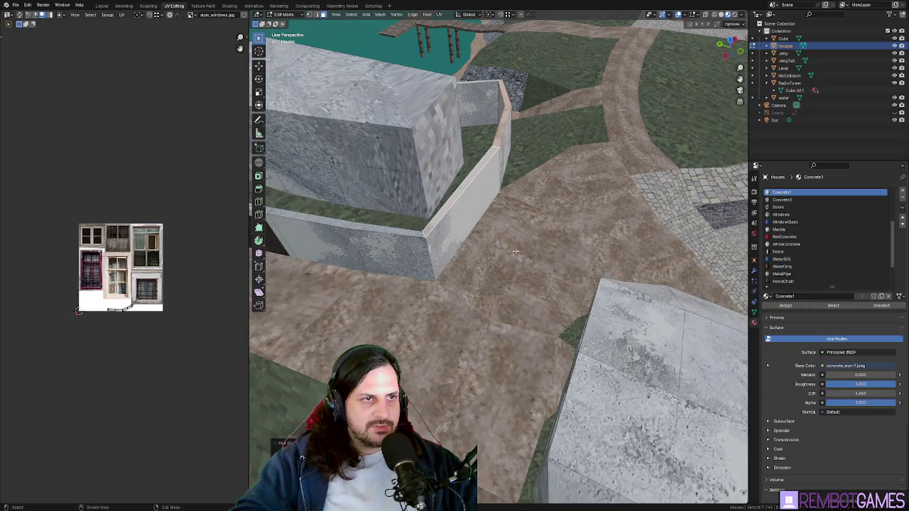
{"action": "mouse_move", "coordinate": [468, 311]}
{"action": "middle_mouse_down"}
{"action": "mouse_move", "coordinate": [466, 257]}
{"action": "mouse_move", "coordinate": [501, 312]}
{"action": "mouse_move", "coordinate": [498, 302]}
{"action": "middle_mouse_up"}
{"action": "left_click", "coordinate": [497, 292]}
{"action": "left_click", "coordinate": [781, 199]}
{"action": "left_click", "coordinate": [785, 306]}
{"action": "key", "text": "u"}
{"action": "left_click", "coordinate": [478, 217]}
{"action": "mouse_move", "coordinate": [478, 216]}
{"action": "middle_mouse_down"}
{"action": "mouse_move", "coordinate": [553, 334]}
{"action": "mouse_move", "coordinate": [610, 351]}
{"action": "middle_mouse_up"}
{"action": "key", "text": "Tab"}
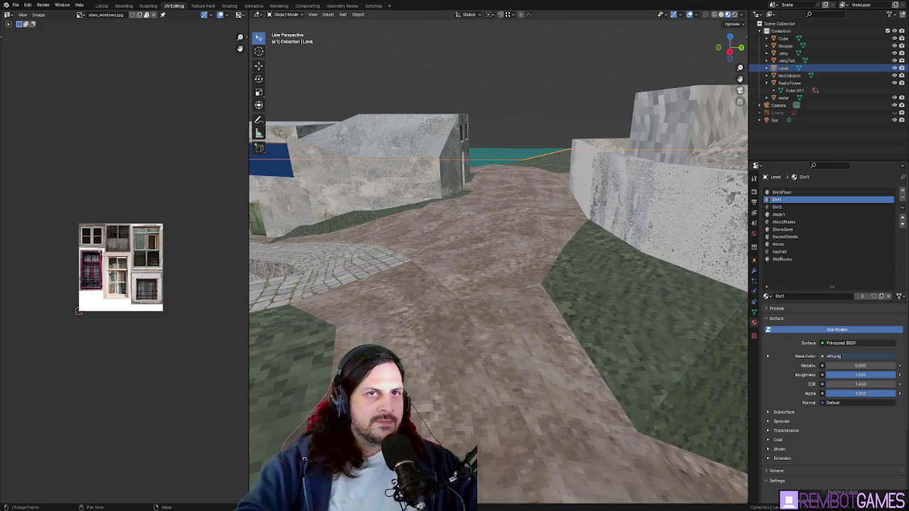
Step: Widen the 3D viewport by shrinking the image editor, then zoom in
{"action": "middle_click_drag", "start_coordinate": [440, 190], "coordinate": [444, 208]}
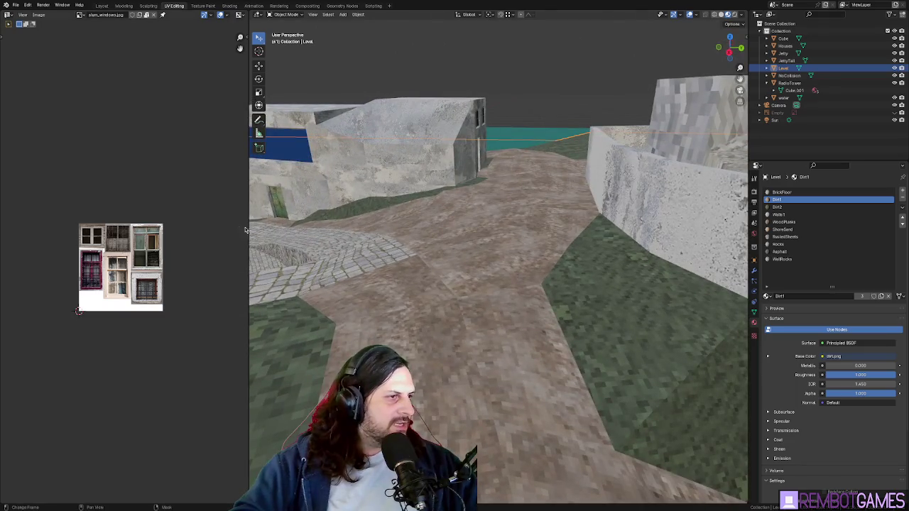
{"action": "left_click_drag", "start_coordinate": [248, 229], "coordinate": [108, 228]}
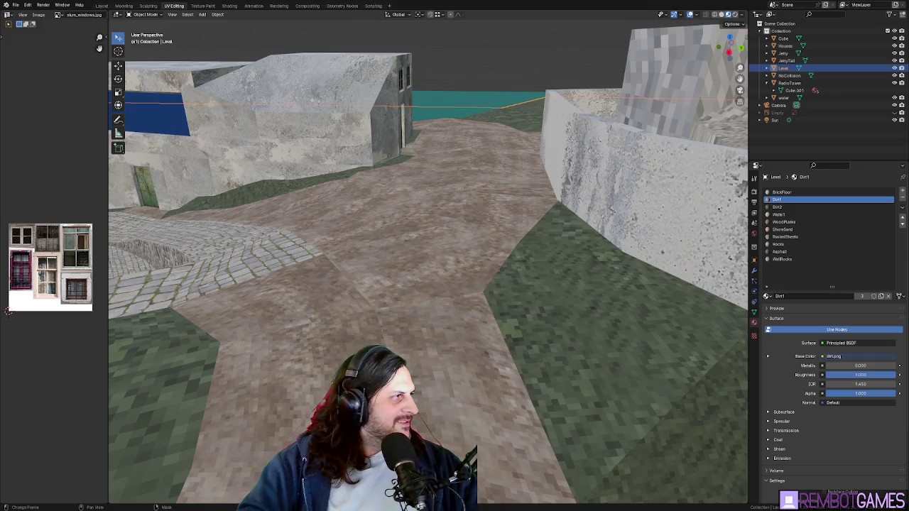
{"action": "scroll", "coordinate": [426, 270], "scroll_direction": "up", "scroll_amount": 2}
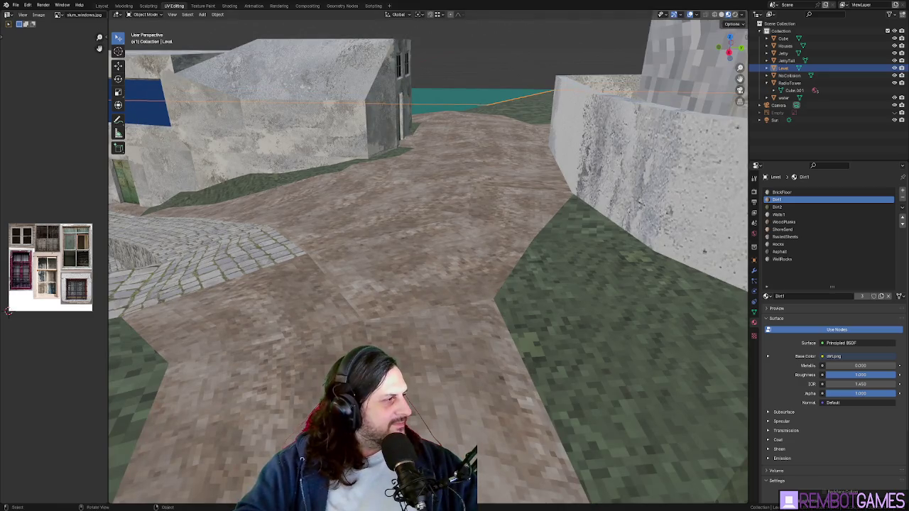
{"action": "scroll", "coordinate": [340, 134], "scroll_direction": "up", "scroll_amount": 3}
Step: Enter Edit Mode on the Level, clear the selection and select the grass face beside the path
{"action": "mouse_move", "coordinate": [364, 88]}
{"action": "middle_mouse_down"}
{"action": "mouse_move", "coordinate": [462, 212]}
{"action": "mouse_move", "coordinate": [505, 221]}
{"action": "mouse_move", "coordinate": [492, 248]}
{"action": "middle_mouse_up"}
{"action": "key", "text": "Tab"}
{"action": "key", "text": "alt+a"}
{"action": "left_click", "coordinate": [492, 248]}
Step: Sink a dirt path face on the Level along Z to about -0.45 m
{"action": "mouse_move", "coordinate": [490, 312]}
{"action": "middle_mouse_down"}
{"action": "mouse_move", "coordinate": [307, 305]}
{"action": "mouse_move", "coordinate": [445, 259]}
{"action": "mouse_move", "coordinate": [428, 261]}
{"action": "middle_mouse_up"}
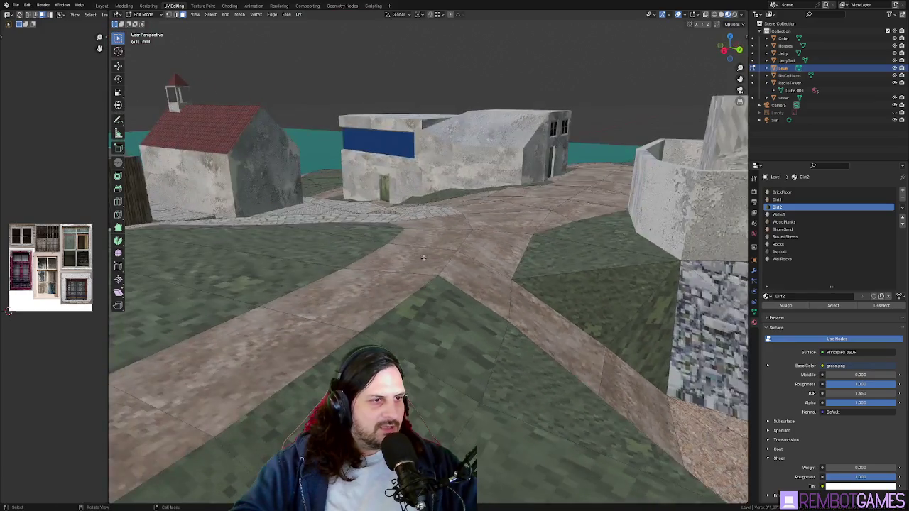
{"action": "left_click", "coordinate": [428, 260]}
{"action": "scroll", "coordinate": [435, 264], "scroll_direction": "up", "scroll_amount": 3}
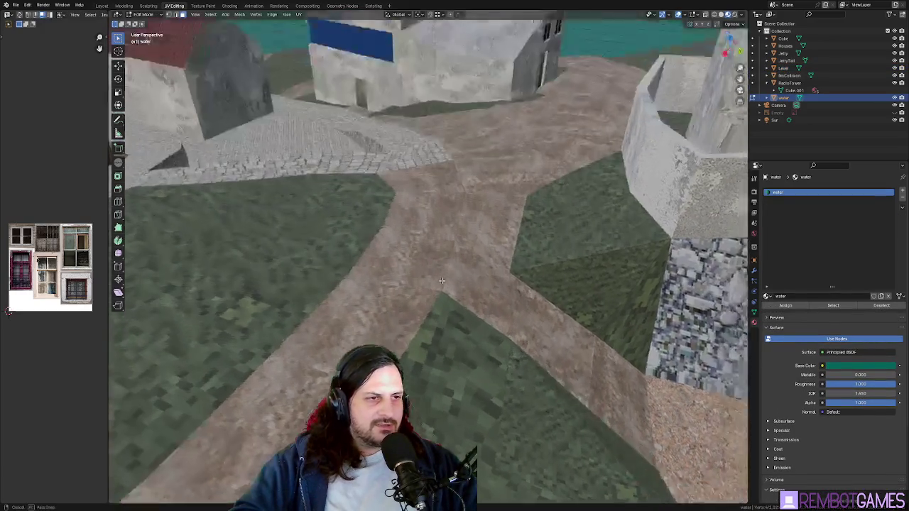
{"action": "left_click", "coordinate": [431, 268]}
{"action": "mouse_move", "coordinate": [431, 268]}
{"action": "middle_mouse_down"}
{"action": "mouse_move", "coordinate": [403, 252]}
{"action": "mouse_move", "coordinate": [424, 271]}
{"action": "mouse_move", "coordinate": [416, 249]}
{"action": "mouse_move", "coordinate": [440, 255]}
{"action": "middle_mouse_up"}
{"action": "key", "text": "z"}
{"action": "left_click", "coordinate": [405, 281]}
{"action": "key", "text": "g"}
{"action": "key", "text": "z"}
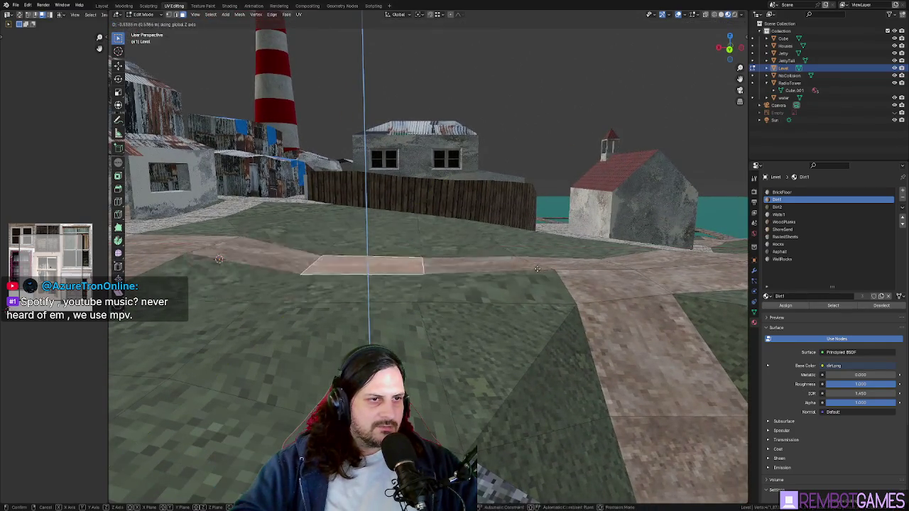
{"action": "left_click", "coordinate": [561, 270]}
Step: Move the selected path geometry further along the Z axis
{"action": "mouse_move", "coordinate": [521, 292]}
{"action": "middle_mouse_down"}
{"action": "mouse_move", "coordinate": [499, 263]}
{"action": "mouse_move", "coordinate": [458, 281]}
{"action": "middle_mouse_up"}
{"action": "middle_click_drag", "start_coordinate": [457, 204], "coordinate": [537, 255]}
{"action": "key", "text": "g"}
{"action": "key", "text": "z"}
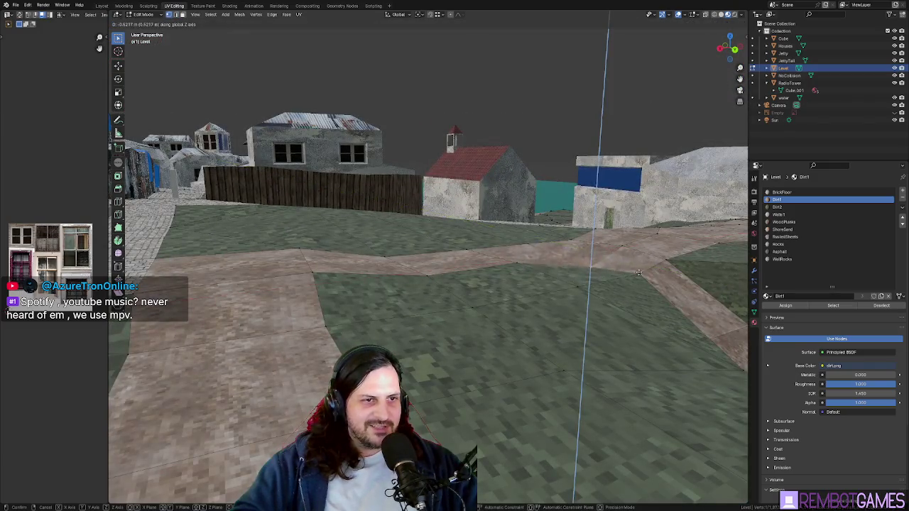
{"action": "left_click", "coordinate": [622, 244]}
{"action": "mouse_move", "coordinate": [622, 243]}
{"action": "middle_mouse_down"}
{"action": "mouse_move", "coordinate": [408, 269]}
{"action": "mouse_move", "coordinate": [474, 300]}
{"action": "mouse_move", "coordinate": [510, 262]}
{"action": "middle_mouse_up"}
Step: In top view, reposition a path corner vertex and return to Object Mode
{"action": "key", "text": "KP_7"}
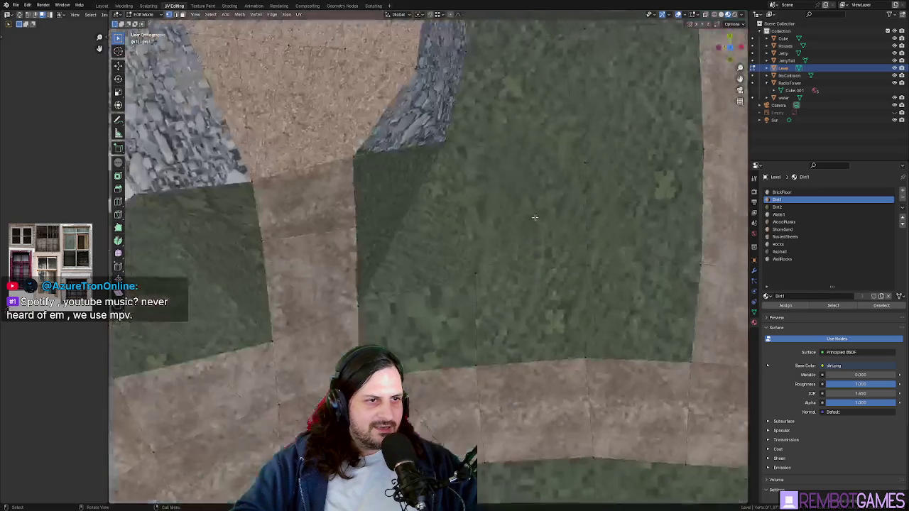
{"action": "key", "text": "g"}
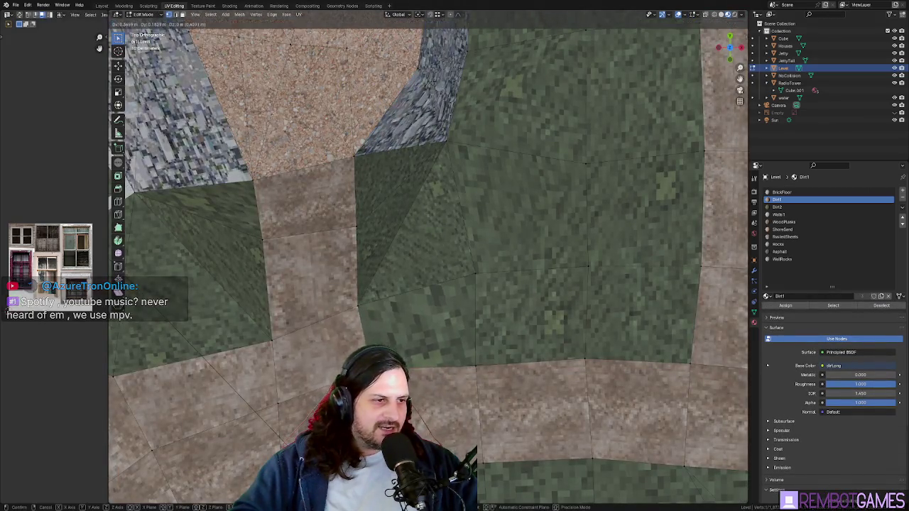
{"action": "key", "text": "Return"}
{"action": "key", "text": "g"}
{"action": "left_click", "coordinate": [374, 301]}
{"action": "key", "text": "Tab"}
{"action": "mouse_move", "coordinate": [374, 301]}
{"action": "middle_mouse_down"}
{"action": "mouse_move", "coordinate": [538, 286]}
{"action": "mouse_move", "coordinate": [478, 387]}
{"action": "middle_mouse_up"}
Step: Select the stretched path and rock triangle faces and unwrap them
{"action": "key", "text": "Tab"}
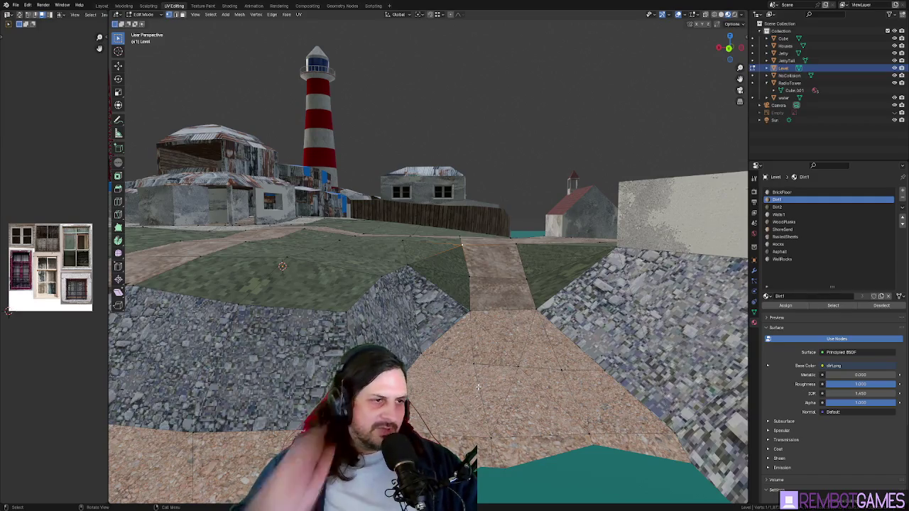
{"action": "middle_click_drag", "start_coordinate": [478, 387], "coordinate": [436, 279]}
{"action": "scroll", "coordinate": [436, 279], "scroll_direction": "up", "scroll_amount": 2}
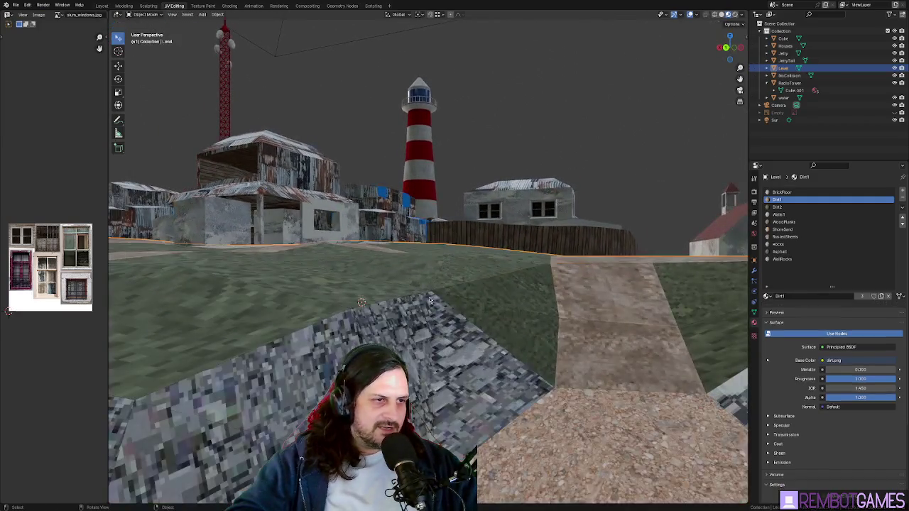
{"action": "left_click_drag", "start_coordinate": [431, 292], "coordinate": [428, 280]}
{"action": "mouse_move", "coordinate": [429, 280]}
{"action": "middle_mouse_down"}
{"action": "mouse_move", "coordinate": [463, 374]}
{"action": "mouse_move", "coordinate": [456, 271]}
{"action": "mouse_move", "coordinate": [359, 293]}
{"action": "mouse_move", "coordinate": [479, 316]}
{"action": "mouse_move", "coordinate": [432, 282]}
{"action": "middle_mouse_up"}
{"action": "left_click", "coordinate": [457, 272]}
{"action": "left_click", "coordinate": [454, 305]}
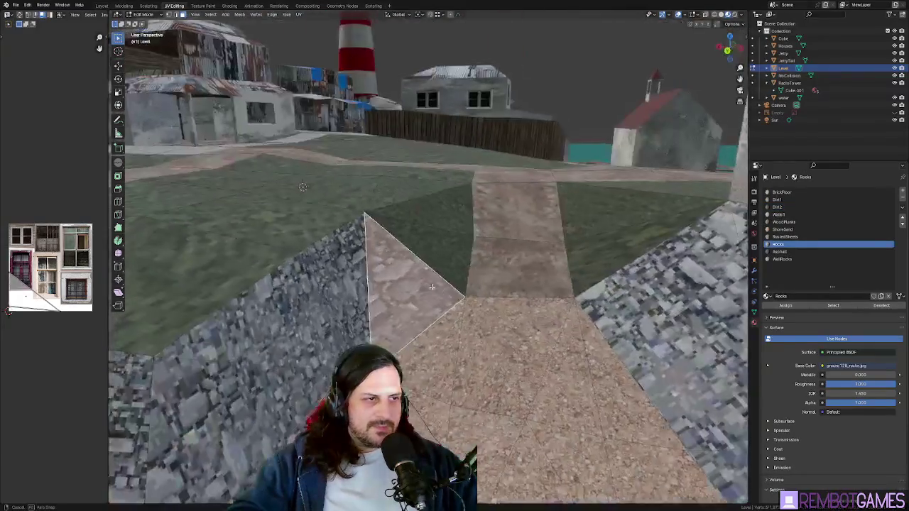
{"action": "key", "text": "u"}
{"action": "left_click", "coordinate": [432, 283]}
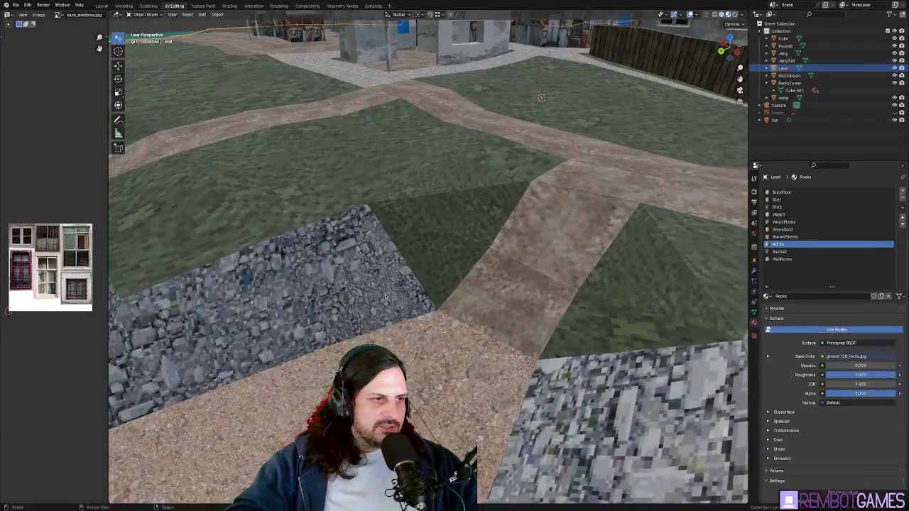
{"action": "middle_click_drag", "start_coordinate": [432, 283], "coordinate": [441, 254]}
{"action": "key", "text": "u"}
{"action": "left_click", "coordinate": [454, 334]}
Step: Preview the textures, then select neighbouring triangle faces by the path and re-unwrap them
{"action": "key", "text": "Tab"}
{"action": "scroll", "coordinate": [384, 286], "scroll_direction": "down", "scroll_amount": 8}
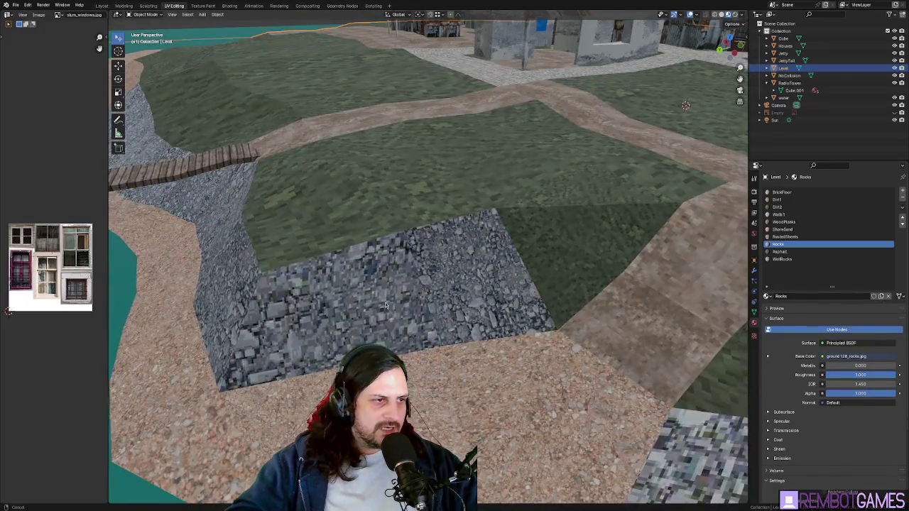
{"action": "key", "text": "Tab"}
{"action": "middle_click_drag", "start_coordinate": [384, 305], "coordinate": [398, 298]}
{"action": "left_click", "coordinate": [405, 277]}
{"action": "left_click", "coordinate": [398, 312], "text": "shift"}
{"action": "key", "text": "u"}
{"action": "left_click", "coordinate": [410, 301]}
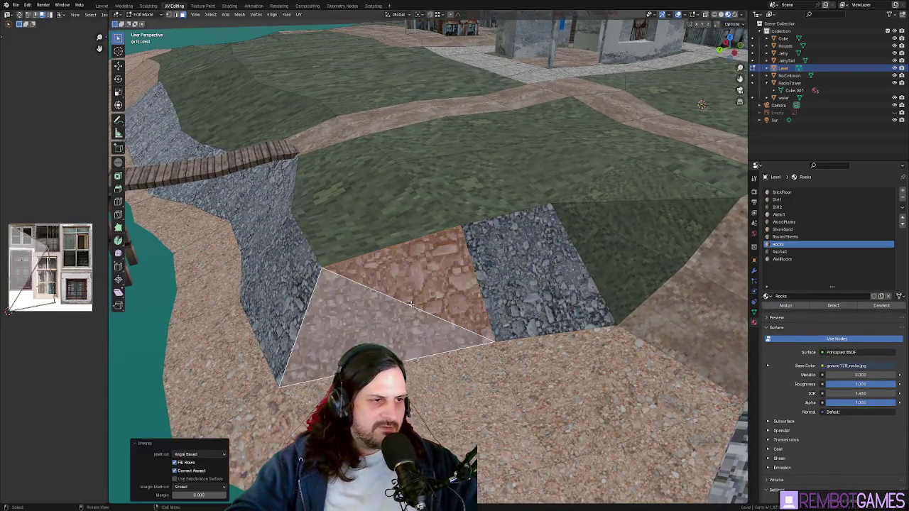
{"action": "key", "text": "Tab"}
Step: From ground level, unwrap two more stretched triangle faces one at a time
{"action": "key", "text": "shift+grave"}
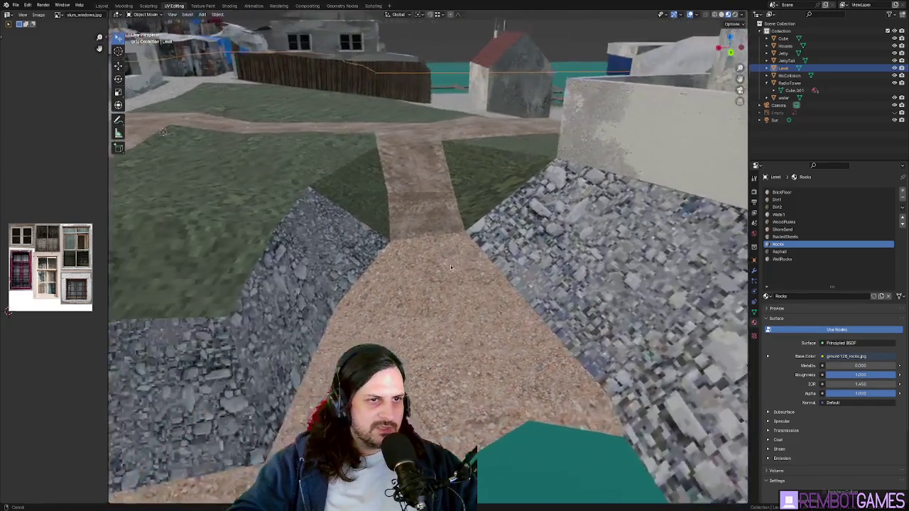
{"action": "left_click", "coordinate": [463, 266]}
{"action": "key", "text": "Tab"}
{"action": "left_click", "coordinate": [424, 206]}
{"action": "key", "text": "u"}
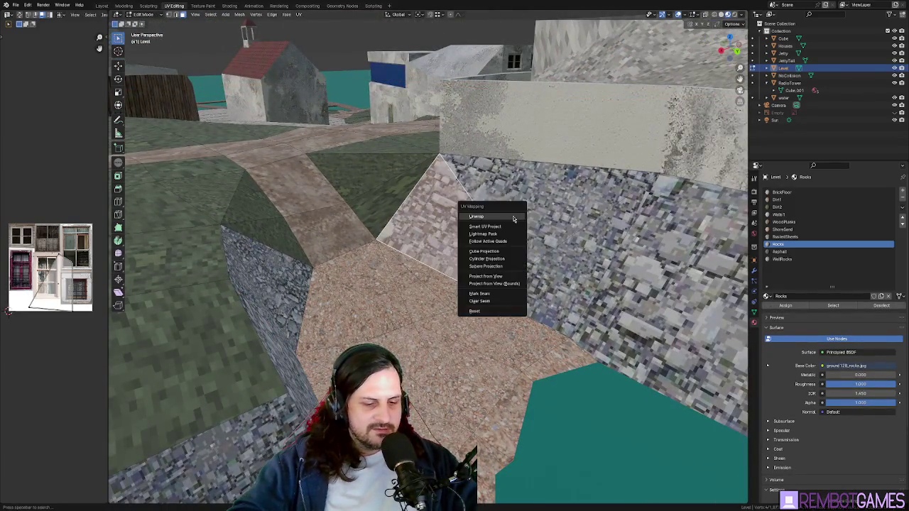
{"action": "left_click", "coordinate": [513, 217]}
{"action": "left_click", "coordinate": [522, 213]}
{"action": "key", "text": "u"}
{"action": "left_click", "coordinate": [524, 209]}
Step: Unwrap the small triangle beside the path and review the path toward the lighthouse
{"action": "left_click", "coordinate": [582, 261]}
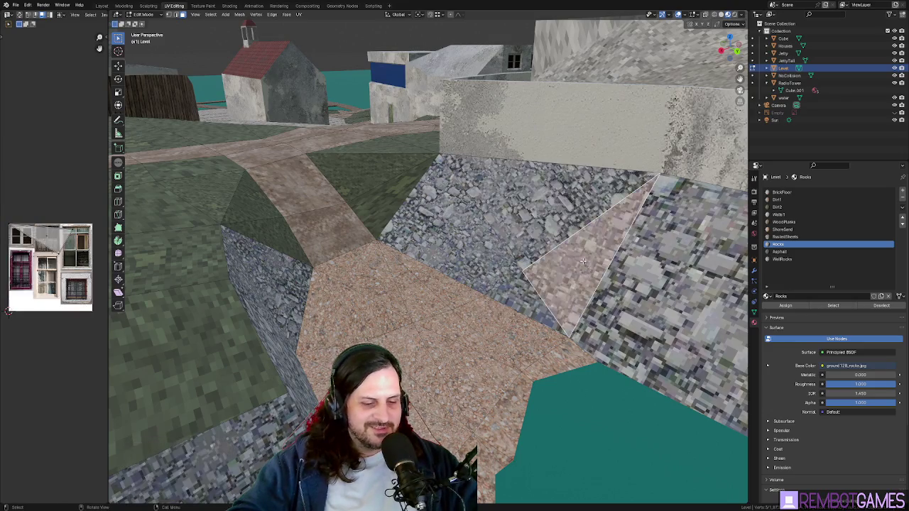
{"action": "left_click", "coordinate": [538, 296]}
{"action": "key", "text": "u"}
{"action": "left_click", "coordinate": [537, 271]}
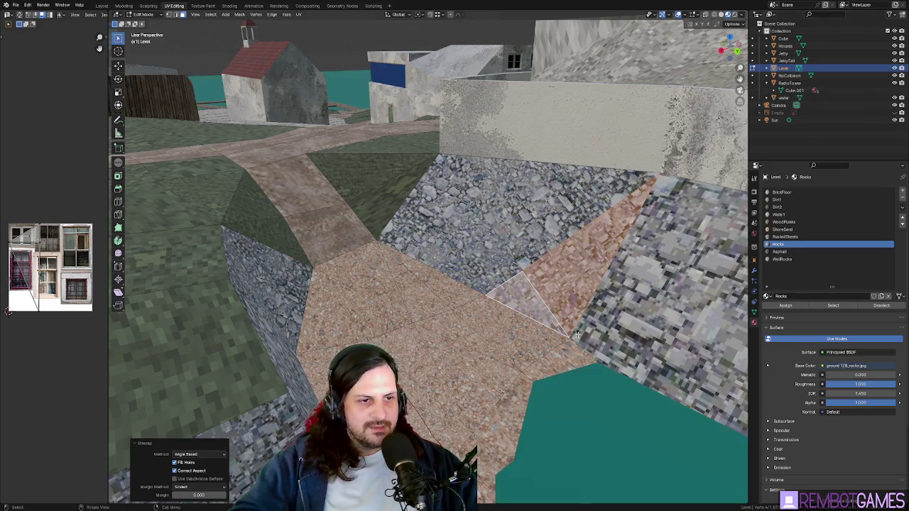
{"action": "middle_click_drag", "start_coordinate": [440, 334], "coordinate": [500, 342]}
{"action": "scroll", "coordinate": [500, 341], "scroll_direction": "down", "scroll_amount": 2, "text": "shift"}
{"action": "scroll", "coordinate": [426, 348], "scroll_direction": "down", "scroll_amount": 2, "text": "shift"}
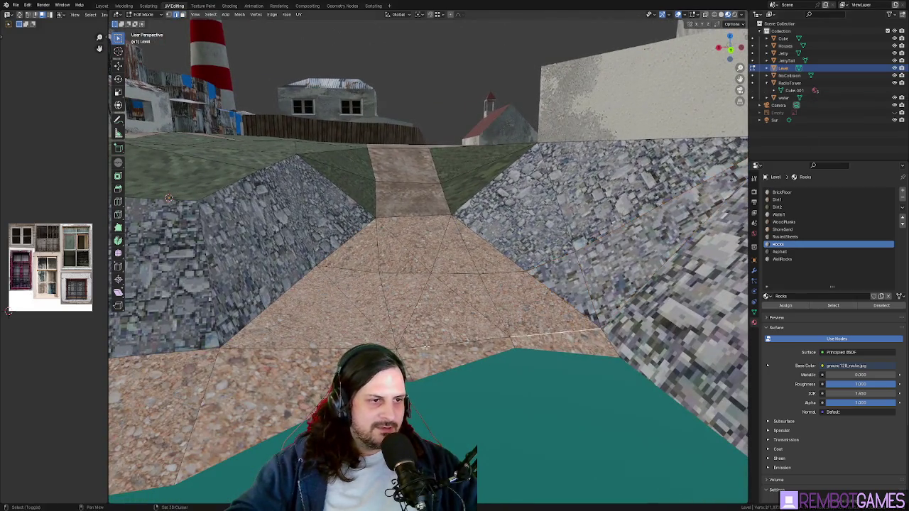
{"action": "middle_click_drag", "start_coordinate": [342, 350], "coordinate": [418, 336]}
Step: Lower the edge at the path's end along Z and preview the ground toward the water
{"action": "key", "text": "g"}
{"action": "key", "text": "z"}
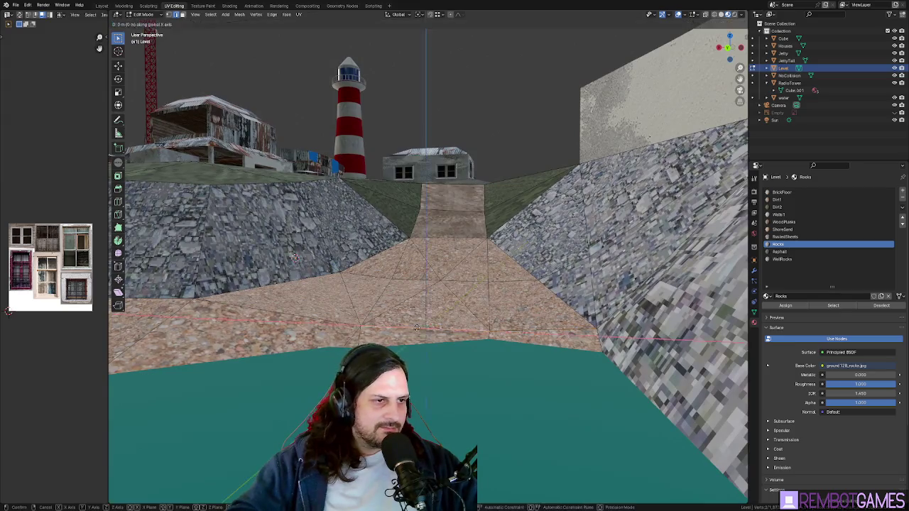
{"action": "key", "text": "r"}
{"action": "key", "text": "Escape"}
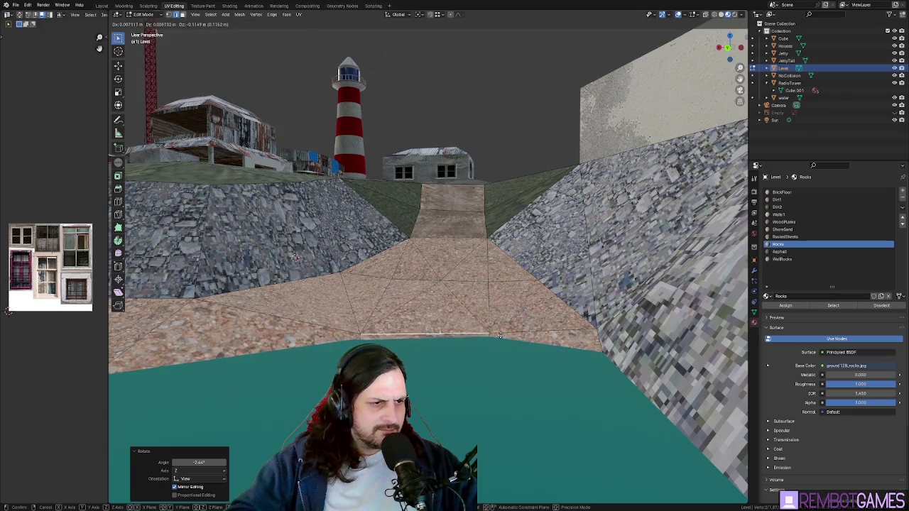
{"action": "key", "text": "Tab"}
{"action": "scroll", "coordinate": [494, 384], "scroll_direction": "up", "scroll_amount": 5}
{"action": "middle_click_drag", "start_coordinate": [479, 375], "coordinate": [506, 325]}
{"action": "scroll", "coordinate": [506, 328], "scroll_direction": "down", "scroll_amount": 5}
{"action": "mouse_move", "coordinate": [511, 357]}
{"action": "middle_mouse_down"}
{"action": "mouse_move", "coordinate": [485, 365]}
{"action": "mouse_move", "coordinate": [545, 360]}
{"action": "mouse_move", "coordinate": [578, 296]}
{"action": "mouse_move", "coordinate": [475, 251]}
{"action": "mouse_move", "coordinate": [407, 206]}
{"action": "mouse_move", "coordinate": [299, 213]}
{"action": "middle_mouse_up"}
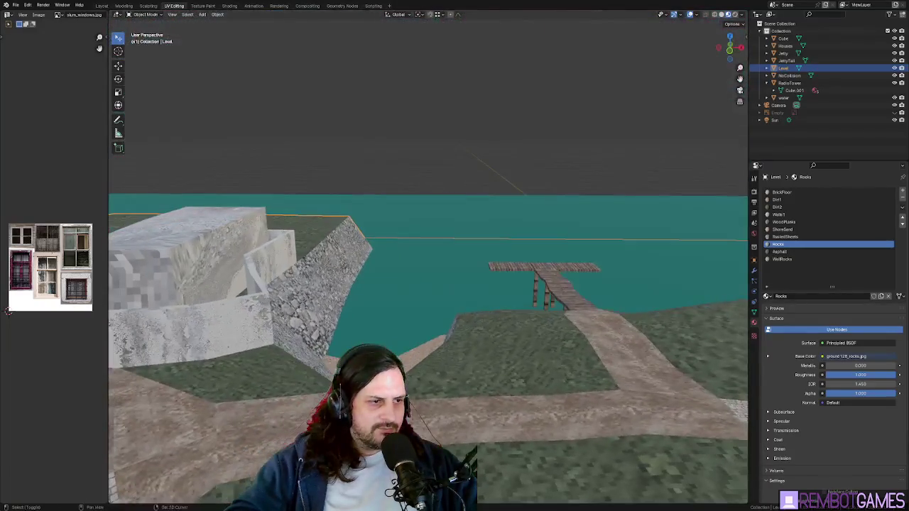
{"action": "mouse_move", "coordinate": [426, 383]}
{"action": "middle_mouse_down"}
{"action": "mouse_move", "coordinate": [472, 297]}
{"action": "mouse_move", "coordinate": [459, 326]}
{"action": "middle_mouse_up"}
Step: Lower the selection further along Z and finish a knife cut across the slope faces
{"action": "key", "text": "Tab"}
{"action": "scroll", "coordinate": [459, 325], "scroll_direction": "up", "scroll_amount": 2}
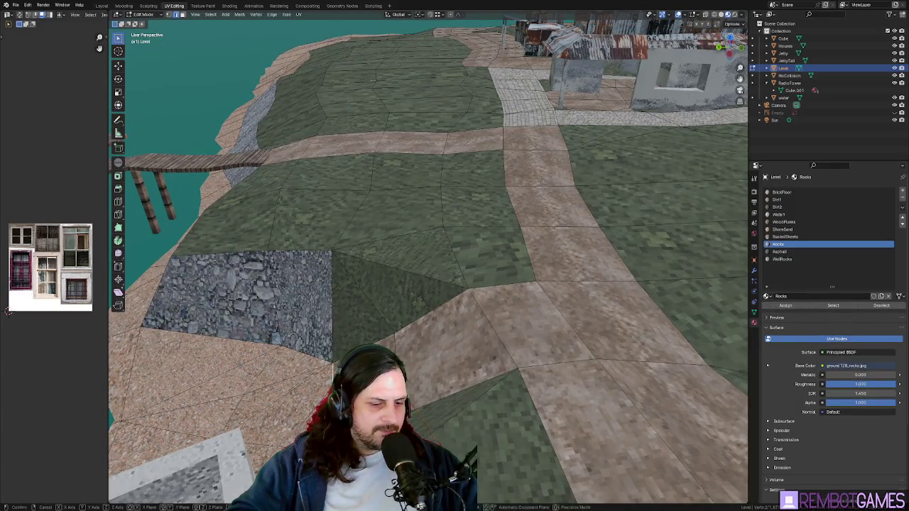
{"action": "key", "text": "g"}
{"action": "key", "text": "z"}
{"action": "left_click", "coordinate": [426, 320]}
{"action": "mouse_move", "coordinate": [427, 319]}
{"action": "middle_mouse_down"}
{"action": "mouse_move", "coordinate": [409, 295]}
{"action": "mouse_move", "coordinate": [497, 328]}
{"action": "mouse_move", "coordinate": [469, 352]}
{"action": "mouse_move", "coordinate": [353, 336]}
{"action": "middle_mouse_up"}
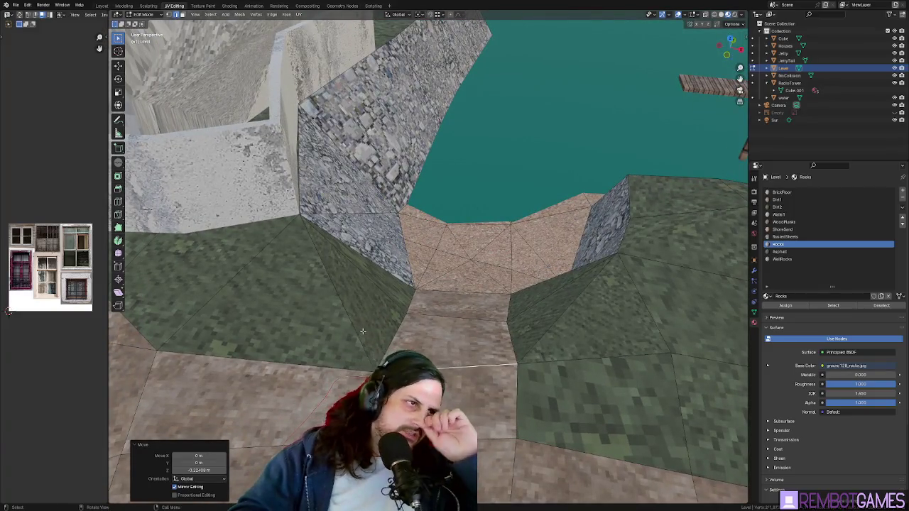
{"action": "middle_click_drag", "start_coordinate": [349, 307], "coordinate": [190, 351]}
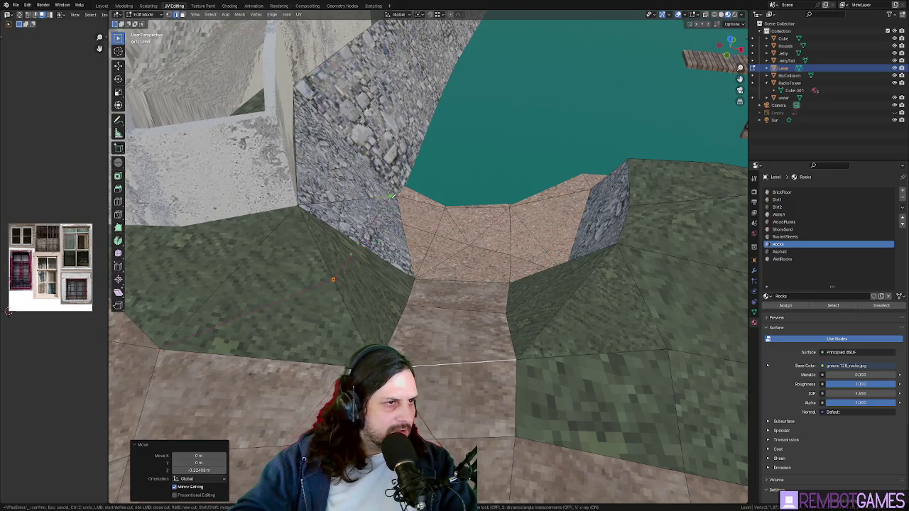
{"action": "key", "text": "Return"}
{"action": "mouse_move", "coordinate": [396, 194]}
{"action": "middle_mouse_down"}
{"action": "mouse_move", "coordinate": [314, 300]}
{"action": "mouse_move", "coordinate": [467, 331]}
{"action": "mouse_move", "coordinate": [365, 333]}
{"action": "middle_mouse_up"}
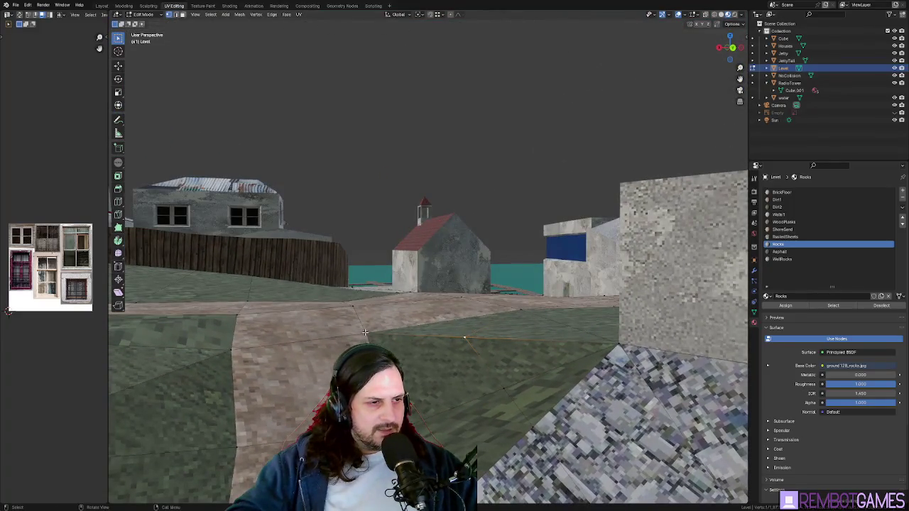
Step: Lower the selected terrain further, then begin an X-constrained move
{"action": "left_click", "coordinate": [295, 343]}
{"action": "mouse_move", "coordinate": [295, 344]}
{"action": "middle_mouse_down"}
{"action": "mouse_move", "coordinate": [227, 338]}
{"action": "mouse_move", "coordinate": [511, 374]}
{"action": "mouse_move", "coordinate": [484, 353]}
{"action": "middle_mouse_up"}
{"action": "left_click", "coordinate": [225, 347]}
{"action": "mouse_move", "coordinate": [586, 331]}
{"action": "middle_mouse_down"}
{"action": "mouse_move", "coordinate": [598, 325]}
{"action": "mouse_move", "coordinate": [586, 331]}
{"action": "mouse_move", "coordinate": [613, 344]}
{"action": "middle_mouse_up"}
{"action": "key", "text": "g"}
{"action": "key", "text": "x"}
Step: Select a dirt path face and sink it slightly below the grass along Z
{"action": "mouse_move", "coordinate": [507, 337]}
{"action": "middle_mouse_down"}
{"action": "mouse_move", "coordinate": [458, 377]}
{"action": "mouse_move", "coordinate": [455, 308]}
{"action": "mouse_move", "coordinate": [450, 355]}
{"action": "mouse_move", "coordinate": [358, 284]}
{"action": "mouse_move", "coordinate": [429, 263]}
{"action": "middle_mouse_up"}
{"action": "left_click", "coordinate": [416, 270]}
{"action": "key", "text": "g"}
{"action": "key", "text": "z"}
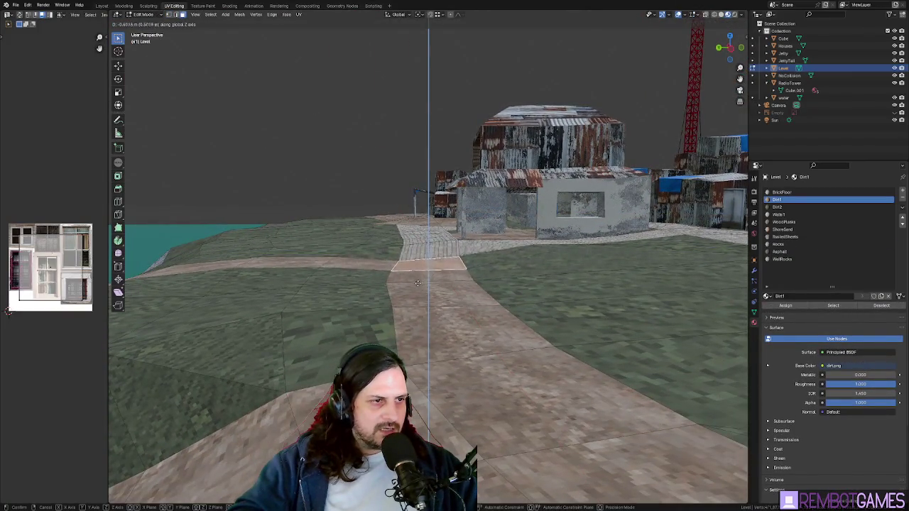
{"action": "left_click", "coordinate": [384, 282]}
{"action": "mouse_move", "coordinate": [384, 282]}
{"action": "middle_mouse_down"}
{"action": "mouse_move", "coordinate": [347, 313]}
{"action": "mouse_move", "coordinate": [354, 298]}
{"action": "mouse_move", "coordinate": [426, 301]}
{"action": "mouse_move", "coordinate": [416, 326]}
{"action": "middle_mouse_up"}
{"action": "key", "text": "g"}
{"action": "key", "text": "z"}
Step: Re-unwrap the square grass faces beside the path near the jetty
{"action": "left_click", "coordinate": [426, 302]}
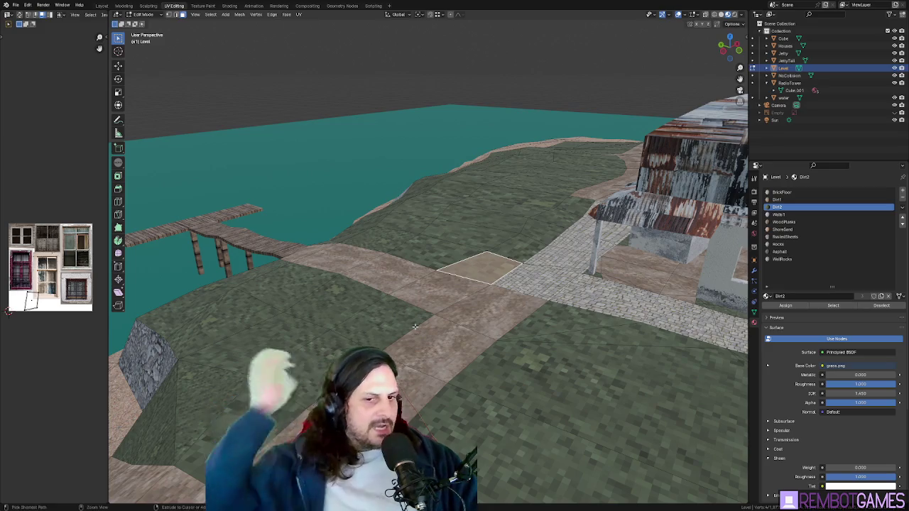
{"action": "mouse_move", "coordinate": [384, 308]}
{"action": "middle_mouse_down"}
{"action": "mouse_move", "coordinate": [435, 261]}
{"action": "mouse_move", "coordinate": [454, 202]}
{"action": "middle_mouse_up"}
{"action": "key", "text": "Tab"}
{"action": "key", "text": "Tab"}
{"action": "left_click", "coordinate": [436, 262]}
{"action": "key", "text": "u"}
{"action": "left_click", "coordinate": [435, 261]}
{"action": "left_click", "coordinate": [454, 199]}
{"action": "left_click", "coordinate": [482, 235], "text": "shift"}
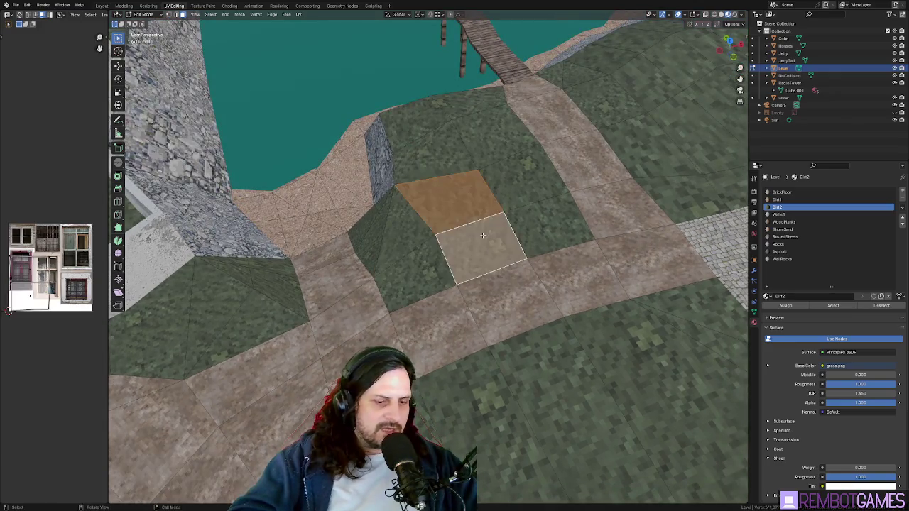
{"action": "key", "text": "u"}
{"action": "left_click", "coordinate": [482, 235]}
{"action": "mouse_move", "coordinate": [482, 235]}
{"action": "middle_mouse_down"}
{"action": "mouse_move", "coordinate": [449, 328]}
{"action": "mouse_move", "coordinate": [486, 357]}
{"action": "mouse_move", "coordinate": [483, 305]}
{"action": "mouse_move", "coordinate": [479, 316]}
{"action": "middle_mouse_up"}
{"action": "key", "text": "Tab"}
{"action": "key", "text": "Tab"}
Step: Review the textured path, jetty and shanty-town houses, then return to Edit Mode
{"action": "scroll", "coordinate": [477, 301], "scroll_direction": "down", "scroll_amount": 3}
{"action": "scroll", "coordinate": [479, 316], "scroll_direction": "up", "scroll_amount": 3}
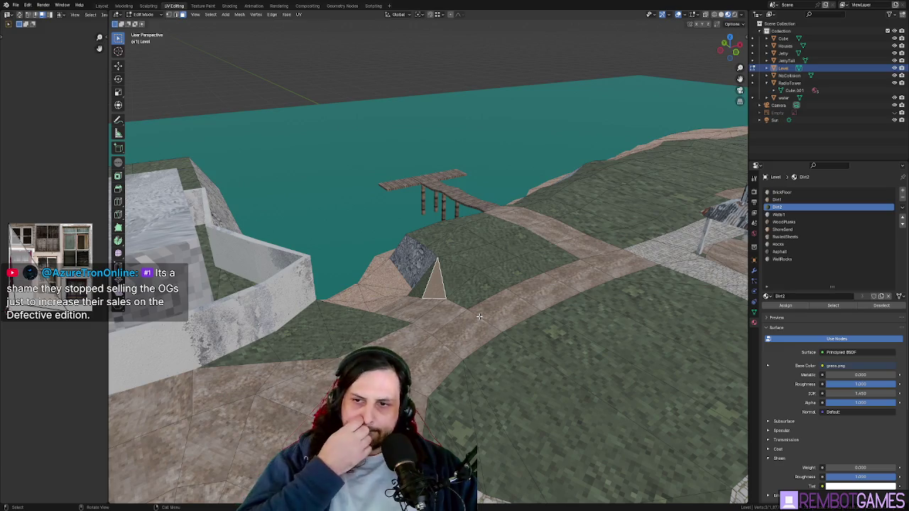
{"action": "key", "text": "Tab"}
{"action": "mouse_move", "coordinate": [480, 316]}
{"action": "middle_mouse_down"}
{"action": "mouse_move", "coordinate": [464, 312]}
{"action": "mouse_move", "coordinate": [478, 313]}
{"action": "middle_mouse_up"}
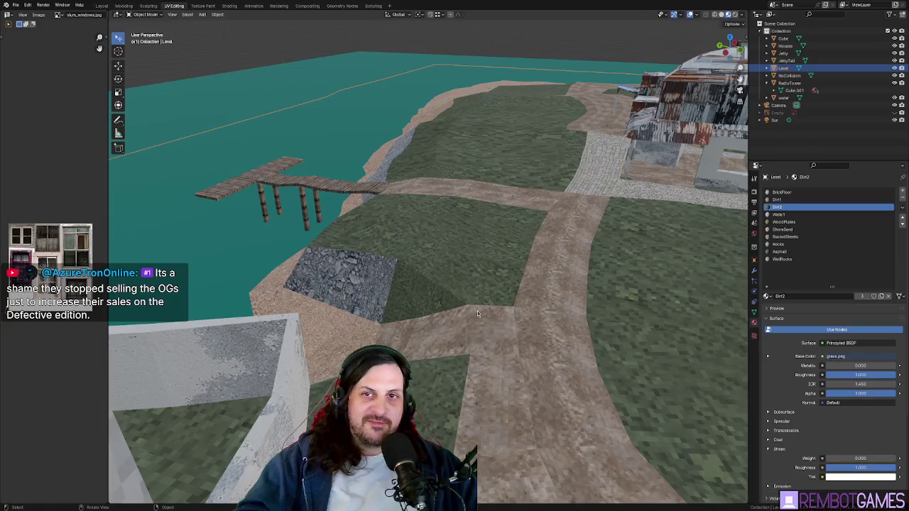
{"action": "mouse_move", "coordinate": [477, 313]}
{"action": "middle_mouse_down"}
{"action": "mouse_move", "coordinate": [454, 305]}
{"action": "mouse_move", "coordinate": [440, 320]}
{"action": "mouse_move", "coordinate": [426, 299]}
{"action": "mouse_move", "coordinate": [512, 321]}
{"action": "mouse_move", "coordinate": [540, 237]}
{"action": "middle_mouse_up"}
{"action": "scroll", "coordinate": [429, 258], "scroll_direction": "up", "scroll_amount": 3}
{"action": "key", "text": "Tab"}
Step: Move a path vertex beside the stone wall into place from the top view
{"action": "key", "text": "KP_1"}
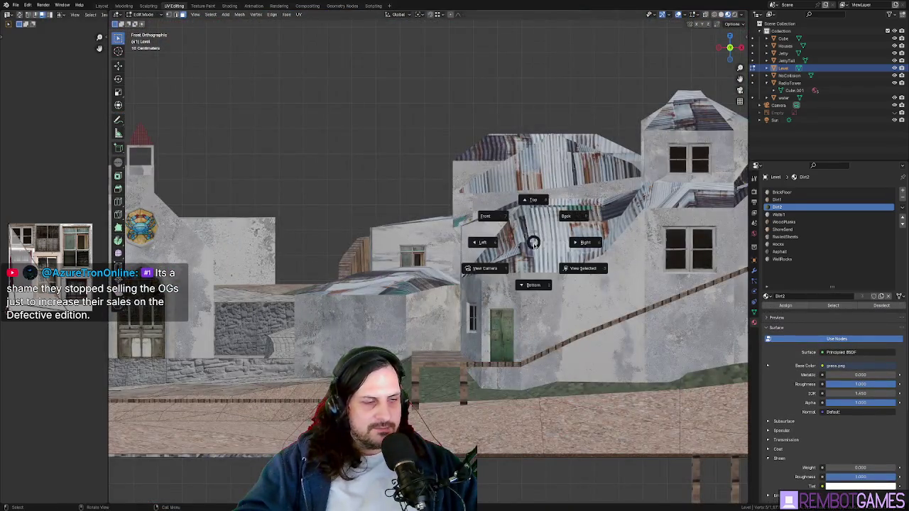
{"action": "left_click", "coordinate": [532, 208]}
{"action": "middle_click_drag", "start_coordinate": [420, 315], "coordinate": [371, 327]}
{"action": "key", "text": "Tab"}
{"action": "key", "text": "Tab"}
{"action": "key", "text": "KP_7"}
{"action": "key", "text": "g"}
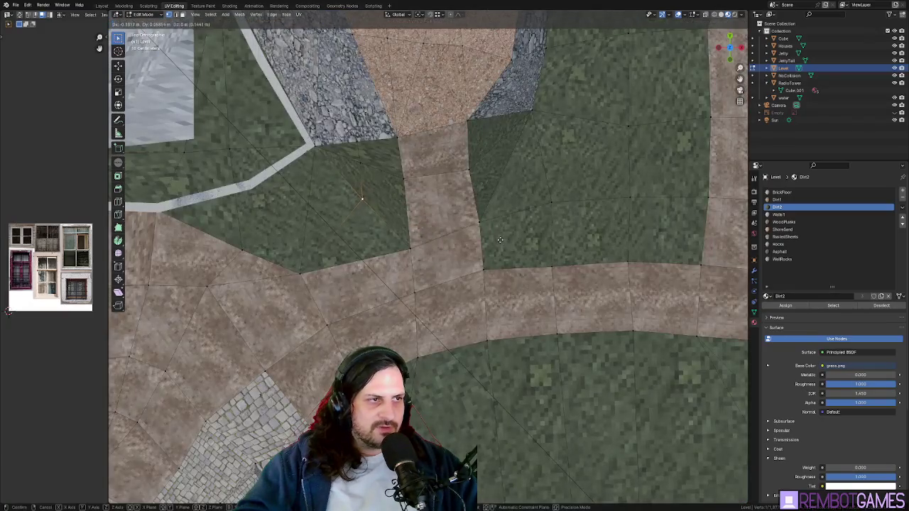
{"action": "left_click", "coordinate": [489, 235]}
{"action": "mouse_move", "coordinate": [490, 236]}
{"action": "middle_mouse_down"}
{"action": "mouse_move", "coordinate": [533, 303]}
{"action": "mouse_move", "coordinate": [526, 329]}
{"action": "mouse_move", "coordinate": [556, 310]}
{"action": "mouse_move", "coordinate": [532, 298]}
{"action": "mouse_move", "coordinate": [477, 305]}
{"action": "mouse_move", "coordinate": [537, 322]}
{"action": "mouse_move", "coordinate": [463, 288]}
{"action": "middle_mouse_up"}
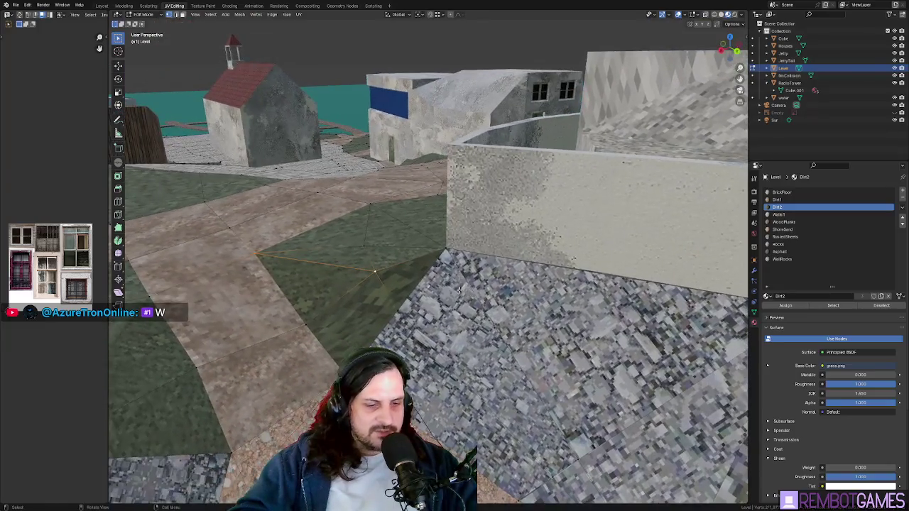
Step: Knife an extra edge across the grass up to the stone wall
{"action": "middle_click_drag", "start_coordinate": [739, 302], "coordinate": [519, 271]}
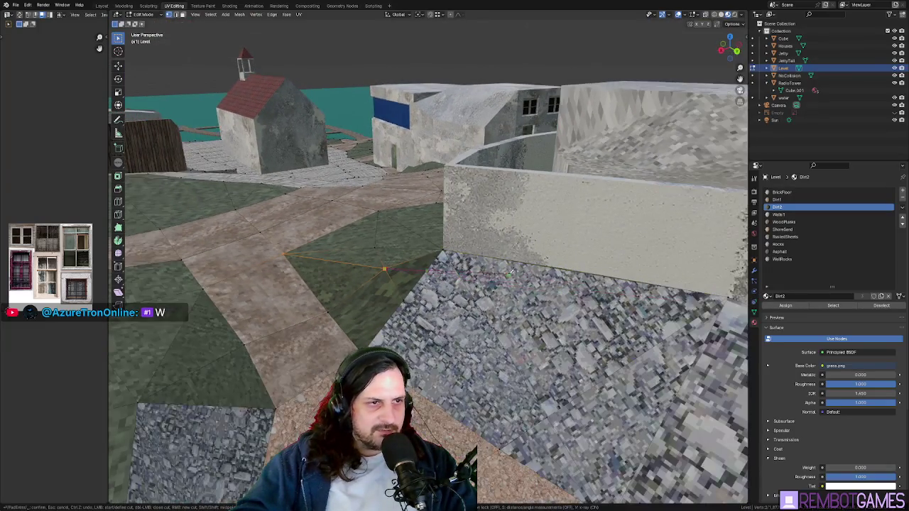
{"action": "mouse_move", "coordinate": [730, 296]}
{"action": "middle_mouse_down"}
{"action": "mouse_move", "coordinate": [456, 259]}
{"action": "mouse_move", "coordinate": [479, 250]}
{"action": "mouse_move", "coordinate": [482, 234]}
{"action": "mouse_move", "coordinate": [414, 291]}
{"action": "middle_mouse_up"}
{"action": "key", "text": "Escape"}
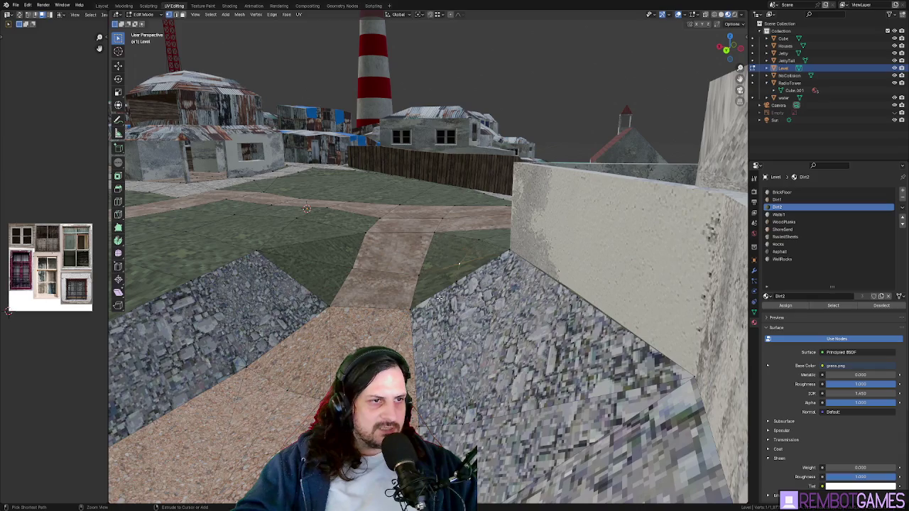
{"action": "mouse_move", "coordinate": [439, 297]}
{"action": "middle_mouse_down"}
{"action": "mouse_move", "coordinate": [434, 314]}
{"action": "mouse_move", "coordinate": [368, 311]}
{"action": "mouse_move", "coordinate": [426, 281]}
{"action": "middle_mouse_up"}
{"action": "key", "text": "Tab"}
Step: Unwrap the selected faces around the new cut
{"action": "key", "text": "Tab"}
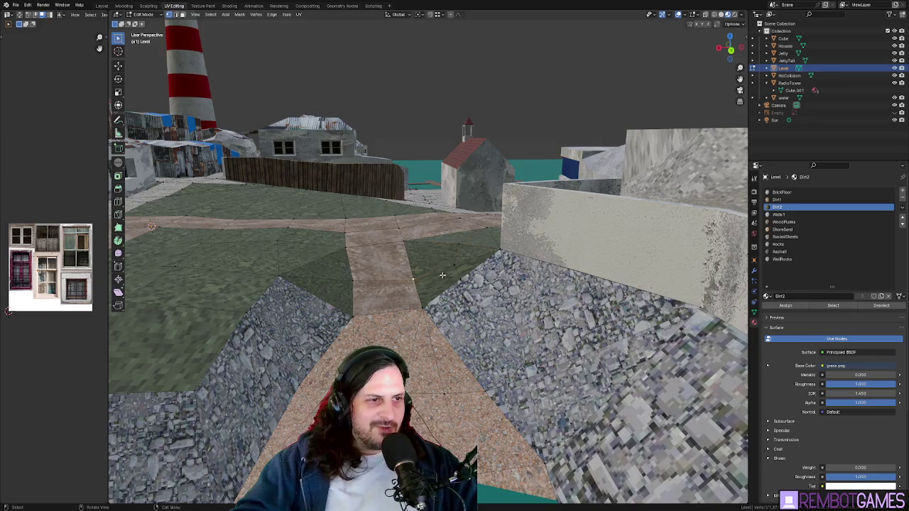
{"action": "key", "text": "u"}
{"action": "left_click", "coordinate": [489, 258]}
{"action": "mouse_move", "coordinate": [488, 258]}
{"action": "middle_mouse_down"}
{"action": "mouse_move", "coordinate": [468, 322]}
{"action": "mouse_move", "coordinate": [519, 299]}
{"action": "mouse_move", "coordinate": [583, 291]}
{"action": "mouse_move", "coordinate": [489, 307]}
{"action": "mouse_move", "coordinate": [424, 337]}
{"action": "mouse_move", "coordinate": [495, 273]}
{"action": "mouse_move", "coordinate": [480, 285]}
{"action": "mouse_move", "coordinate": [426, 257]}
{"action": "middle_mouse_up"}
{"action": "key", "text": "Tab"}
{"action": "key", "text": "Tab"}
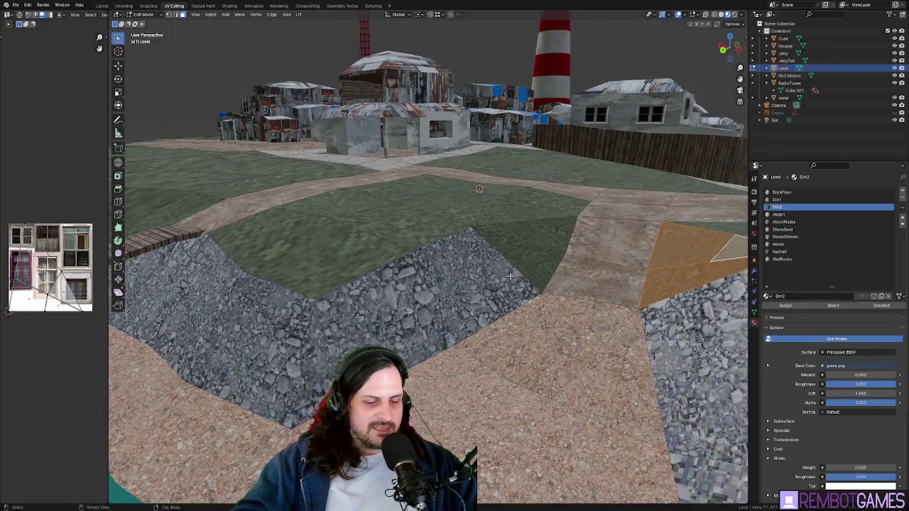
Step: Nudge the selection into place and pick a rock-wall face near the houses
{"action": "mouse_move", "coordinate": [438, 258]}
{"action": "middle_mouse_down"}
{"action": "mouse_move", "coordinate": [461, 256]}
{"action": "mouse_move", "coordinate": [350, 257]}
{"action": "middle_mouse_up"}
{"action": "key", "text": "g"}
{"action": "left_click", "coordinate": [463, 246]}
{"action": "mouse_move", "coordinate": [417, 270]}
{"action": "middle_mouse_down"}
{"action": "mouse_move", "coordinate": [504, 260]}
{"action": "mouse_move", "coordinate": [468, 248]}
{"action": "mouse_move", "coordinate": [428, 267]}
{"action": "mouse_move", "coordinate": [518, 278]}
{"action": "middle_mouse_up"}
{"action": "left_click", "coordinate": [469, 249]}
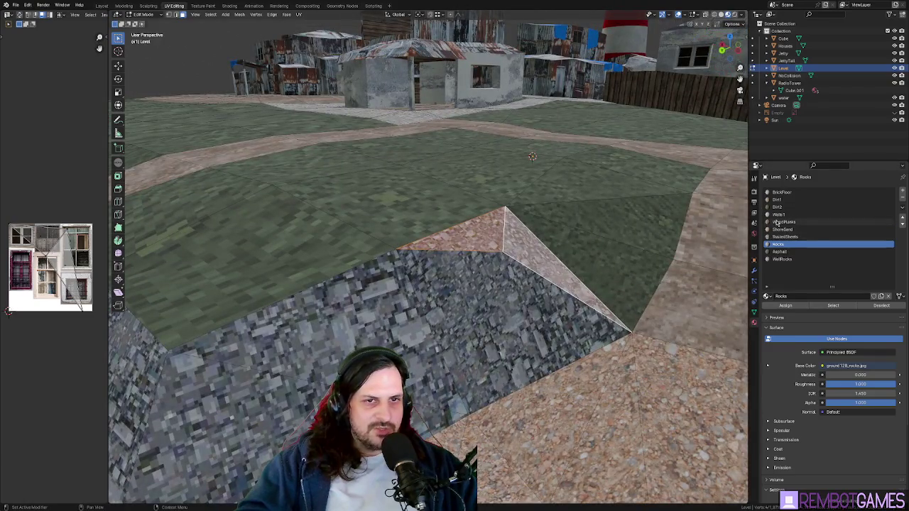
Step: Assign Dirt2 to the selected face and reposition two ground vertices near the jetty
{"action": "left_click", "coordinate": [792, 306]}
{"action": "key", "text": "Tab"}
{"action": "middle_click_drag", "start_coordinate": [497, 269], "coordinate": [459, 269]}
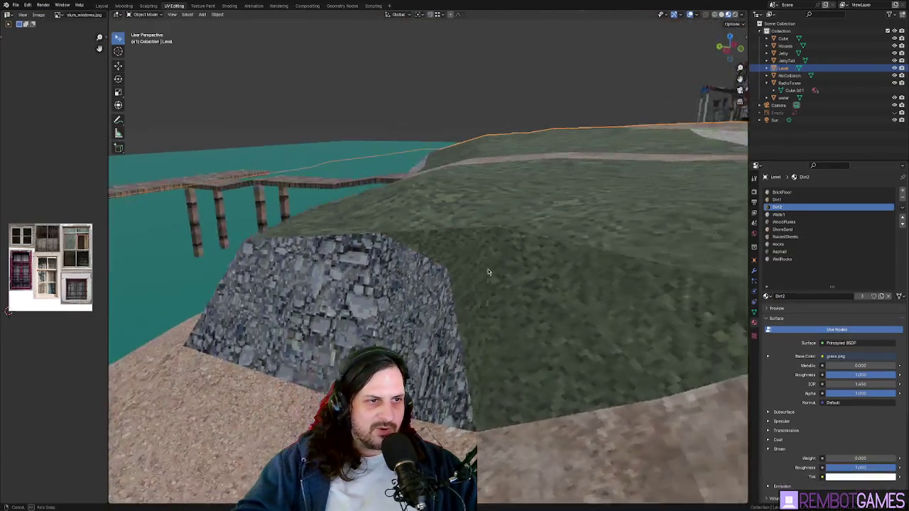
{"action": "key", "text": "Tab"}
{"action": "key", "text": "g"}
{"action": "left_click", "coordinate": [454, 257]}
{"action": "middle_click_drag", "start_coordinate": [455, 257], "coordinate": [405, 153]}
{"action": "key", "text": "g"}
{"action": "left_click", "coordinate": [434, 191]}
{"action": "mouse_move", "coordinate": [433, 191]}
{"action": "middle_mouse_down"}
{"action": "mouse_move", "coordinate": [452, 327]}
{"action": "mouse_move", "coordinate": [524, 314]}
{"action": "middle_mouse_up"}
Step: From the top view, select and unwrap two grass faces beside the boardwalk
{"action": "key", "text": "Tab"}
{"action": "key", "text": "grave"}
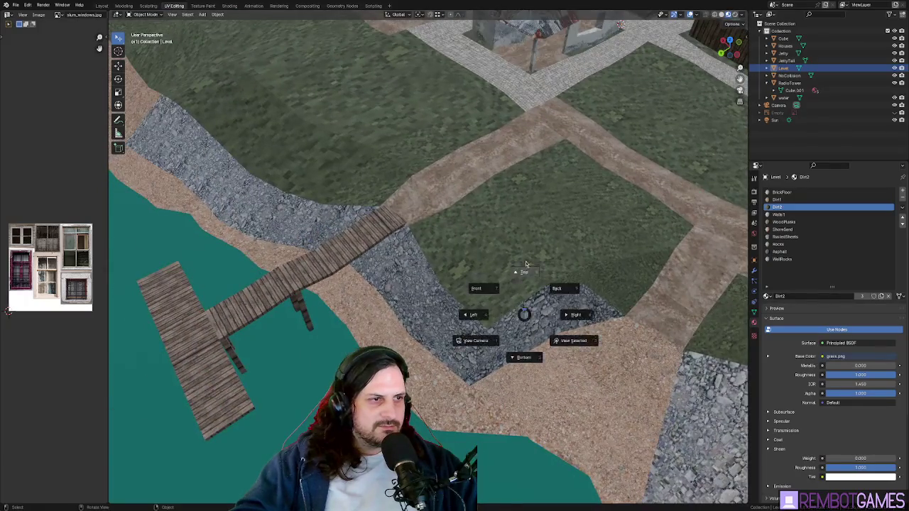
{"action": "left_click", "coordinate": [521, 257]}
{"action": "key", "text": "Tab"}
{"action": "left_click", "coordinate": [355, 323]}
{"action": "left_click", "coordinate": [426, 326], "text": "shift"}
{"action": "left_click", "coordinate": [426, 327]}
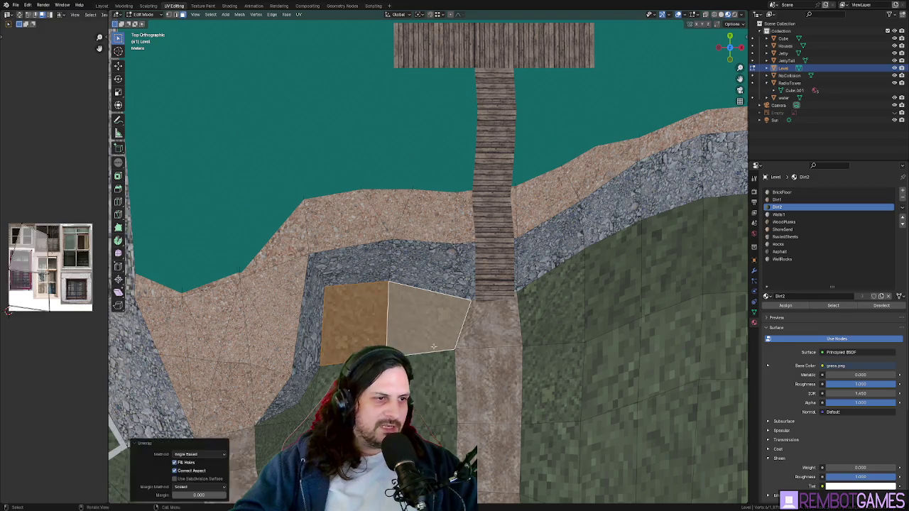
{"action": "key", "text": "g"}
{"action": "right_click", "coordinate": [430, 395]}
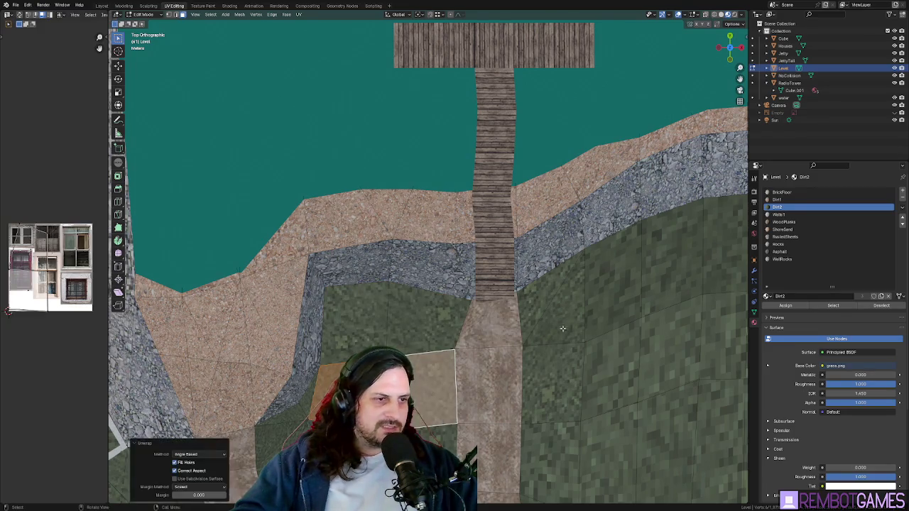
Step: Select four more grass faces by the boardwalk and inspect them in perspective
{"action": "left_click", "coordinate": [539, 301]}
{"action": "left_click", "coordinate": [556, 384], "text": "shift"}
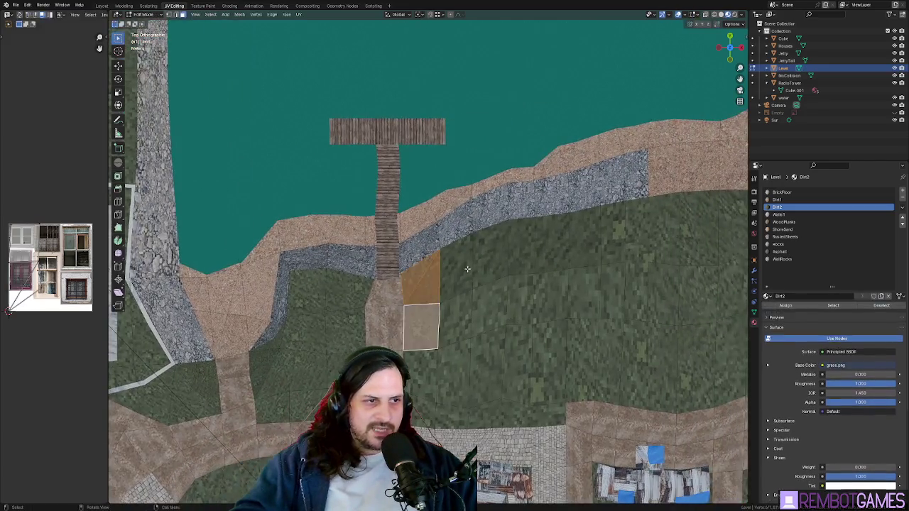
{"action": "left_click", "coordinate": [463, 269]}
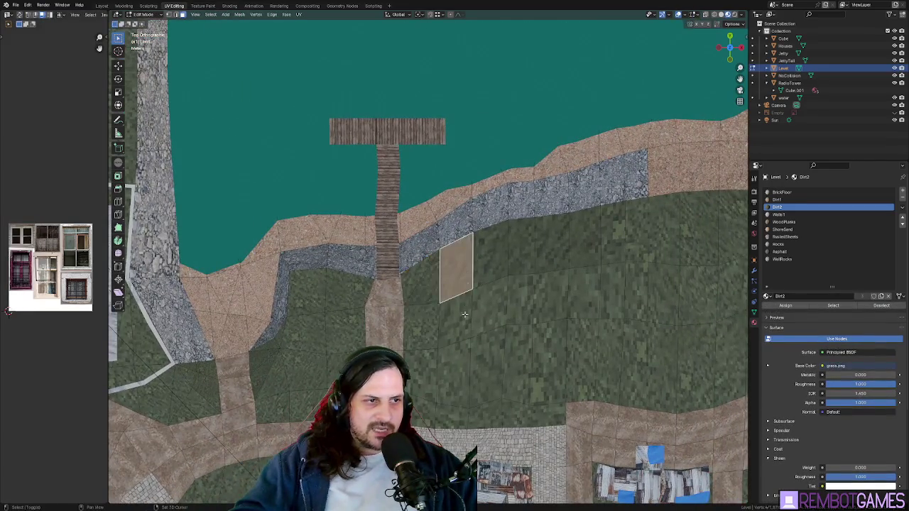
{"action": "left_click", "coordinate": [471, 303]}
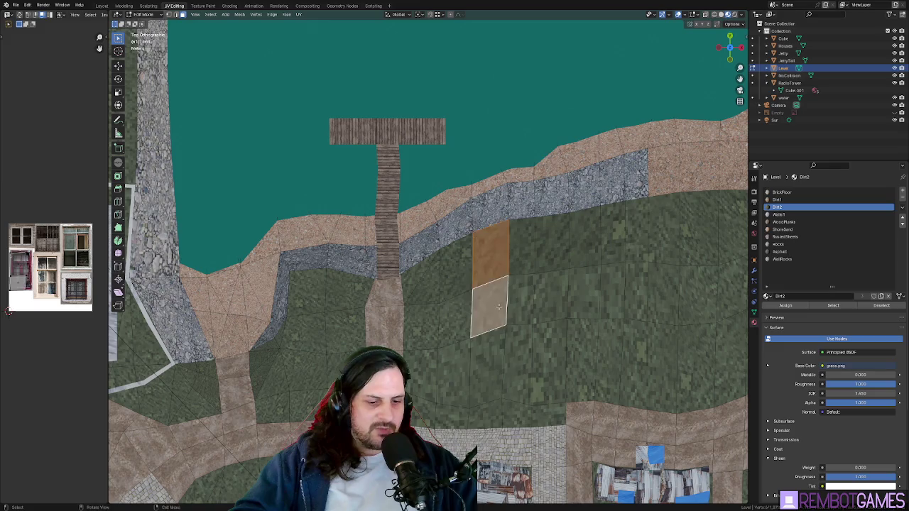
{"action": "key", "text": "Tab"}
{"action": "mouse_move", "coordinate": [569, 295]}
{"action": "middle_mouse_down"}
{"action": "mouse_move", "coordinate": [502, 262]}
{"action": "mouse_move", "coordinate": [414, 237]}
{"action": "mouse_move", "coordinate": [462, 283]}
{"action": "middle_mouse_up"}
{"action": "scroll", "coordinate": [455, 284], "scroll_direction": "up", "scroll_amount": 3}
{"action": "key", "text": "Tab"}
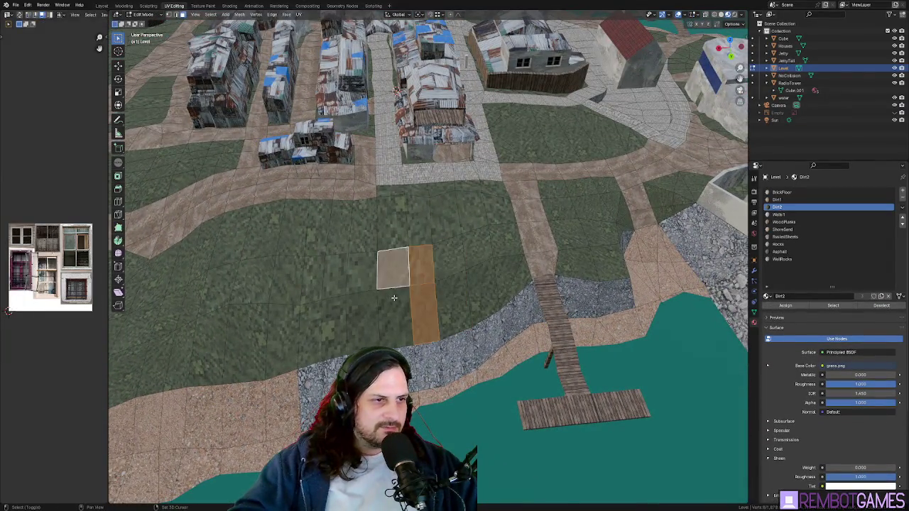
{"action": "middle_click_drag", "start_coordinate": [407, 284], "coordinate": [426, 307]}
Step: Undo the trial dirt patches and re-unwrap those faces as grass
{"action": "key", "text": "ctrl+z"}
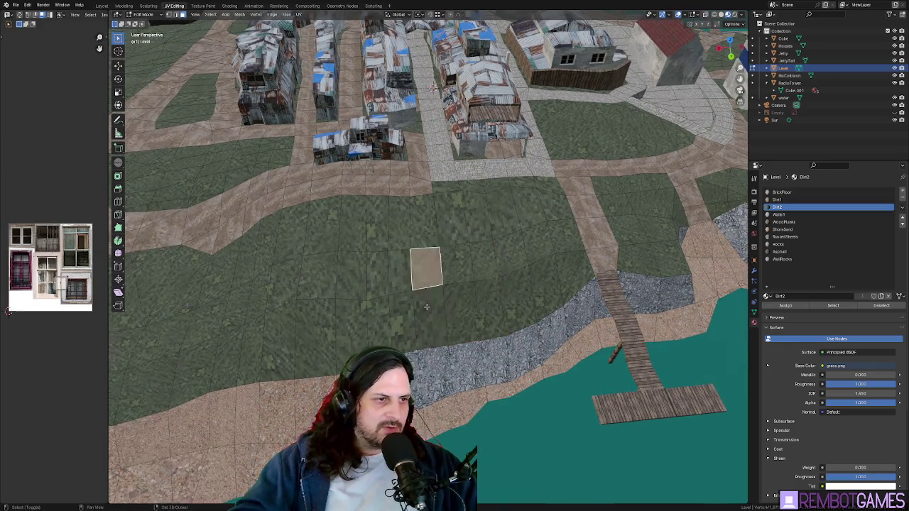
{"action": "left_click", "coordinate": [398, 275]}
{"action": "middle_click_drag", "start_coordinate": [398, 274], "coordinate": [365, 244]}
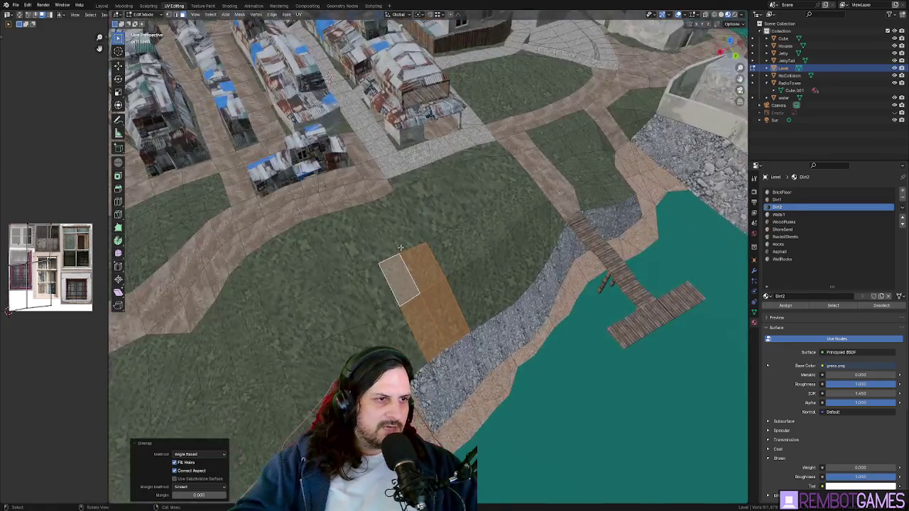
{"action": "key", "text": "ctrl+z"}
{"action": "left_click", "coordinate": [376, 238]}
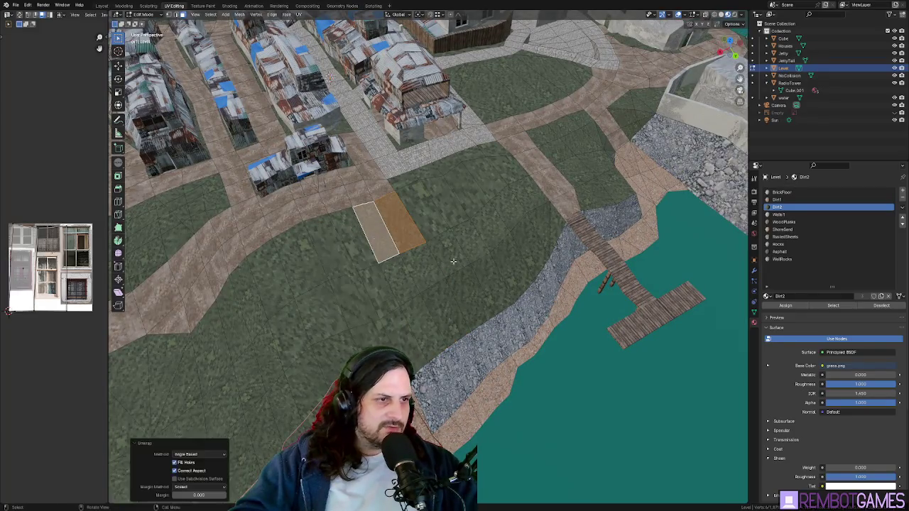
{"action": "key", "text": "Tab"}
{"action": "middle_click_drag", "start_coordinate": [442, 253], "coordinate": [473, 299]}
{"action": "mouse_move", "coordinate": [534, 313]}
{"action": "middle_mouse_down"}
{"action": "mouse_move", "coordinate": [516, 380]}
{"action": "mouse_move", "coordinate": [522, 319]}
{"action": "middle_mouse_up"}
Step: Flatten the raised face back onto the ground and select the grass-boundary edge path
{"action": "key", "text": "Tab"}
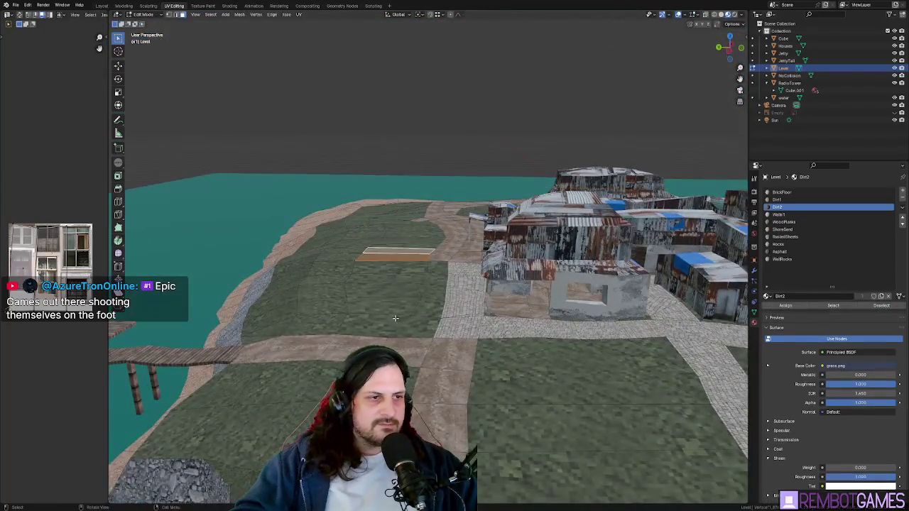
{"action": "scroll", "coordinate": [523, 274], "scroll_direction": "up", "scroll_amount": 3}
{"action": "middle_click_drag", "start_coordinate": [523, 275], "coordinate": [511, 276]}
{"action": "key", "text": "ctrl+z"}
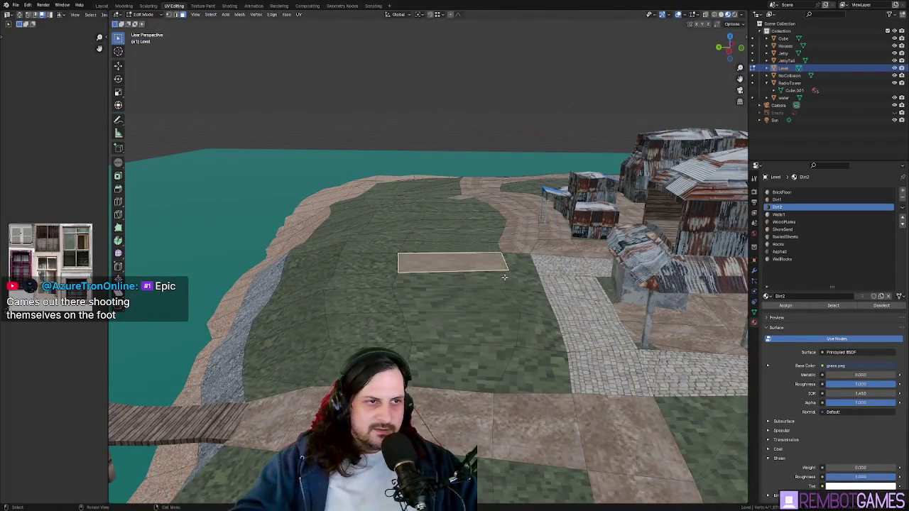
{"action": "left_click", "coordinate": [512, 363], "text": "ctrl"}
{"action": "key", "text": "KP_7"}
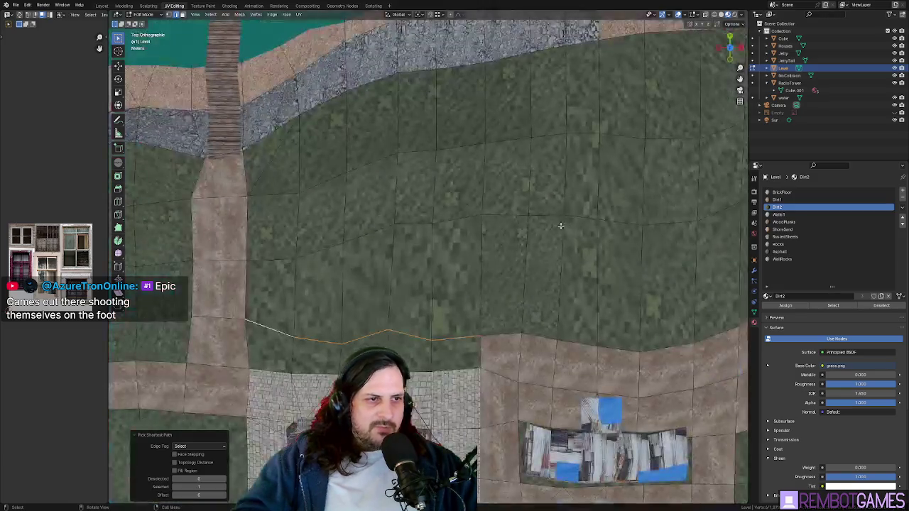
Step: Flatten the grass-edge path into a straight line and shift it along Y
{"action": "key", "text": "s"}
{"action": "key", "text": "y"}
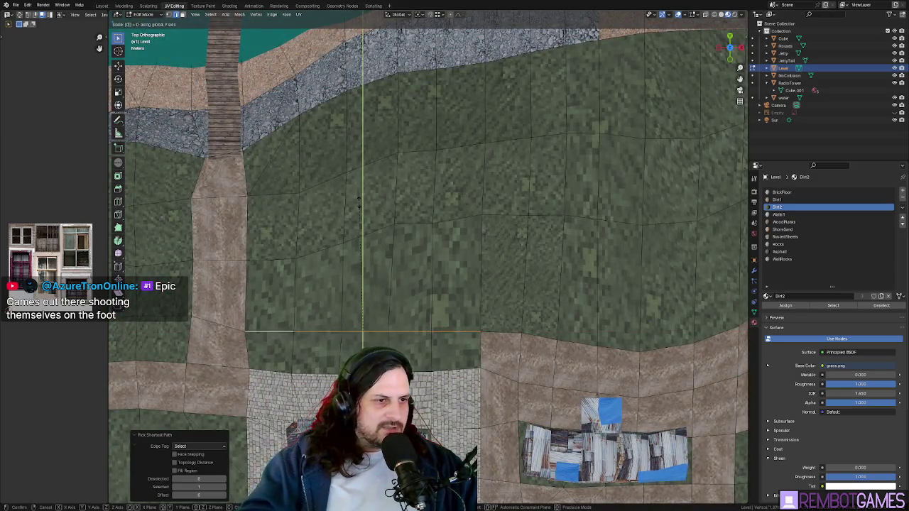
{"action": "key", "text": "Return"}
{"action": "key", "text": "g"}
{"action": "key", "text": "y"}
{"action": "left_click", "coordinate": [354, 239]}
{"action": "mouse_move", "coordinate": [354, 240]}
{"action": "middle_mouse_down"}
{"action": "mouse_move", "coordinate": [385, 251]}
{"action": "mouse_move", "coordinate": [390, 337]}
{"action": "middle_mouse_up"}
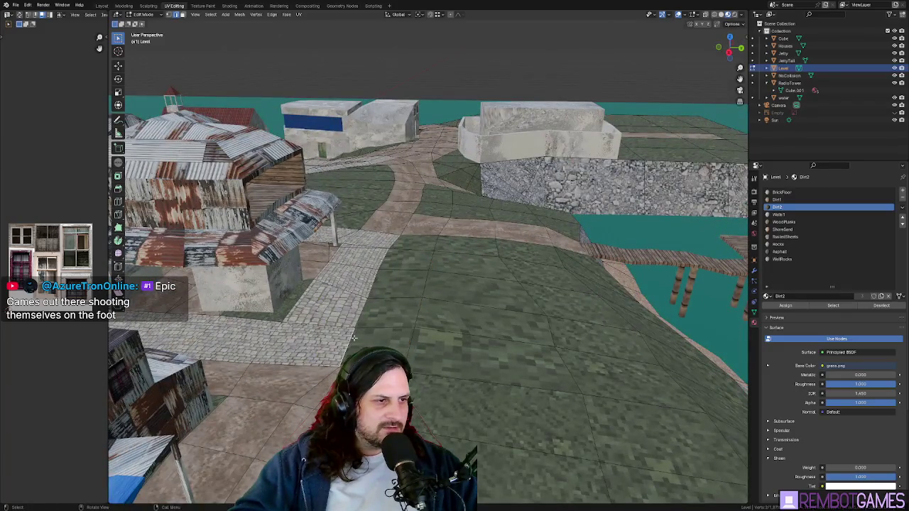
Step: Select another grass-border edge path and move it along Y
{"action": "left_click", "coordinate": [384, 253], "text": "ctrl"}
{"action": "middle_click_drag", "start_coordinate": [383, 252], "coordinate": [379, 301]}
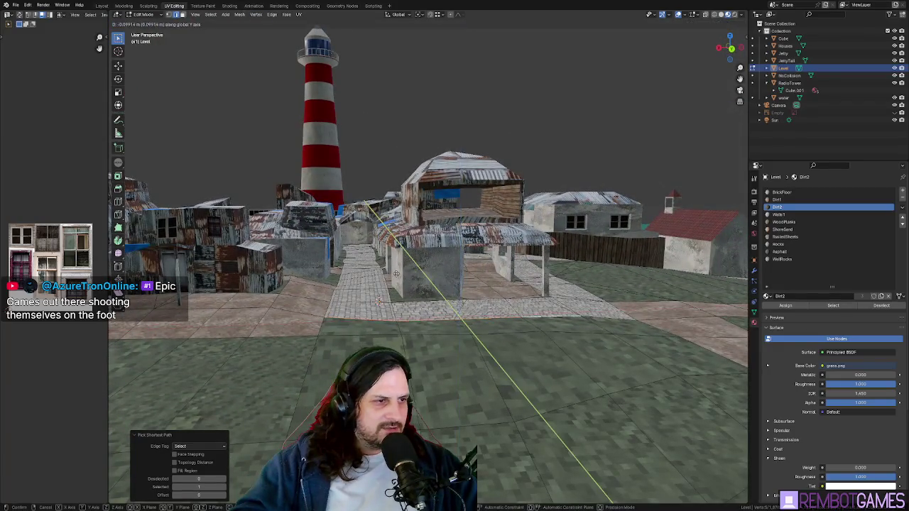
{"action": "left_click", "coordinate": [396, 271]}
{"action": "middle_click_drag", "start_coordinate": [397, 271], "coordinate": [483, 266]}
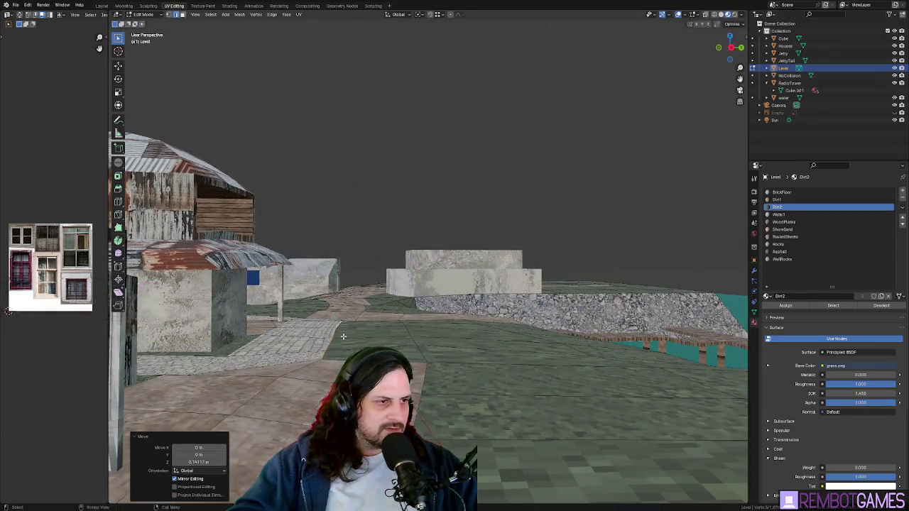
{"action": "middle_click_drag", "start_coordinate": [327, 337], "coordinate": [440, 278]}
Step: Nudge the edge further along Y from the top view
{"action": "key", "text": "KP_7"}
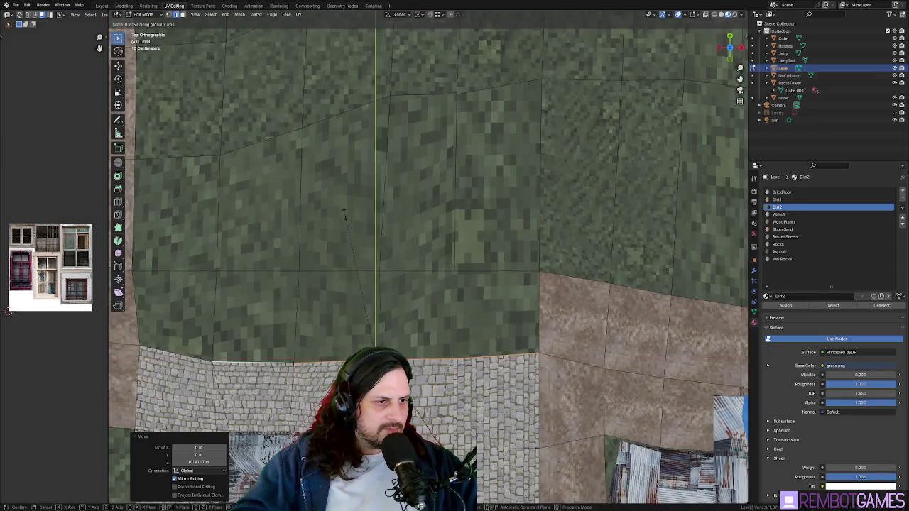
{"action": "key", "text": "g"}
{"action": "key", "text": "y"}
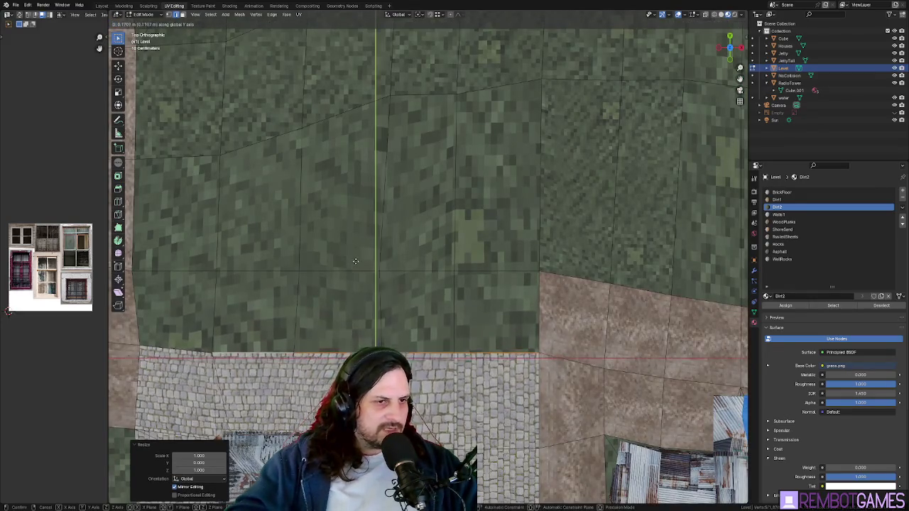
{"action": "left_click", "coordinate": [371, 248]}
{"action": "mouse_move", "coordinate": [371, 249]}
{"action": "middle_mouse_down"}
{"action": "mouse_move", "coordinate": [416, 304]}
{"action": "mouse_move", "coordinate": [410, 350]}
{"action": "mouse_move", "coordinate": [370, 318]}
{"action": "middle_mouse_up"}
{"action": "key", "text": "Tab"}
{"action": "key", "text": "Tab"}
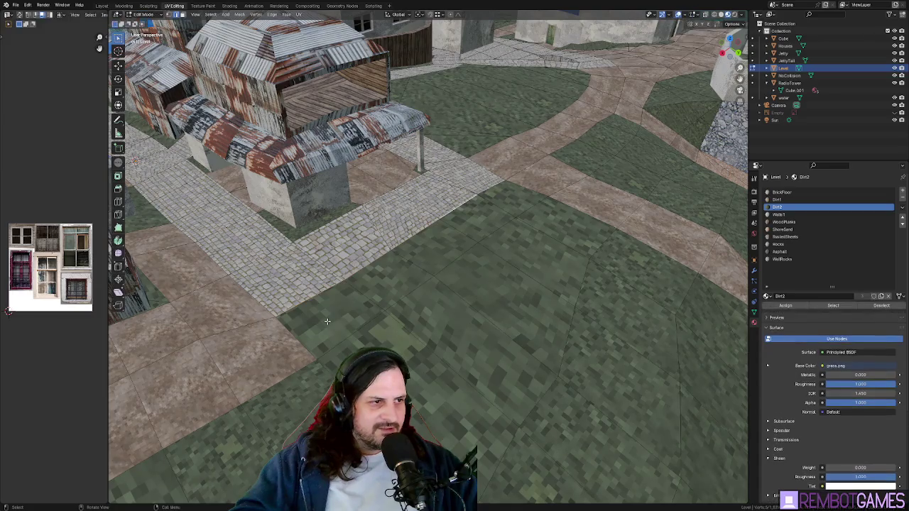
Step: Select and unwrap a first strip of grass faces beside the path
{"action": "left_click", "coordinate": [408, 355], "text": "ctrl"}
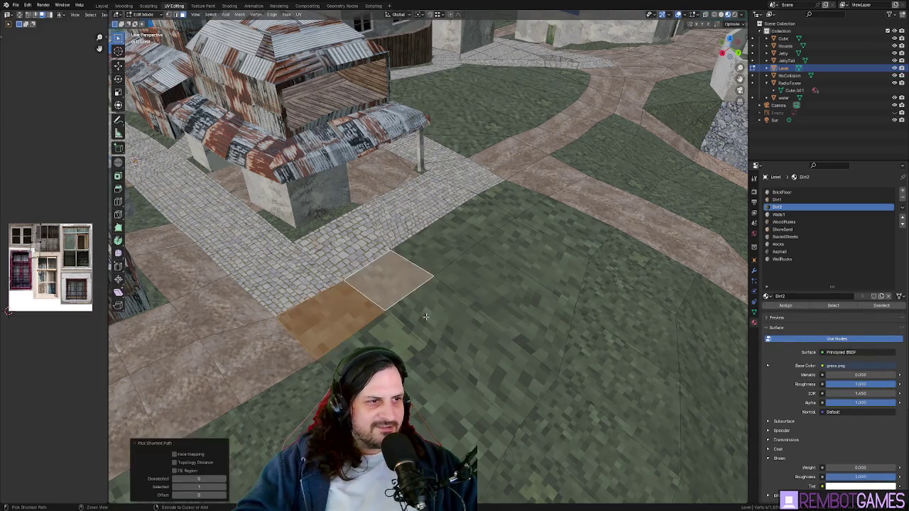
{"action": "left_click", "coordinate": [432, 342]}
{"action": "middle_click_drag", "start_coordinate": [432, 342], "coordinate": [420, 255]}
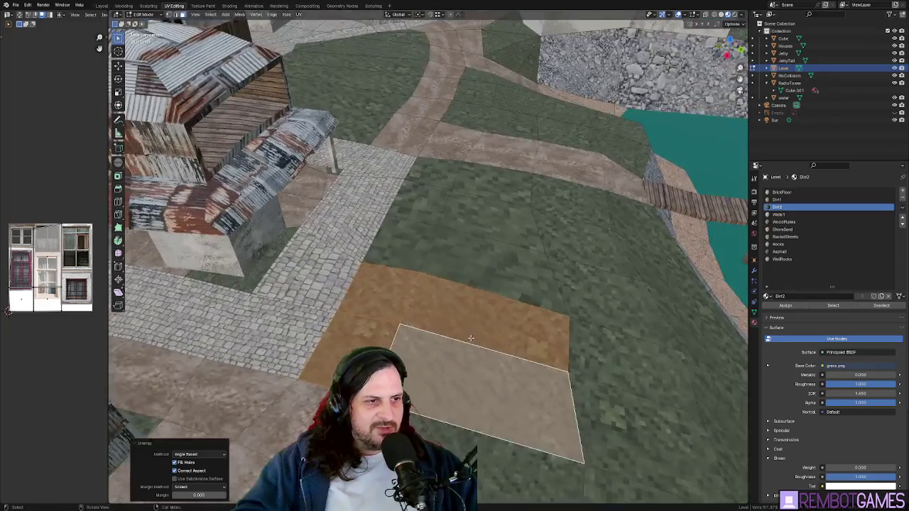
{"action": "key", "text": "Tab"}
{"action": "key", "text": "Tab"}
Step: Select a longer strip of grass faces along the cobblestone path and unwrap it
{"action": "left_click", "coordinate": [400, 244]}
{"action": "left_click", "coordinate": [497, 270], "text": "ctrl"}
{"action": "left_click", "coordinate": [423, 202], "text": "ctrl"}
{"action": "key", "text": "u"}
{"action": "left_click", "coordinate": [428, 207]}
{"action": "middle_click_drag", "start_coordinate": [428, 206], "coordinate": [464, 207]}
{"action": "key", "text": "u"}
{"action": "left_click", "coordinate": [546, 235]}
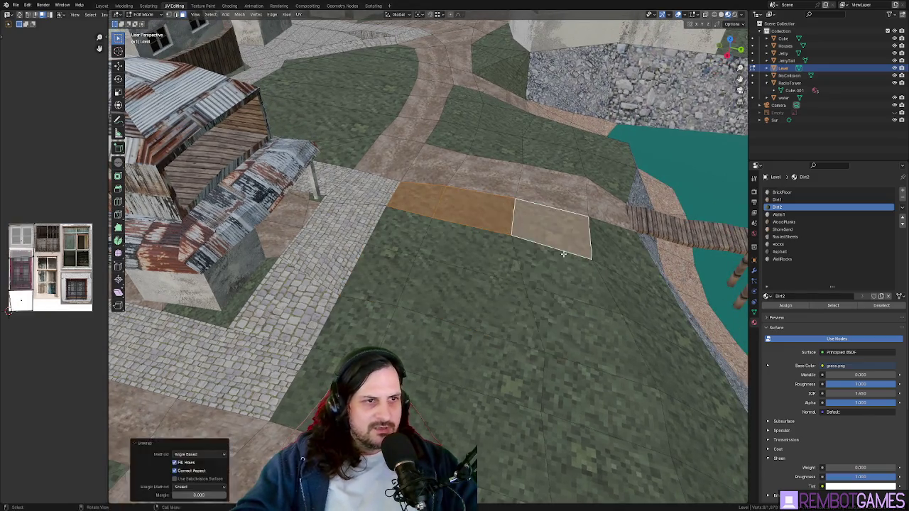
{"action": "key", "text": "Tab"}
Step: Select a face at the path's end near the town buildings
{"action": "mouse_move", "coordinate": [545, 235]}
{"action": "middle_mouse_down"}
{"action": "mouse_move", "coordinate": [526, 295]}
{"action": "mouse_move", "coordinate": [308, 265]}
{"action": "mouse_move", "coordinate": [455, 257]}
{"action": "mouse_move", "coordinate": [343, 275]}
{"action": "middle_mouse_up"}
{"action": "scroll", "coordinate": [390, 294], "scroll_direction": "up", "scroll_amount": 3}
{"action": "mouse_move", "coordinate": [390, 297]}
{"action": "middle_mouse_down"}
{"action": "mouse_move", "coordinate": [420, 178]}
{"action": "mouse_move", "coordinate": [407, 228]}
{"action": "mouse_move", "coordinate": [417, 303]}
{"action": "middle_mouse_up"}
{"action": "scroll", "coordinate": [420, 178], "scroll_direction": "up", "scroll_amount": 3}
{"action": "key", "text": "Tab"}
{"action": "left_click", "coordinate": [417, 303]}
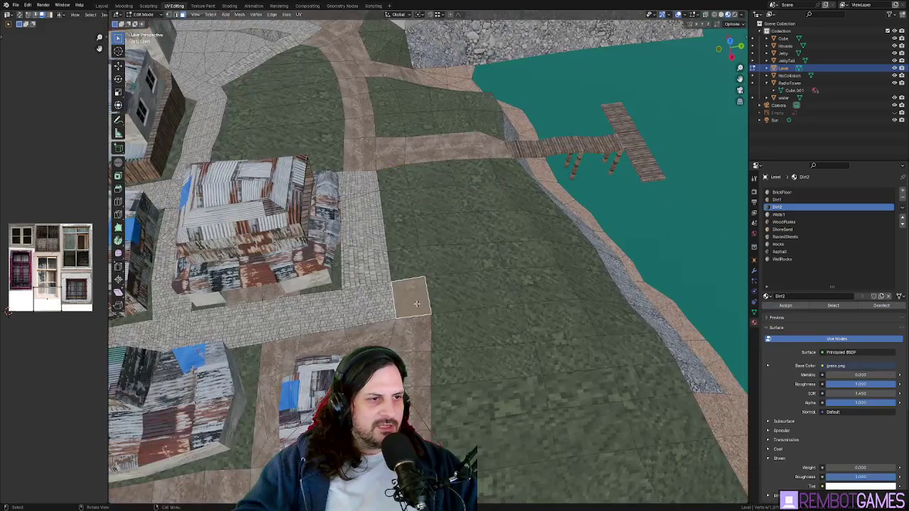
Step: Assign BrickFloor to the strip of faces beside the shacks and scale up its UVs
{"action": "left_click", "coordinate": [392, 179], "text": "ctrl"}
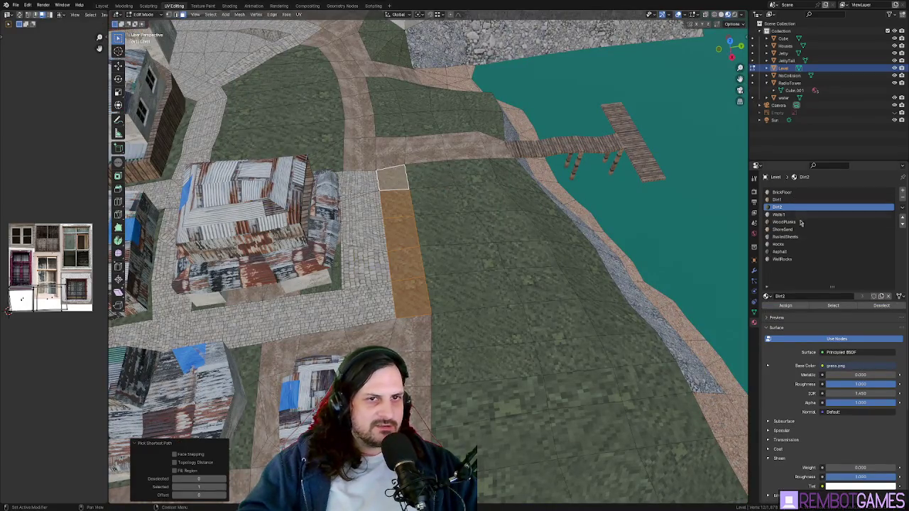
{"action": "left_click", "coordinate": [784, 305]}
{"action": "middle_click_drag", "start_coordinate": [426, 284], "coordinate": [441, 234]}
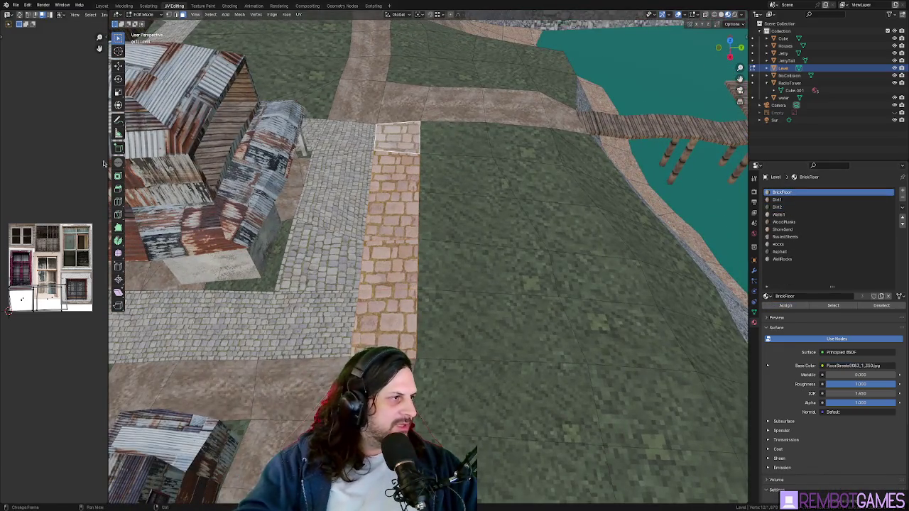
{"action": "key", "text": "s"}
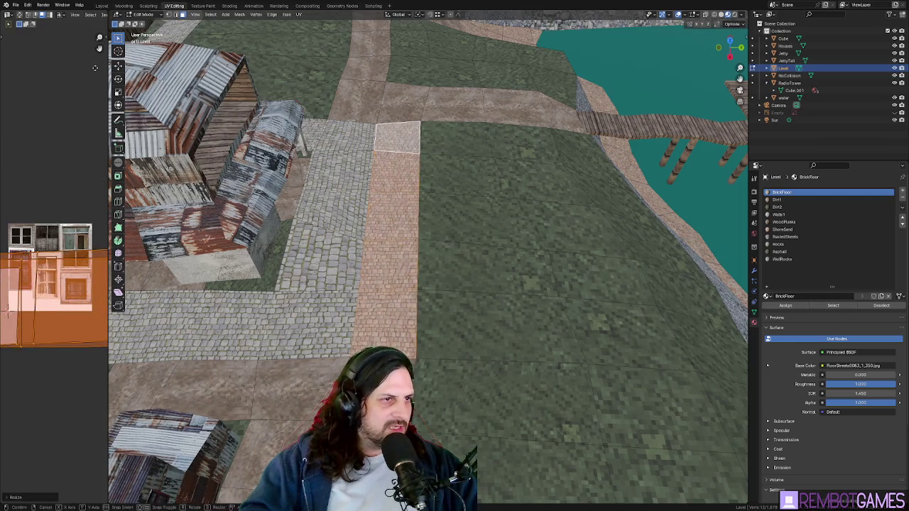
{"action": "left_click", "coordinate": [2, 36]}
{"action": "middle_click_drag", "start_coordinate": [341, 284], "coordinate": [332, 265]}
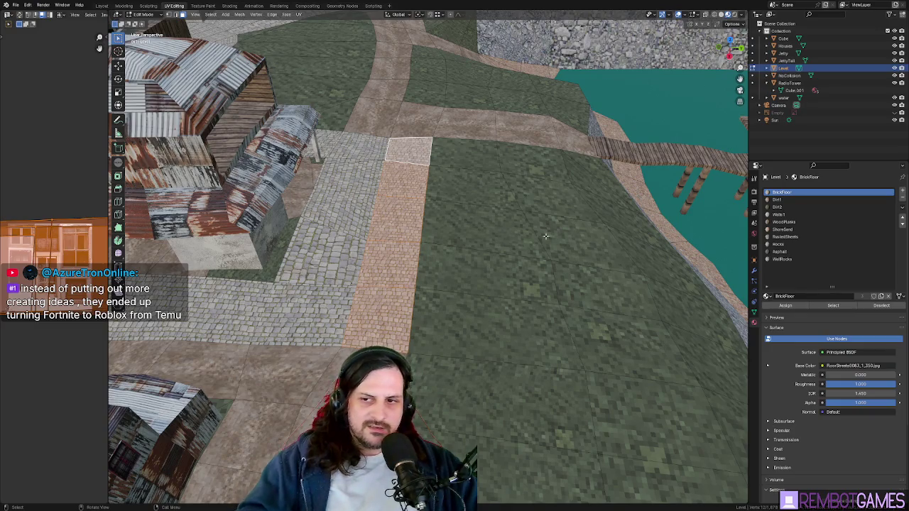
Step: Unwrap another path strip and scale its UVs up so the bricks shrink
{"action": "mouse_move", "coordinate": [551, 291]}
{"action": "middle_mouse_down"}
{"action": "mouse_move", "coordinate": [470, 299]}
{"action": "mouse_move", "coordinate": [575, 403]}
{"action": "mouse_move", "coordinate": [534, 399]}
{"action": "middle_mouse_up"}
{"action": "left_click", "coordinate": [535, 399], "text": "ctrl"}
{"action": "key", "text": "u"}
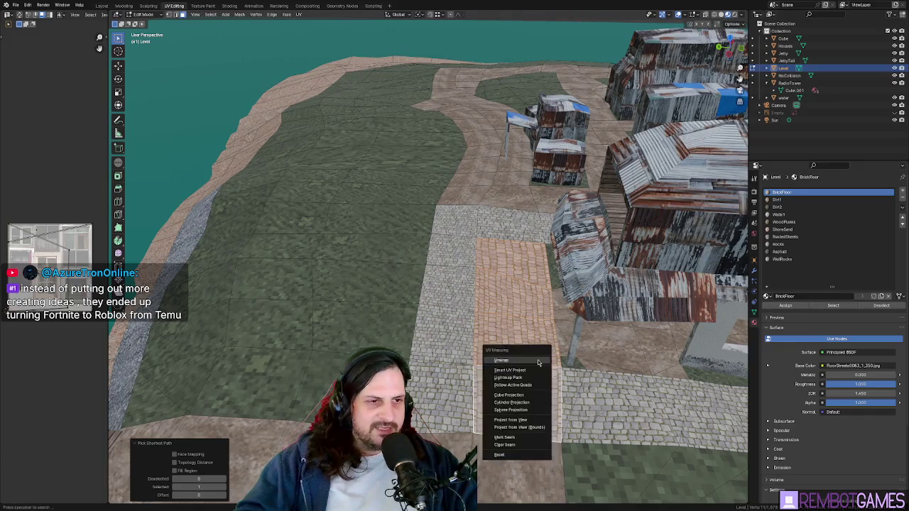
{"action": "left_click", "coordinate": [530, 361]}
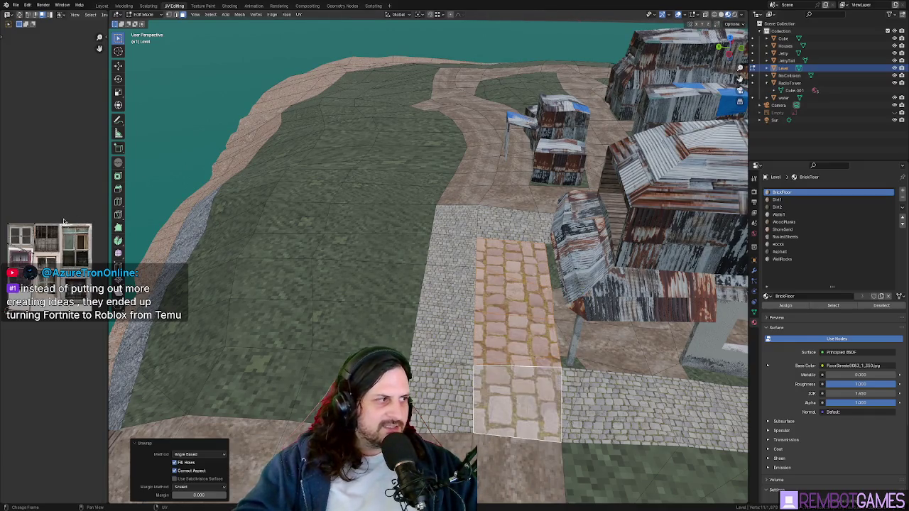
{"action": "key", "text": "s"}
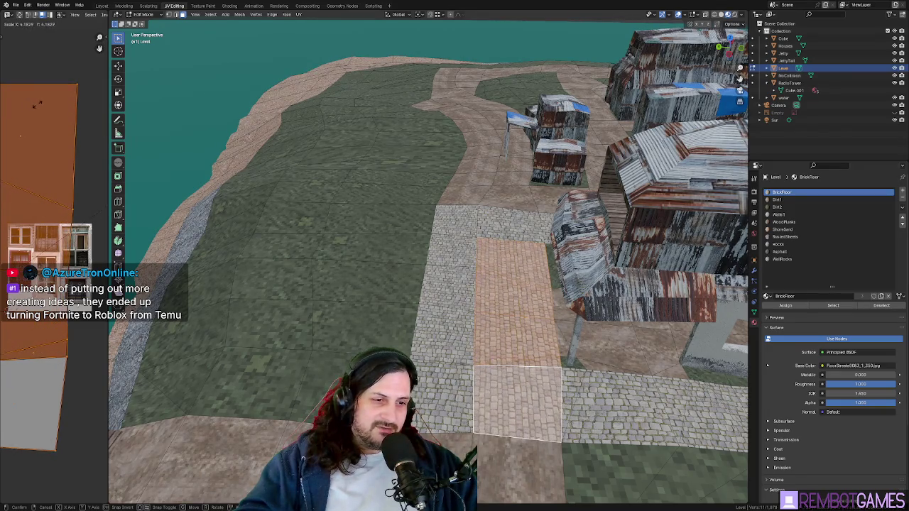
{"action": "left_click", "coordinate": [401, 323]}
{"action": "key", "text": "Tab"}
Step: Check the brick path's mapping toward the water, then clear the selection
{"action": "mouse_move", "coordinate": [401, 323]}
{"action": "middle_mouse_down"}
{"action": "mouse_move", "coordinate": [371, 338]}
{"action": "mouse_move", "coordinate": [425, 324]}
{"action": "middle_mouse_up"}
{"action": "middle_click_drag", "start_coordinate": [546, 278], "coordinate": [558, 340]}
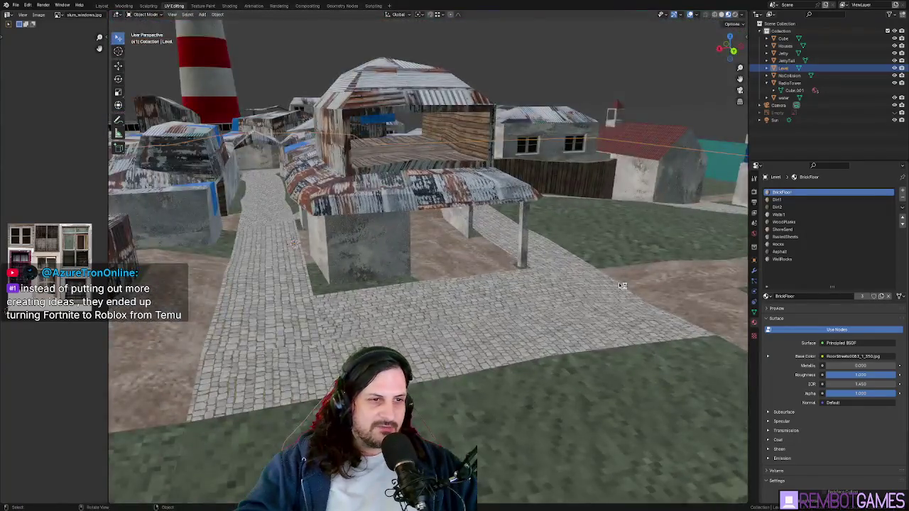
{"action": "key", "text": "Tab"}
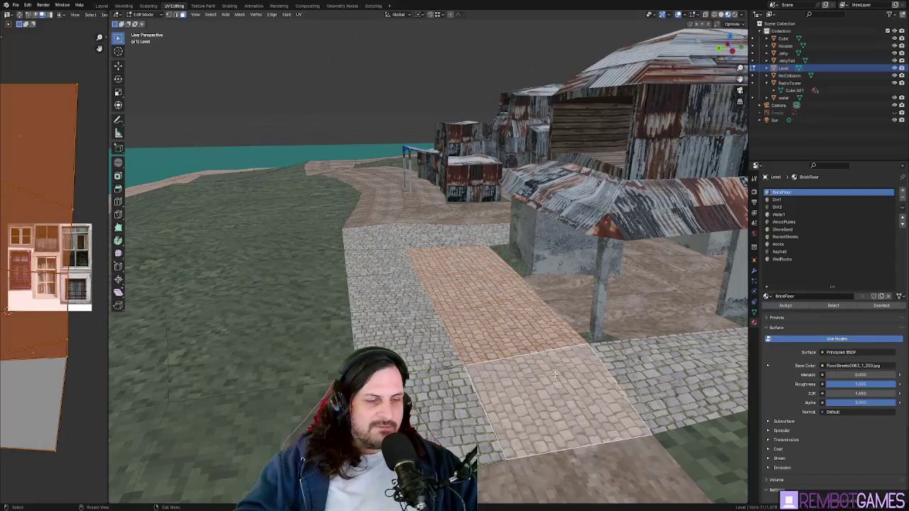
{"action": "left_click", "coordinate": [540, 365], "text": "shift"}
{"action": "key", "text": "alt+a"}
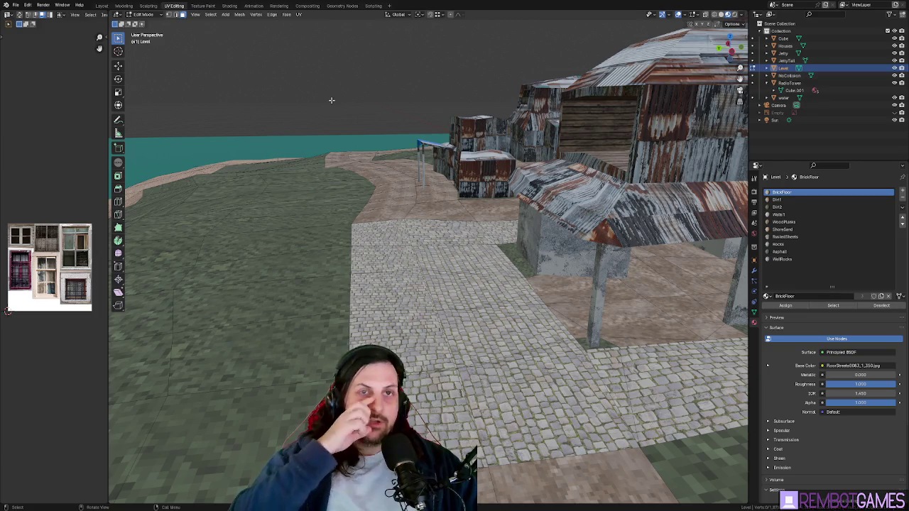
Step: Look over the plaza from a top-down view, then from a low perspective
{"action": "mouse_move", "coordinate": [436, 177]}
{"action": "middle_mouse_down"}
{"action": "mouse_move", "coordinate": [466, 281]}
{"action": "mouse_move", "coordinate": [397, 320]}
{"action": "middle_mouse_up"}
{"action": "scroll", "coordinate": [392, 307], "scroll_direction": "up", "scroll_amount": 2}
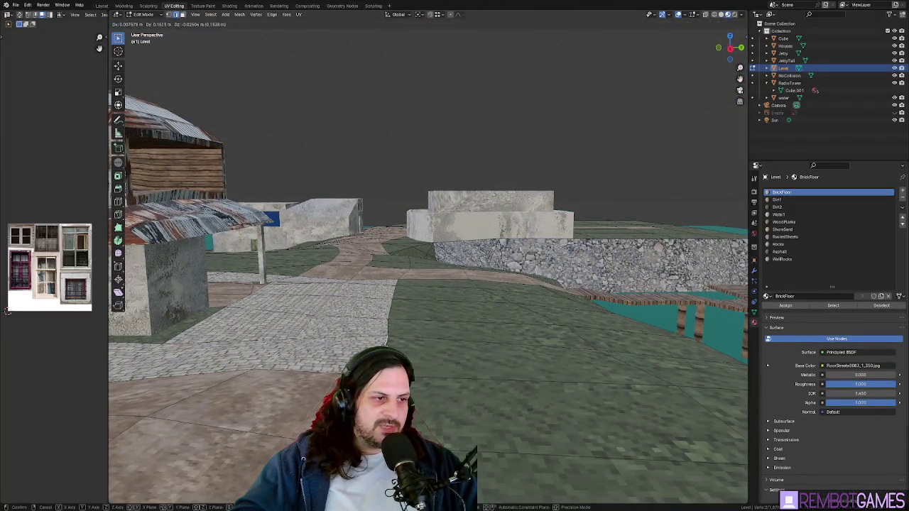
{"action": "scroll", "coordinate": [392, 307], "scroll_direction": "up", "scroll_amount": 2}
{"action": "scroll", "coordinate": [392, 307], "scroll_direction": "up", "scroll_amount": 2}
{"action": "mouse_move", "coordinate": [392, 307]}
{"action": "middle_mouse_down"}
{"action": "mouse_move", "coordinate": [422, 319]}
{"action": "mouse_move", "coordinate": [429, 262]}
{"action": "middle_mouse_up"}
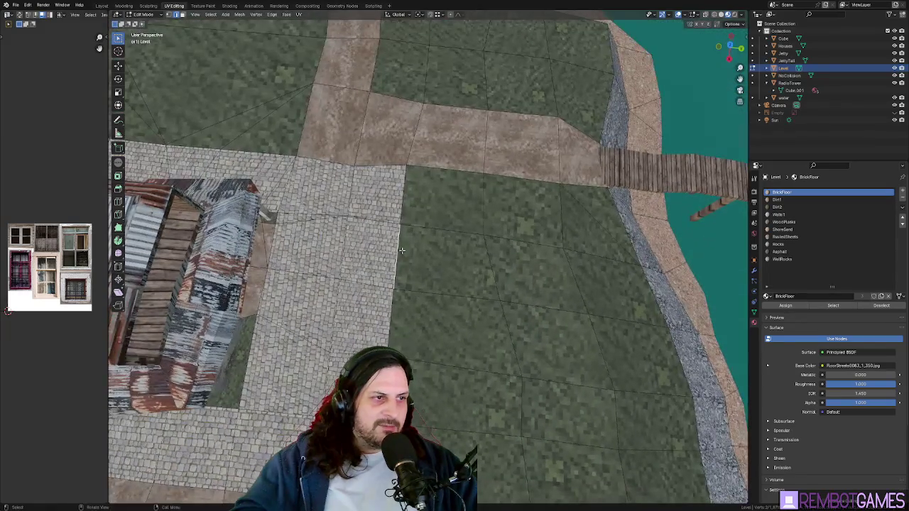
{"action": "key", "text": "grave"}
{"action": "left_click", "coordinate": [429, 263]}
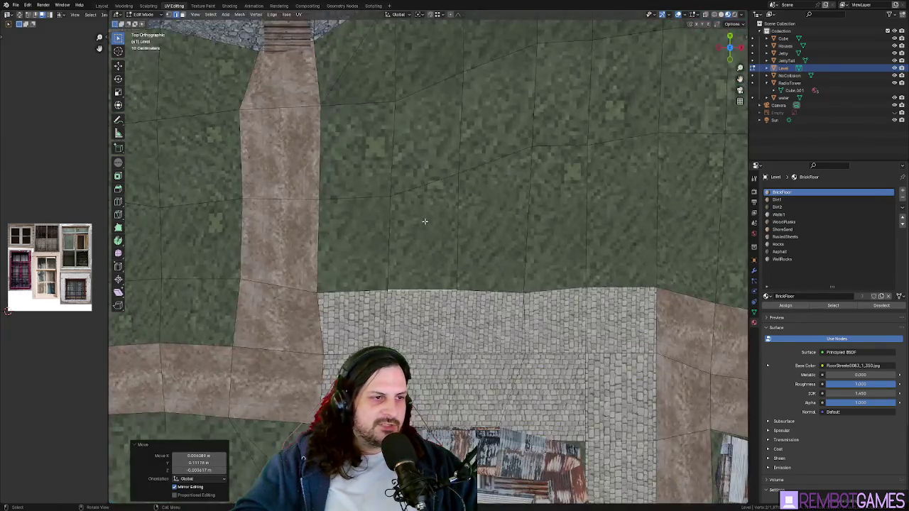
{"action": "mouse_move", "coordinate": [429, 263]}
{"action": "middle_mouse_down"}
{"action": "mouse_move", "coordinate": [527, 333]}
{"action": "mouse_move", "coordinate": [565, 216]}
{"action": "mouse_move", "coordinate": [310, 211]}
{"action": "middle_mouse_up"}
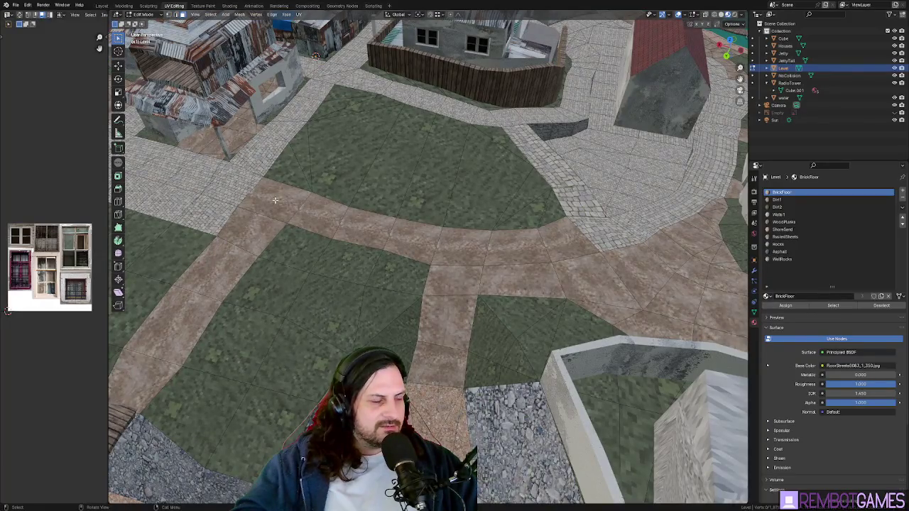
Step: Select a path strip beside the plaza and give it the BrickFloor material instead of Dirt1
{"action": "left_click", "coordinate": [275, 200]}
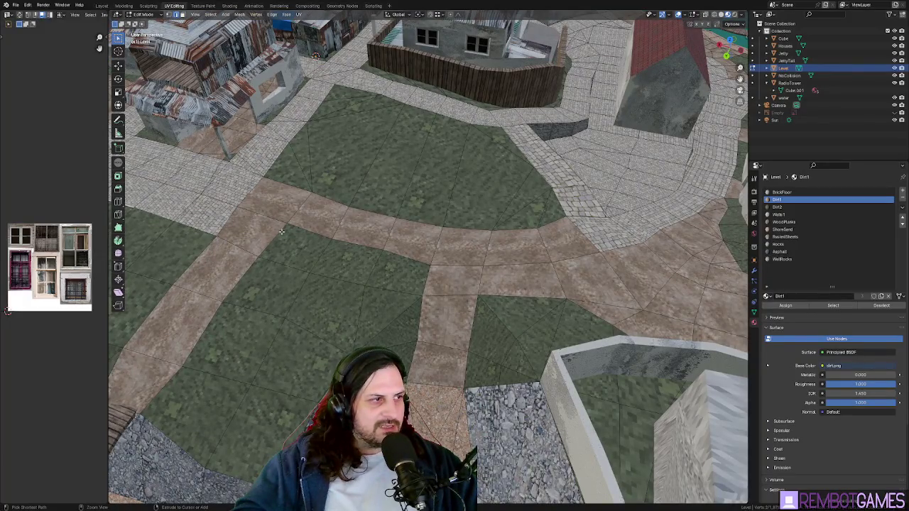
{"action": "middle_click_drag", "start_coordinate": [272, 228], "coordinate": [435, 235]}
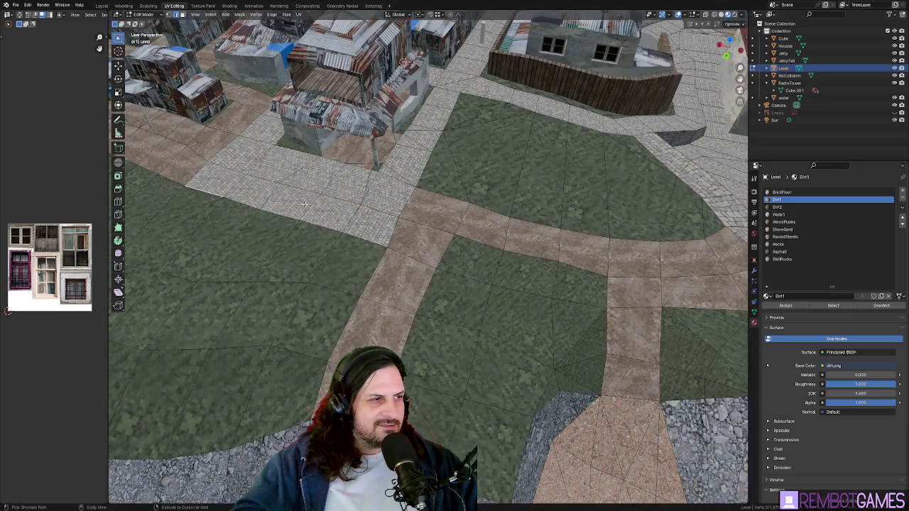
{"action": "left_click", "coordinate": [213, 179]}
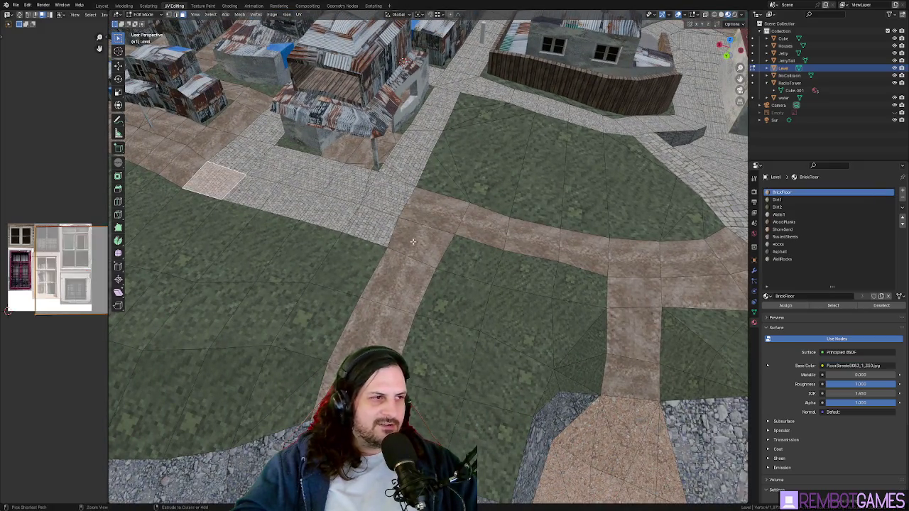
{"action": "left_click", "coordinate": [397, 235], "text": "ctrl"}
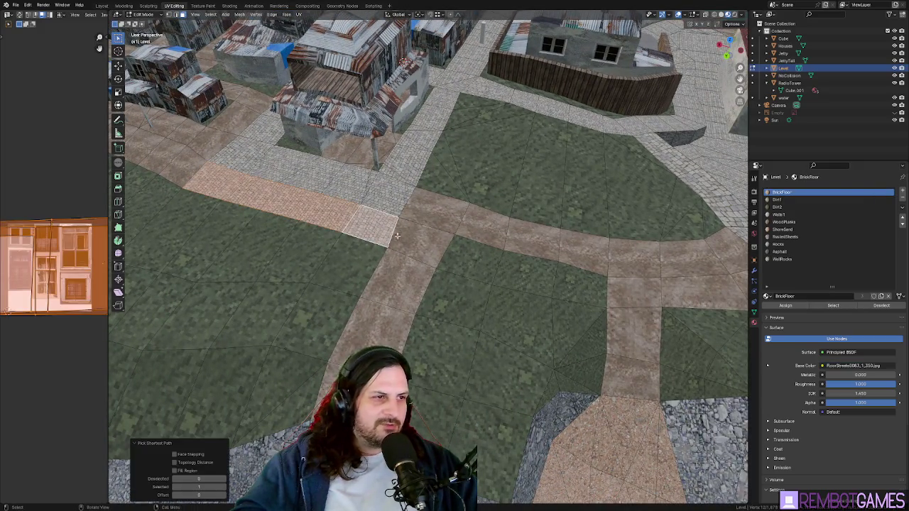
{"action": "left_click", "coordinate": [785, 306]}
{"action": "middle_click_drag", "start_coordinate": [568, 242], "coordinate": [717, 242]}
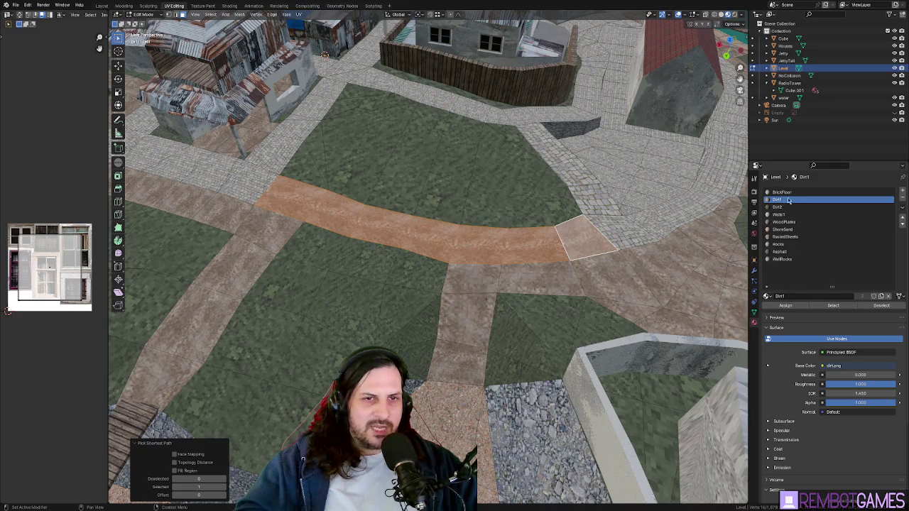
{"action": "left_click", "coordinate": [793, 307]}
Step: Unwrap the curved path faces up to the wall and scale their UVs up to shrink the bricks
{"action": "mouse_move", "coordinate": [426, 241]}
{"action": "middle_mouse_down"}
{"action": "mouse_move", "coordinate": [489, 253]}
{"action": "mouse_move", "coordinate": [480, 264]}
{"action": "mouse_move", "coordinate": [455, 214]}
{"action": "mouse_move", "coordinate": [480, 330]}
{"action": "middle_mouse_up"}
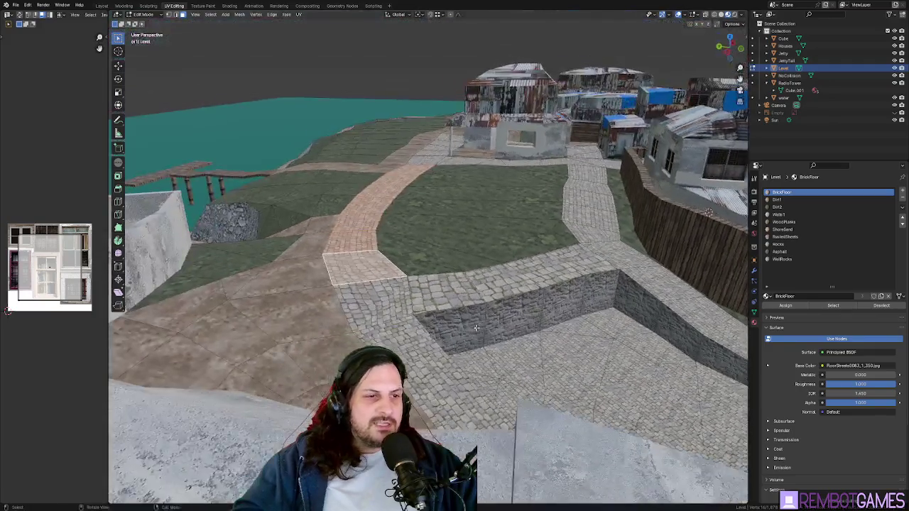
{"action": "left_click", "coordinate": [440, 292], "text": "ctrl"}
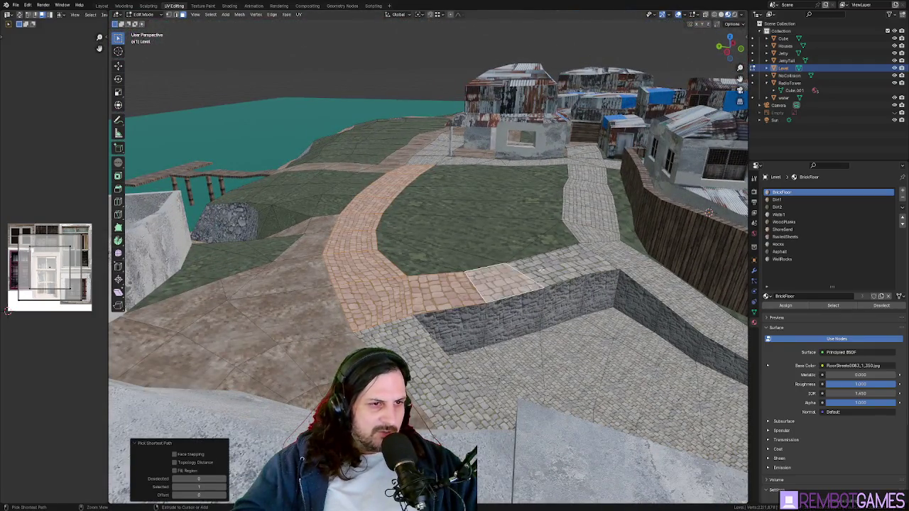
{"action": "middle_click_drag", "start_coordinate": [599, 257], "coordinate": [590, 264]}
{"action": "key", "text": "u"}
{"action": "left_click", "coordinate": [442, 251]}
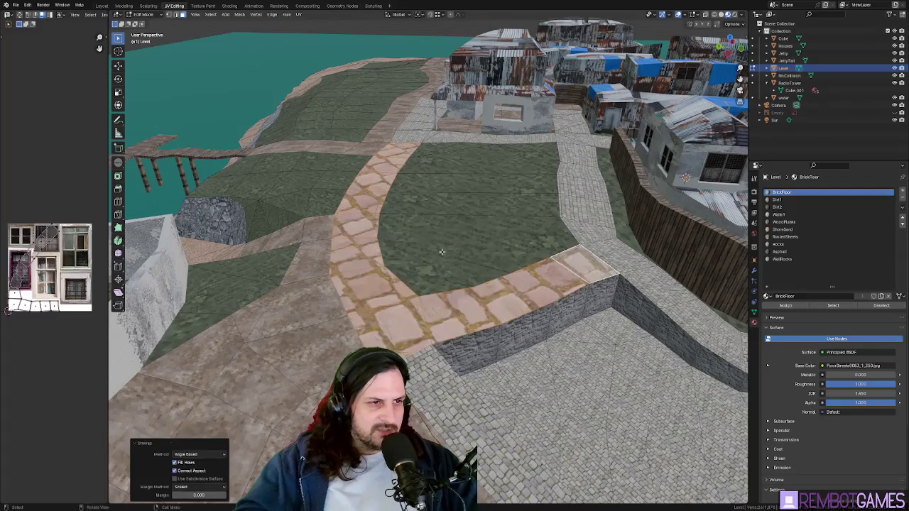
{"action": "key", "text": "s"}
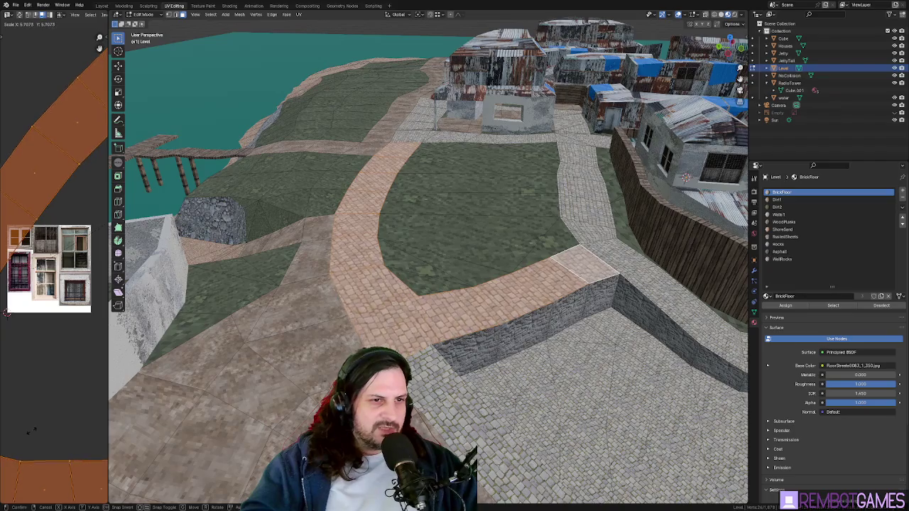
{"action": "left_click", "coordinate": [84, 360]}
{"action": "mouse_move", "coordinate": [384, 298]}
{"action": "middle_mouse_down"}
{"action": "mouse_move", "coordinate": [409, 304]}
{"action": "mouse_move", "coordinate": [401, 294]}
{"action": "middle_mouse_up"}
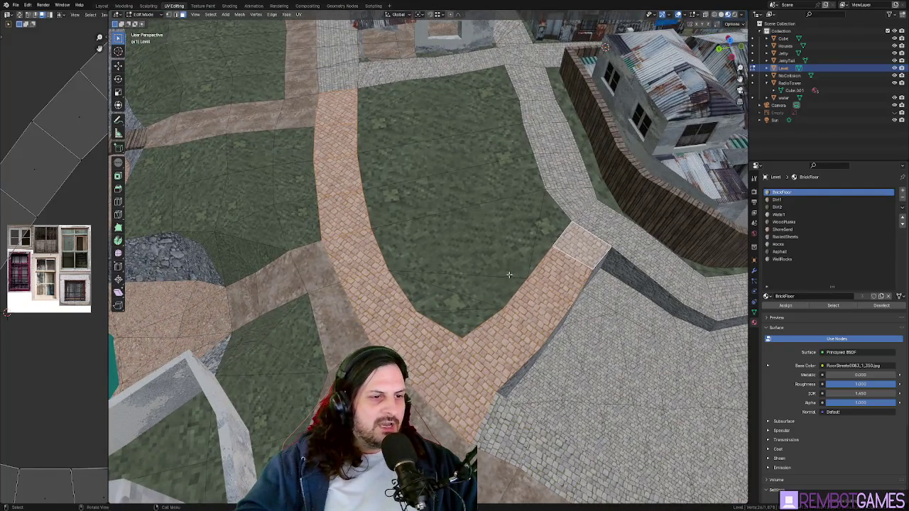
Step: Unwrap the next curved strip, scale and offset its UVs, then check the path in Object Mode
{"action": "middle_click_drag", "start_coordinate": [509, 274], "coordinate": [398, 284]}
{"action": "left_click", "coordinate": [412, 323]}
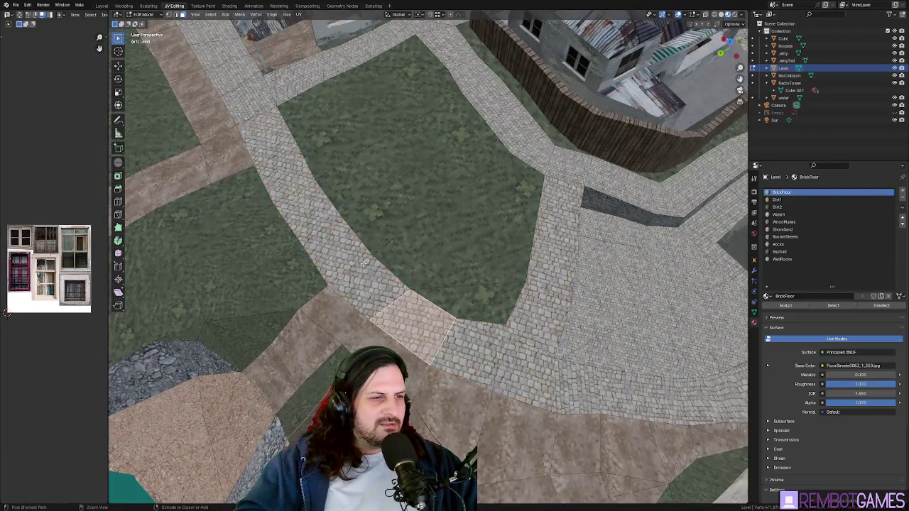
{"action": "left_click", "coordinate": [270, 136], "text": "ctrl"}
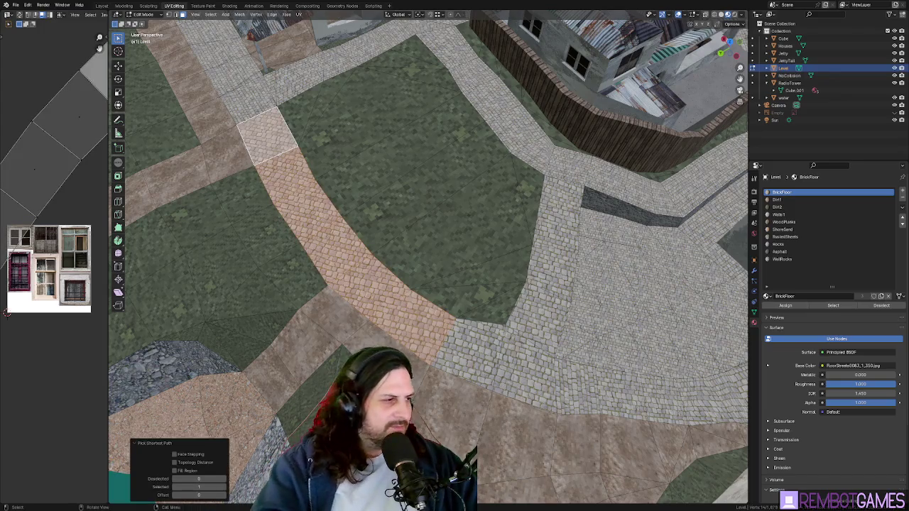
{"action": "middle_click_drag", "start_coordinate": [217, 167], "coordinate": [299, 192]}
{"action": "key", "text": "u"}
{"action": "left_click", "coordinate": [305, 199]}
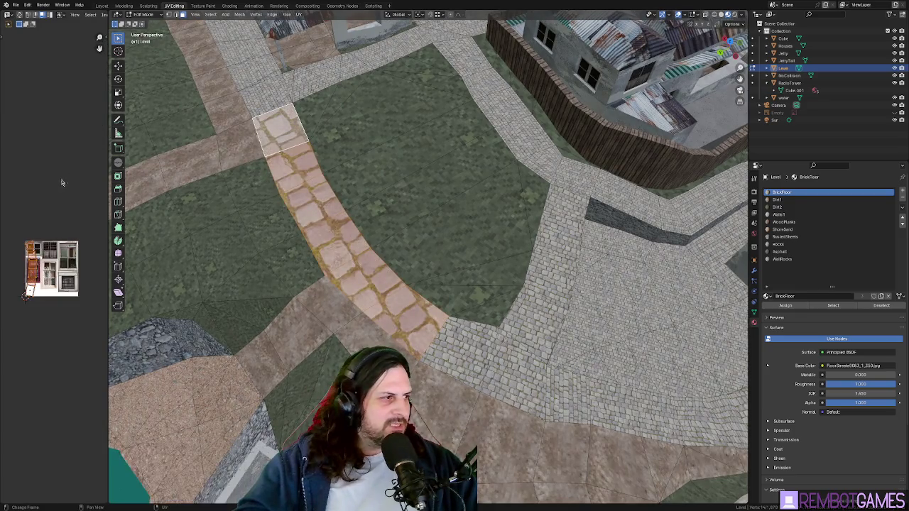
{"action": "scroll", "coordinate": [63, 152], "scroll_direction": "down", "scroll_amount": 2}
{"action": "key", "text": "s"}
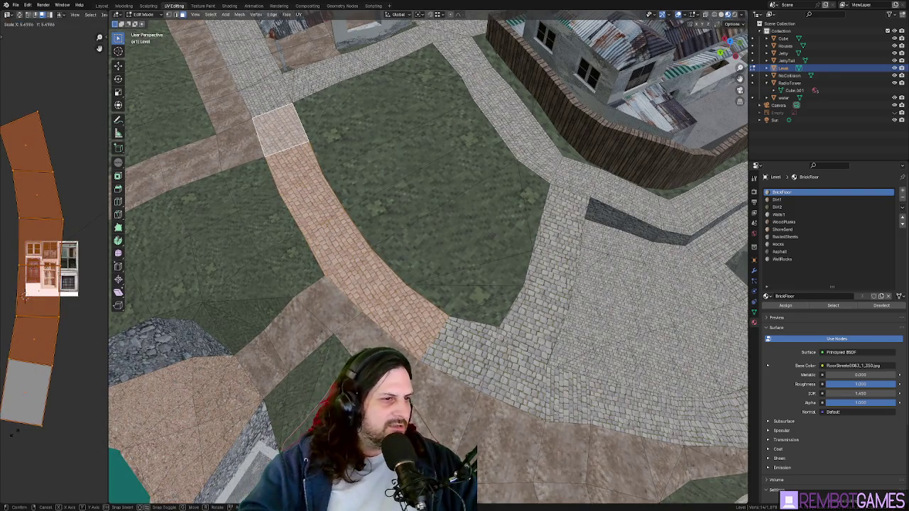
{"action": "key", "text": "g"}
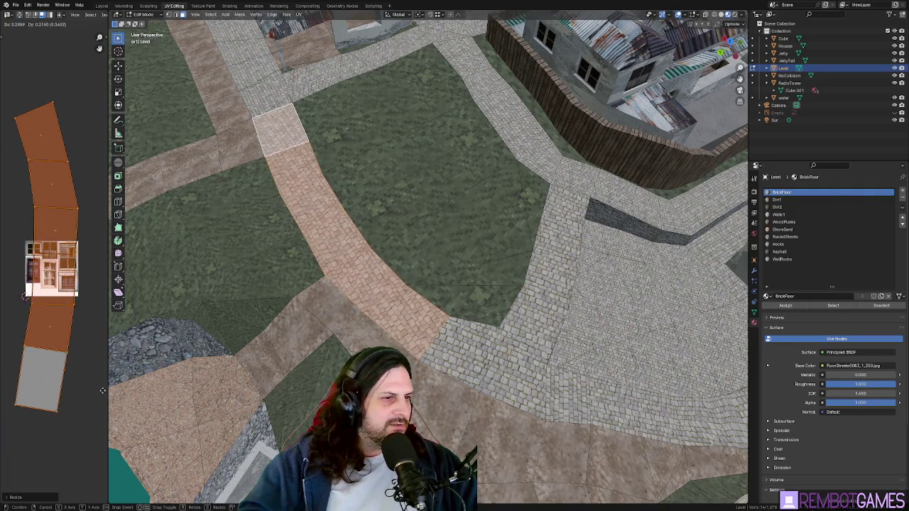
{"action": "key", "text": "Tab"}
{"action": "mouse_move", "coordinate": [176, 414]}
{"action": "middle_mouse_down"}
{"action": "mouse_move", "coordinate": [459, 418]}
{"action": "mouse_move", "coordinate": [420, 381]}
{"action": "mouse_move", "coordinate": [581, 288]}
{"action": "middle_mouse_up"}
Step: Back in Edit Mode, nudge a path corner vertex slightly in top view
{"action": "key", "text": "Tab"}
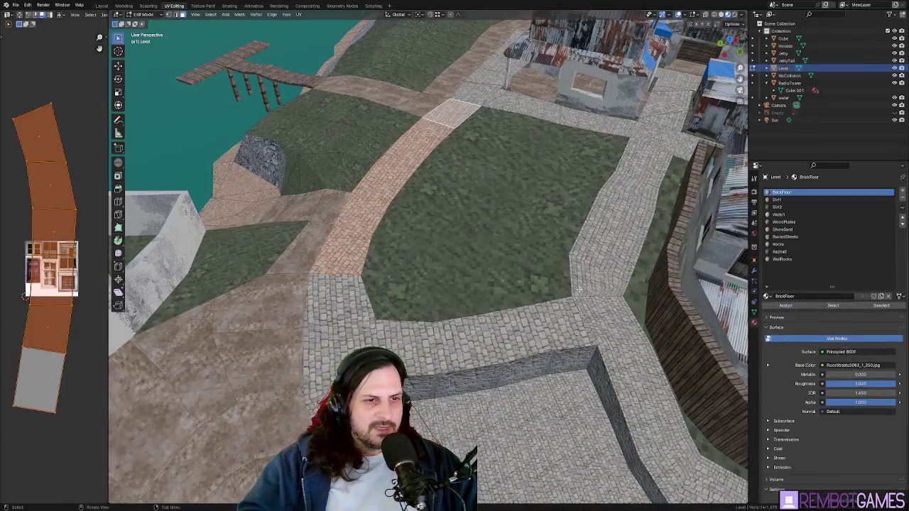
{"action": "key", "text": "alt+a"}
{"action": "key", "text": "KP_7"}
{"action": "scroll", "coordinate": [587, 315], "scroll_direction": "up", "scroll_amount": 2}
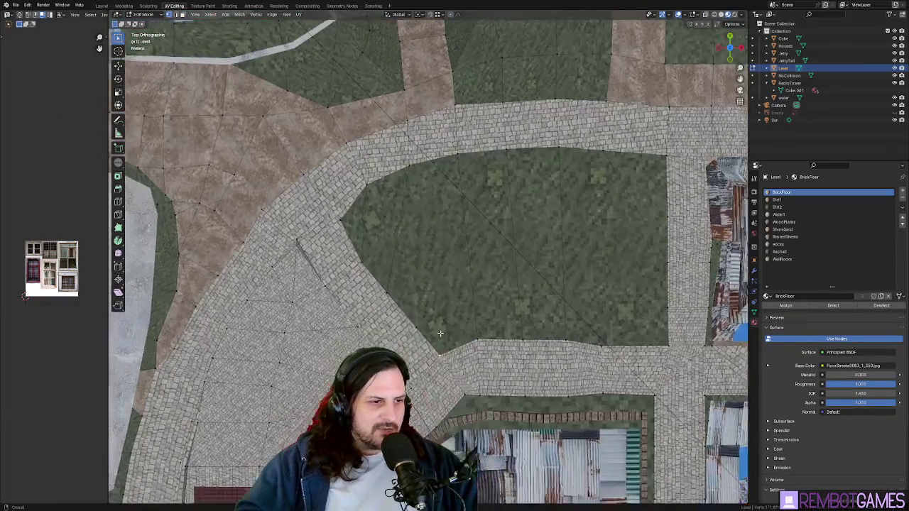
{"action": "scroll", "coordinate": [586, 316], "scroll_direction": "up", "scroll_amount": 4}
{"action": "middle_click_drag", "start_coordinate": [418, 377], "coordinate": [408, 324], "text": "shift"}
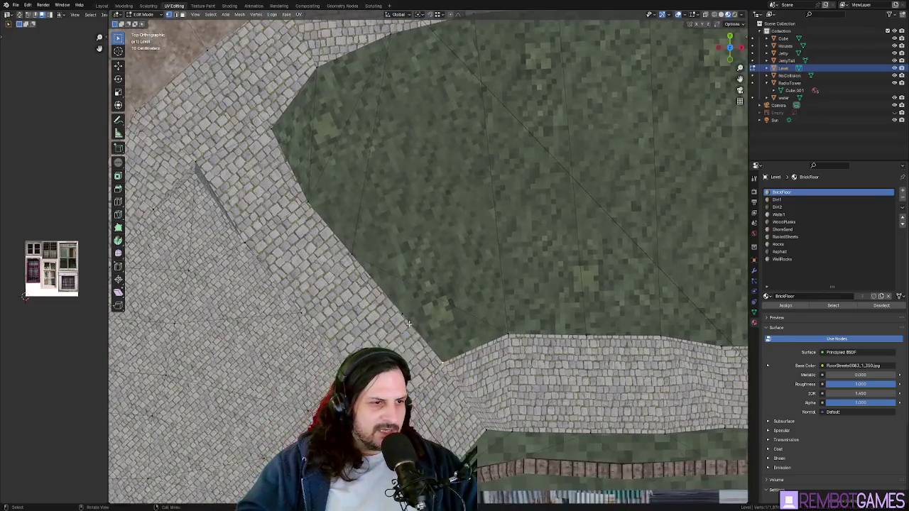
{"action": "key", "text": "g"}
{"action": "left_click", "coordinate": [443, 346]}
Step: Unwrap the corner face and scale its UVs to match the surrounding bricks
{"action": "mouse_move", "coordinate": [444, 346]}
{"action": "middle_mouse_down"}
{"action": "mouse_move", "coordinate": [609, 262]}
{"action": "mouse_move", "coordinate": [534, 263]}
{"action": "middle_mouse_up"}
{"action": "key", "text": "u"}
{"action": "left_click", "coordinate": [608, 261]}
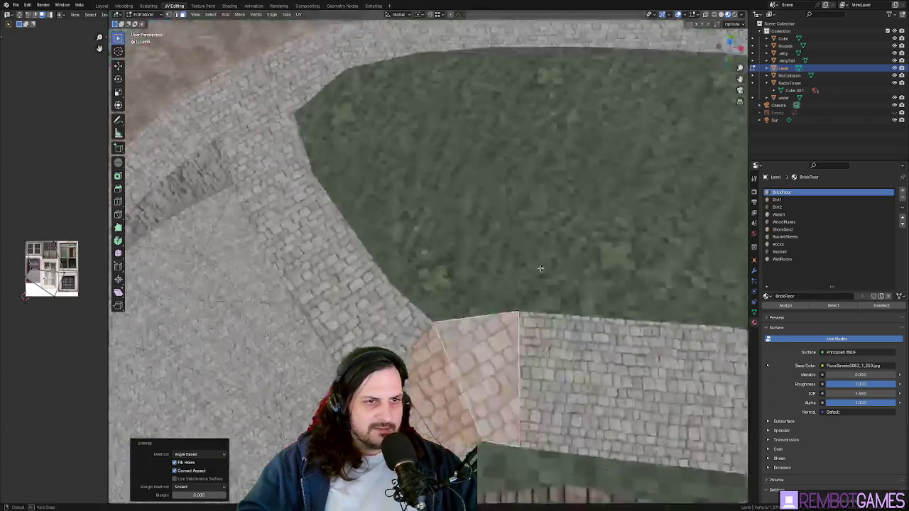
{"action": "key", "text": "s"}
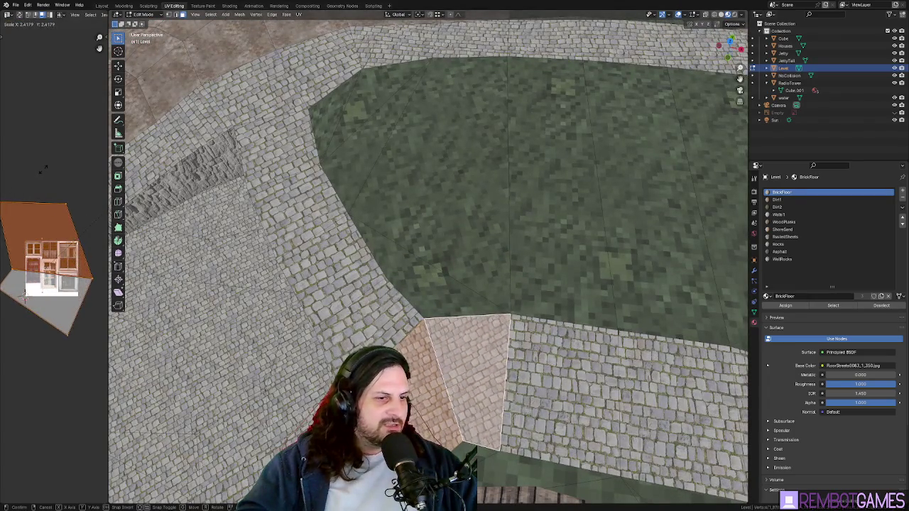
{"action": "mouse_move", "coordinate": [398, 304]}
{"action": "middle_mouse_down"}
{"action": "mouse_move", "coordinate": [447, 348]}
{"action": "mouse_move", "coordinate": [490, 341]}
{"action": "mouse_move", "coordinate": [527, 263]}
{"action": "mouse_move", "coordinate": [524, 294]}
{"action": "mouse_move", "coordinate": [541, 297]}
{"action": "mouse_move", "coordinate": [497, 341]}
{"action": "mouse_move", "coordinate": [411, 254]}
{"action": "mouse_move", "coordinate": [449, 264]}
{"action": "mouse_move", "coordinate": [267, 329]}
{"action": "mouse_move", "coordinate": [583, 251]}
{"action": "mouse_move", "coordinate": [582, 298]}
{"action": "middle_mouse_up"}
{"action": "key", "text": "Tab"}
Step: In Edit Mode, bevel the stone wall's corner edge with Bevel Edges
{"action": "left_click", "coordinate": [583, 251]}
{"action": "key", "text": "Tab"}
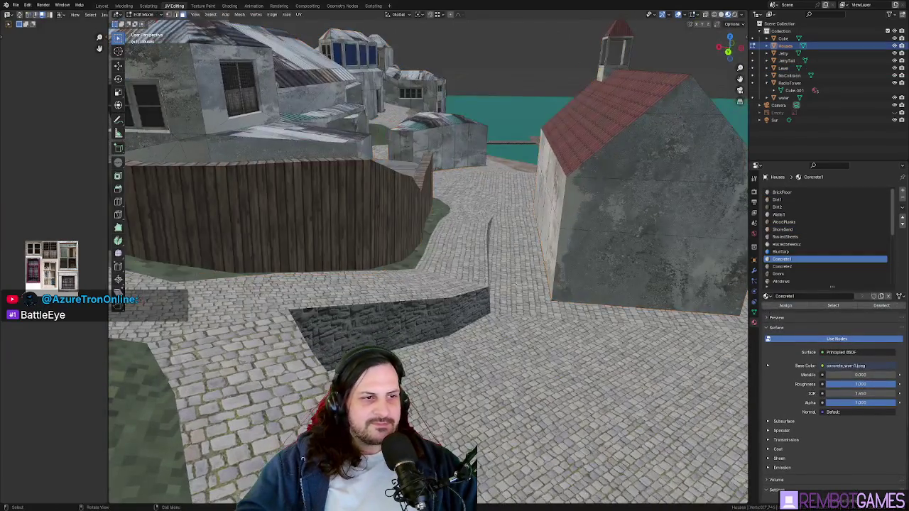
{"action": "mouse_move", "coordinate": [492, 284]}
{"action": "middle_mouse_down"}
{"action": "mouse_move", "coordinate": [466, 301]}
{"action": "mouse_move", "coordinate": [501, 269]}
{"action": "mouse_move", "coordinate": [479, 266]}
{"action": "middle_mouse_up"}
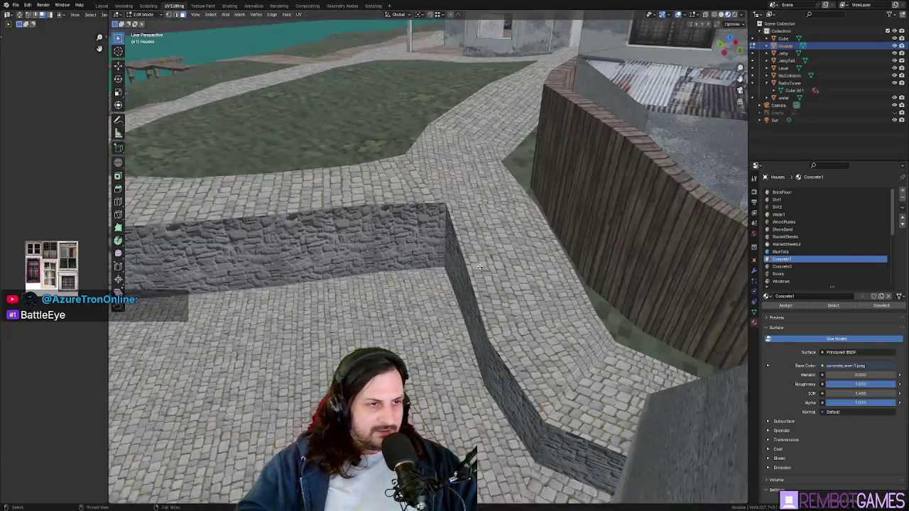
{"action": "left_click", "coordinate": [429, 253]}
{"action": "mouse_move", "coordinate": [429, 254]}
{"action": "middle_mouse_down"}
{"action": "mouse_move", "coordinate": [422, 286]}
{"action": "mouse_move", "coordinate": [335, 309]}
{"action": "middle_mouse_up"}
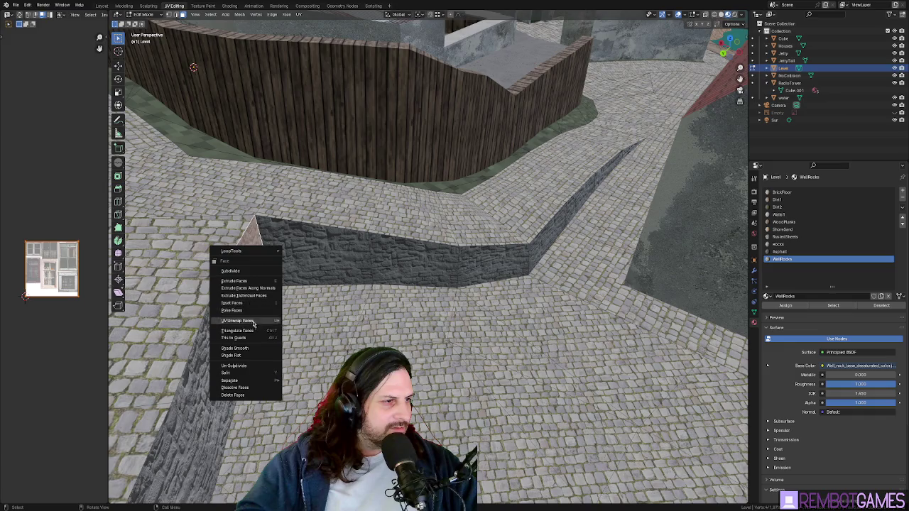
{"action": "middle_click_drag", "start_coordinate": [255, 334], "coordinate": [287, 225]}
{"action": "key", "text": "2"}
{"action": "right_click", "coordinate": [288, 225]}
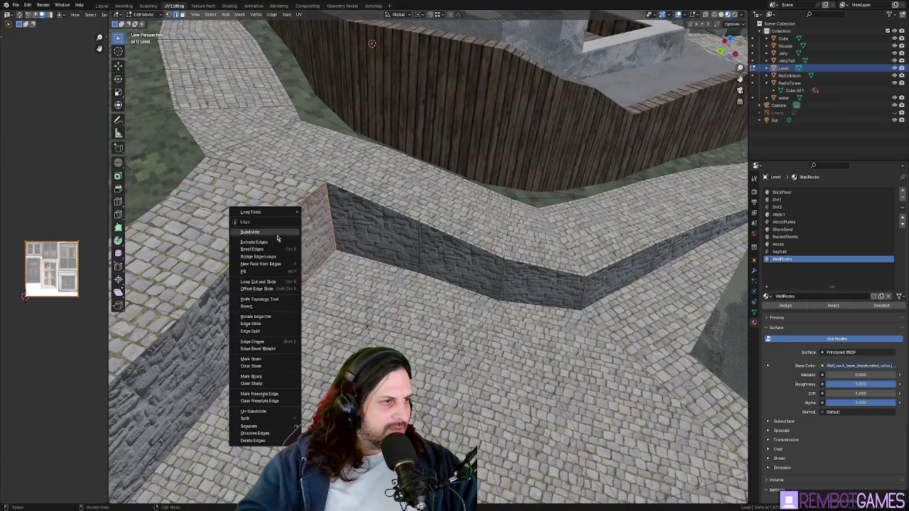
{"action": "left_click", "coordinate": [267, 233]}
{"action": "mouse_move", "coordinate": [267, 233]}
{"action": "middle_mouse_down"}
{"action": "mouse_move", "coordinate": [435, 302]}
{"action": "mouse_move", "coordinate": [494, 249]}
{"action": "mouse_move", "coordinate": [455, 220]}
{"action": "mouse_move", "coordinate": [399, 258]}
{"action": "middle_mouse_up"}
Step: In face mode, shortest-path select the faces along the wall top
{"action": "key", "text": "3"}
{"action": "left_click", "coordinate": [455, 220]}
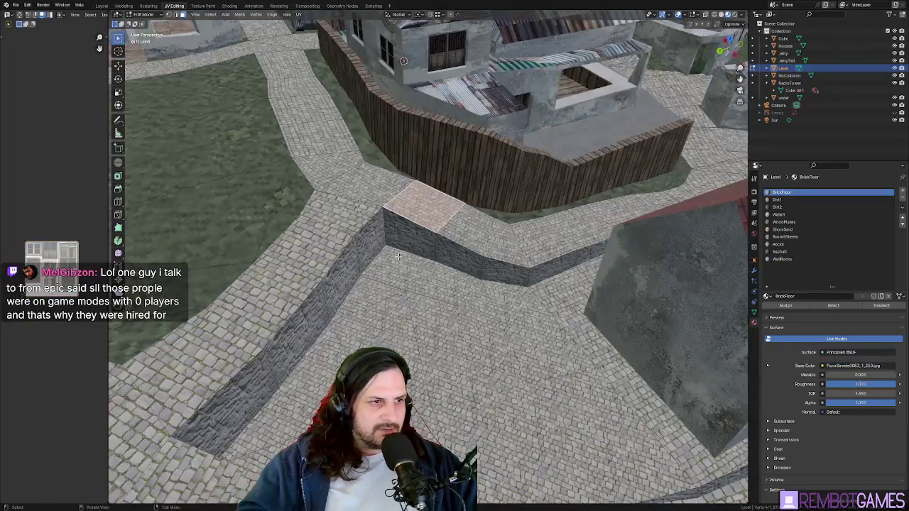
{"action": "mouse_move", "coordinate": [473, 275]}
{"action": "middle_mouse_down"}
{"action": "mouse_move", "coordinate": [435, 245]}
{"action": "mouse_move", "coordinate": [393, 266]}
{"action": "mouse_move", "coordinate": [455, 313]}
{"action": "mouse_move", "coordinate": [518, 325]}
{"action": "mouse_move", "coordinate": [424, 296]}
{"action": "middle_mouse_up"}
{"action": "left_click", "coordinate": [476, 323], "text": "ctrl"}
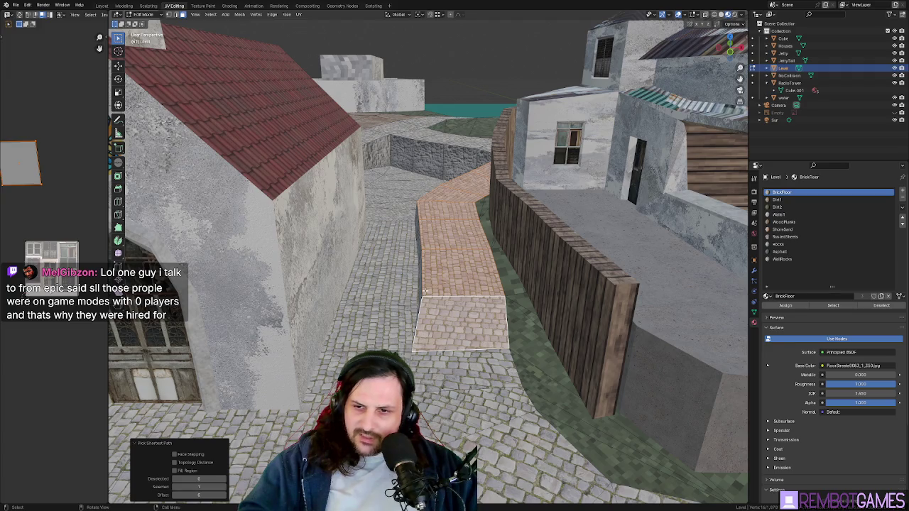
Step: Slide two wall faces further down the path, refining their placement from top view
{"action": "key", "text": "KP_7"}
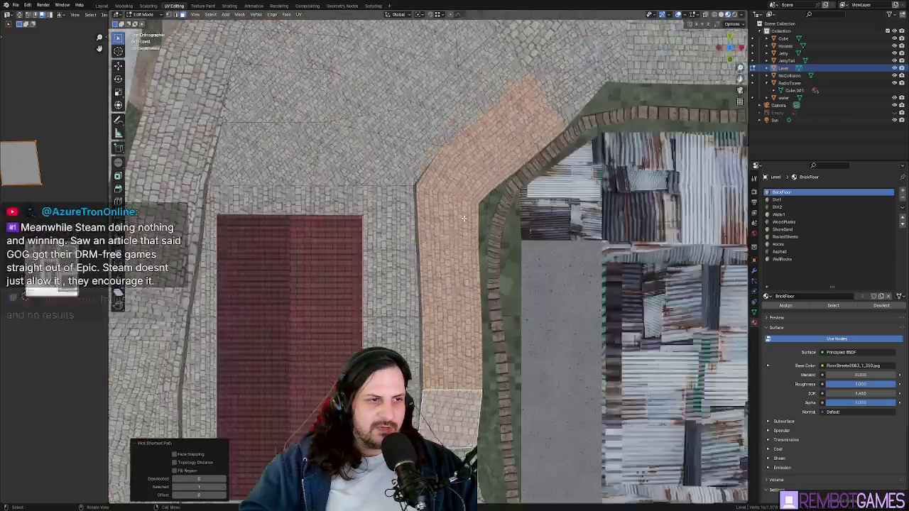
{"action": "middle_click_drag", "start_coordinate": [449, 246], "coordinate": [520, 240], "text": "shift"}
{"action": "middle_click_drag", "start_coordinate": [523, 285], "coordinate": [508, 278], "text": "shift"}
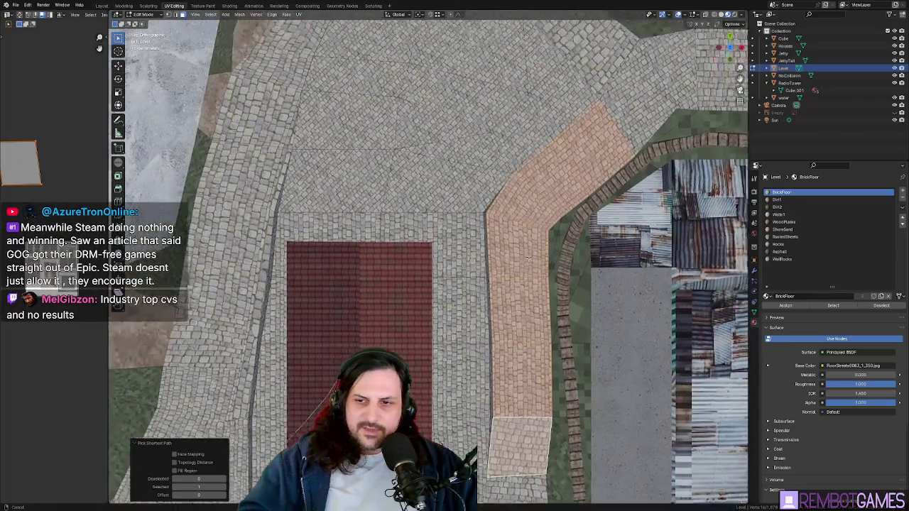
{"action": "mouse_move", "coordinate": [506, 167]}
{"action": "middle_mouse_down"}
{"action": "mouse_move", "coordinate": [355, 211]}
{"action": "mouse_move", "coordinate": [327, 279]}
{"action": "middle_mouse_up"}
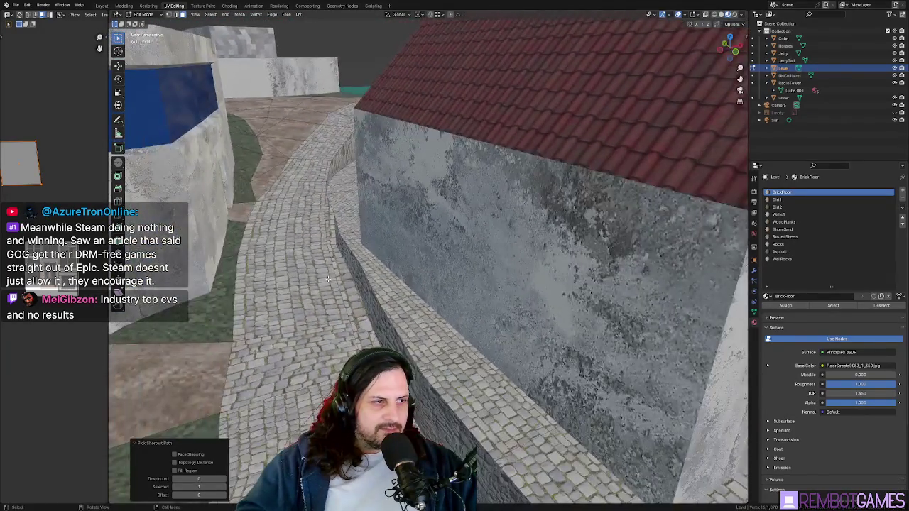
{"action": "left_click", "coordinate": [338, 256]}
{"action": "left_click", "coordinate": [344, 273], "text": "shift"}
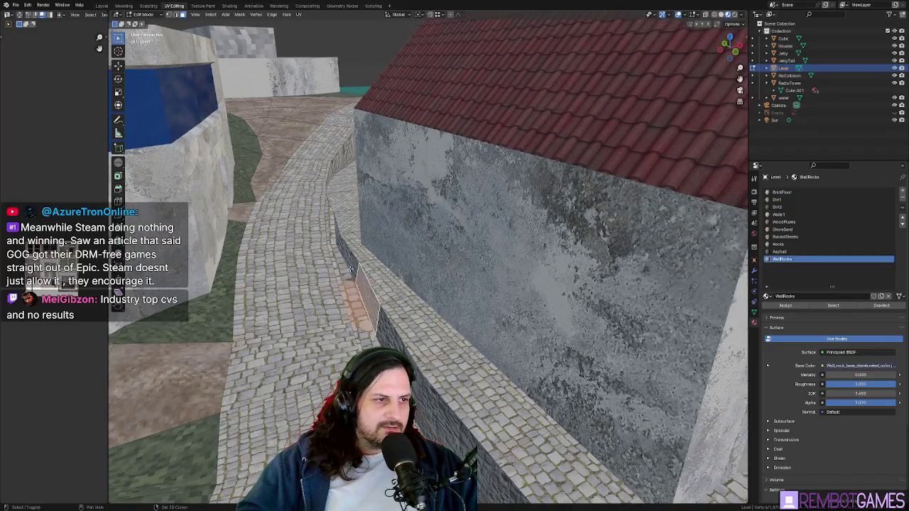
{"action": "key", "text": "g"}
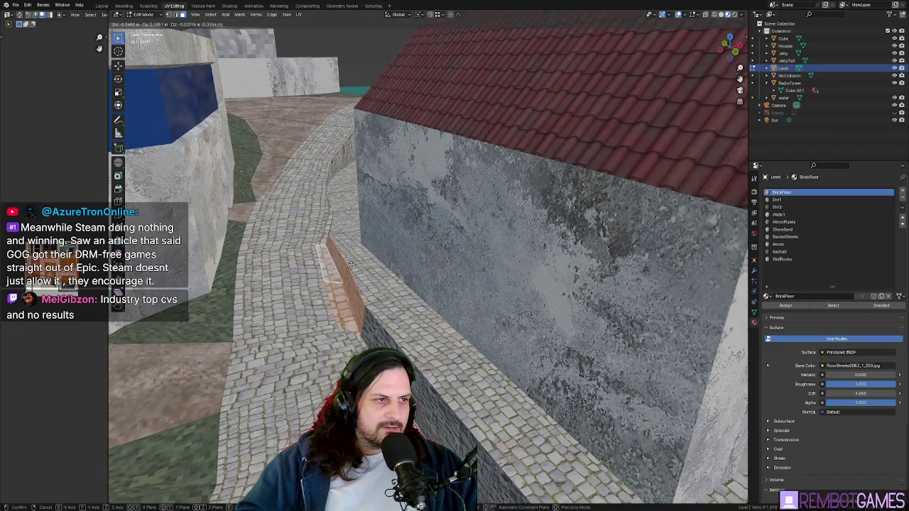
{"action": "left_click", "coordinate": [376, 342]}
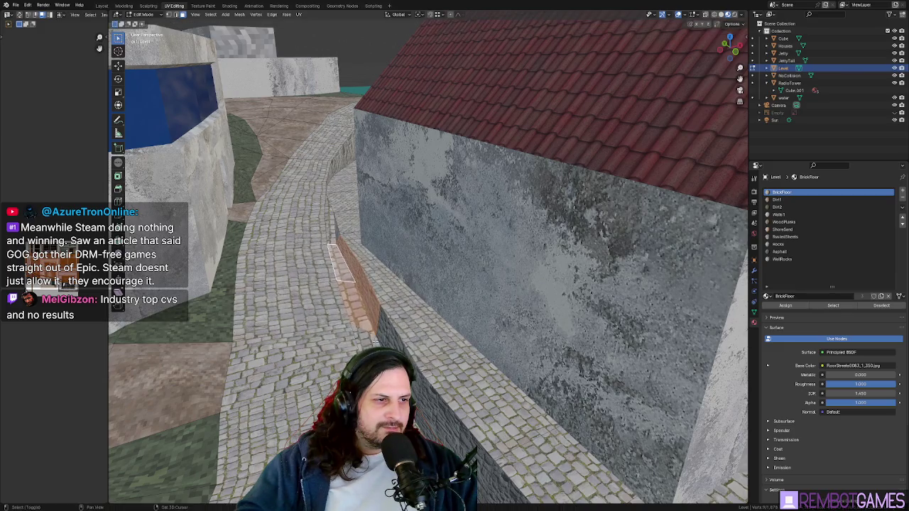
{"action": "key", "text": "KP_7"}
{"action": "key", "text": "g"}
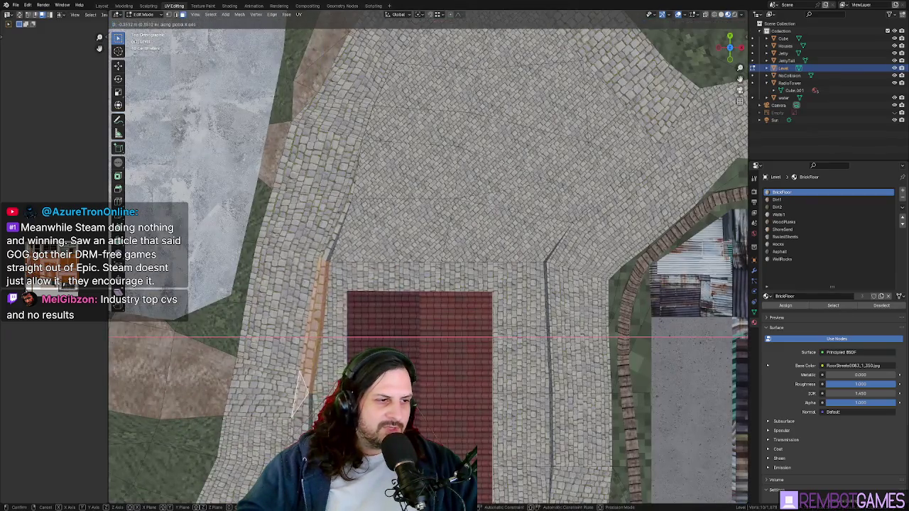
{"action": "left_click", "coordinate": [329, 270]}
{"action": "mouse_move", "coordinate": [329, 270]}
{"action": "middle_mouse_down"}
{"action": "mouse_move", "coordinate": [343, 321]}
{"action": "mouse_move", "coordinate": [369, 266]}
{"action": "middle_mouse_up"}
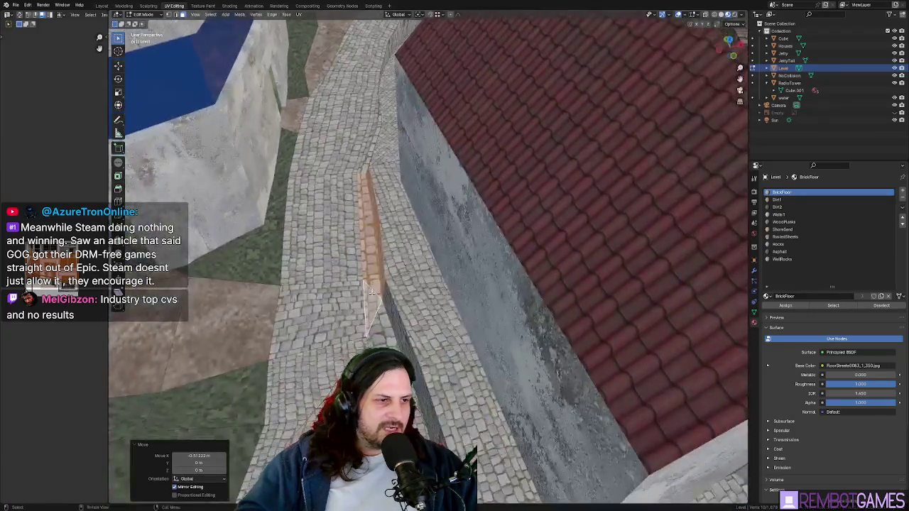
{"action": "key", "text": "Tab"}
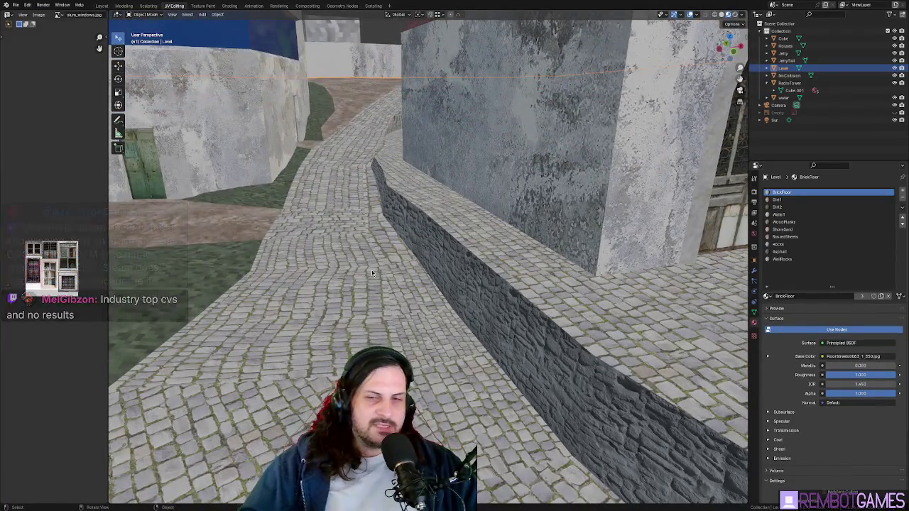
Step: Select the whole church in the Houses mesh and move it about 0.57 m along X
{"action": "mouse_move", "coordinate": [372, 273]}
{"action": "middle_mouse_down"}
{"action": "mouse_move", "coordinate": [455, 267]}
{"action": "mouse_move", "coordinate": [461, 237]}
{"action": "middle_mouse_up"}
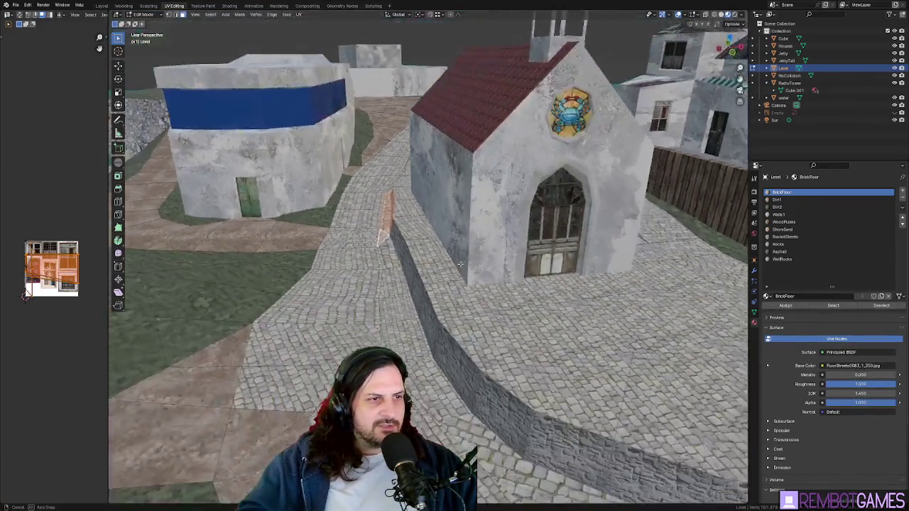
{"action": "left_click", "coordinate": [462, 236]}
{"action": "key", "text": "Tab"}
{"action": "left_click", "coordinate": [460, 237]}
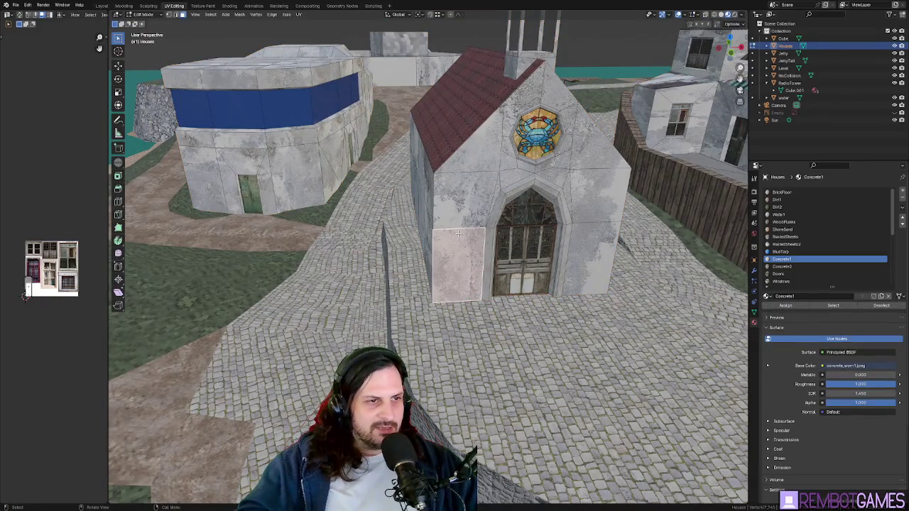
{"action": "key", "text": "ctrl+l"}
{"action": "mouse_move", "coordinate": [461, 227]}
{"action": "middle_mouse_down"}
{"action": "mouse_move", "coordinate": [497, 226]}
{"action": "mouse_move", "coordinate": [351, 211]}
{"action": "mouse_move", "coordinate": [344, 231]}
{"action": "middle_mouse_up"}
{"action": "key", "text": "g"}
{"action": "key", "text": "x"}
{"action": "left_click", "coordinate": [502, 224]}
{"action": "key", "text": "alt+a"}
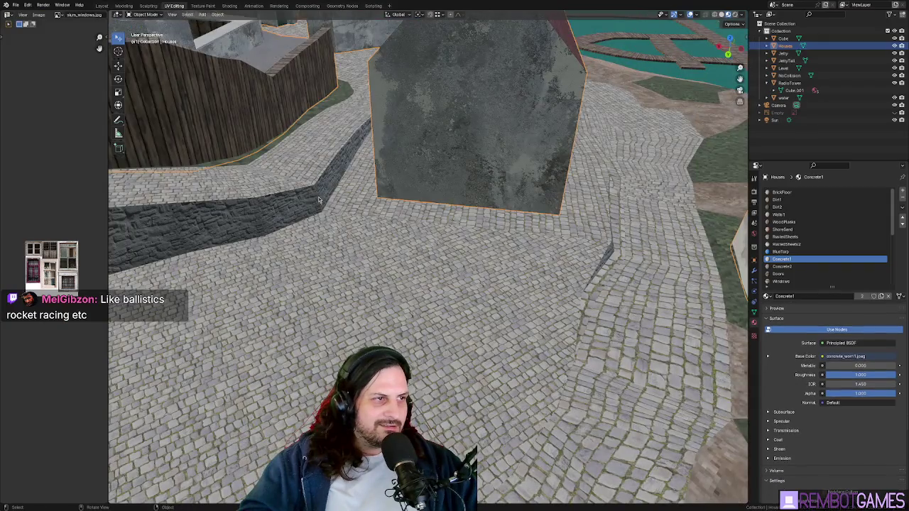
Step: In the Level mesh, reposition two path vertices from top view
{"action": "key", "text": "alt+q"}
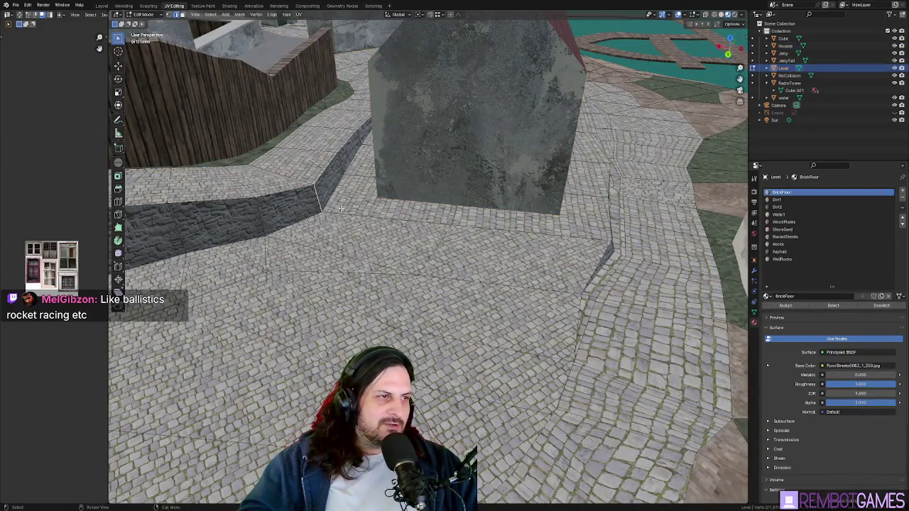
{"action": "key", "text": "KP_7"}
{"action": "key", "text": "g"}
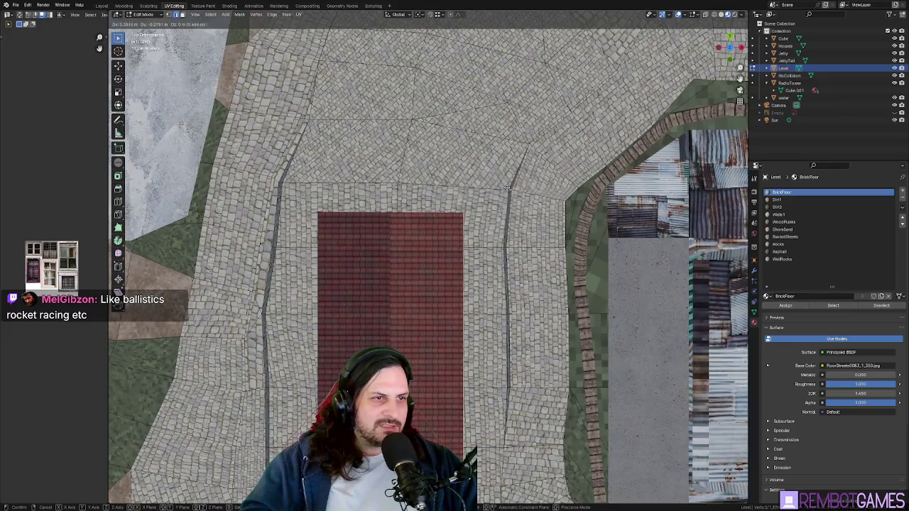
{"action": "left_click", "coordinate": [507, 187]}
{"action": "left_click", "coordinate": [506, 247]}
{"action": "key", "text": "g"}
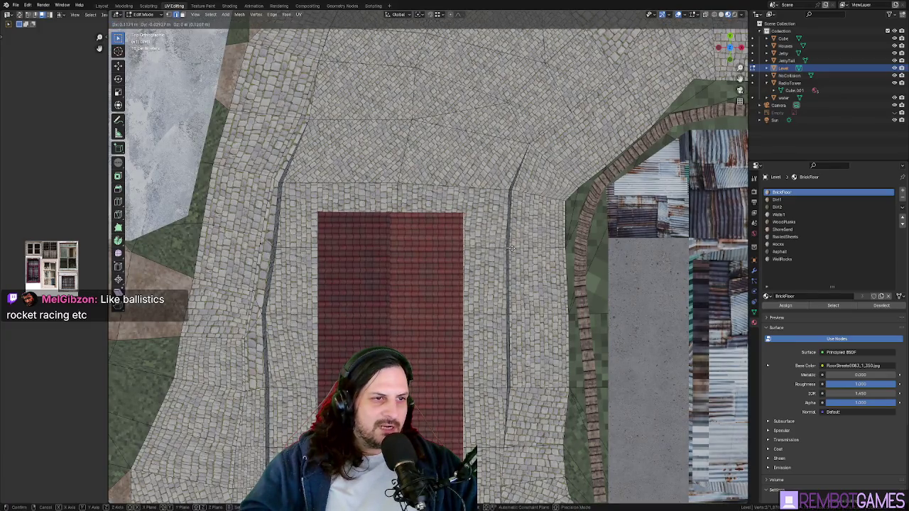
{"action": "left_click", "coordinate": [513, 248]}
{"action": "mouse_move", "coordinate": [513, 247]}
{"action": "middle_mouse_down"}
{"action": "mouse_move", "coordinate": [540, 227]}
{"action": "mouse_move", "coordinate": [576, 225]}
{"action": "mouse_move", "coordinate": [558, 240]}
{"action": "mouse_move", "coordinate": [546, 199]}
{"action": "mouse_move", "coordinate": [510, 166]}
{"action": "mouse_move", "coordinate": [526, 193]}
{"action": "mouse_move", "coordinate": [575, 437]}
{"action": "middle_mouse_up"}
{"action": "scroll", "coordinate": [576, 225], "scroll_direction": "up", "scroll_amount": 2}
Step: Re-unwrap the edited path face so it matches the paving, then exit Edit Mode
{"action": "key", "text": "u"}
{"action": "left_click", "coordinate": [557, 240]}
{"action": "key", "text": "Tab"}
{"action": "scroll", "coordinate": [577, 226], "scroll_direction": "down", "scroll_amount": 3}
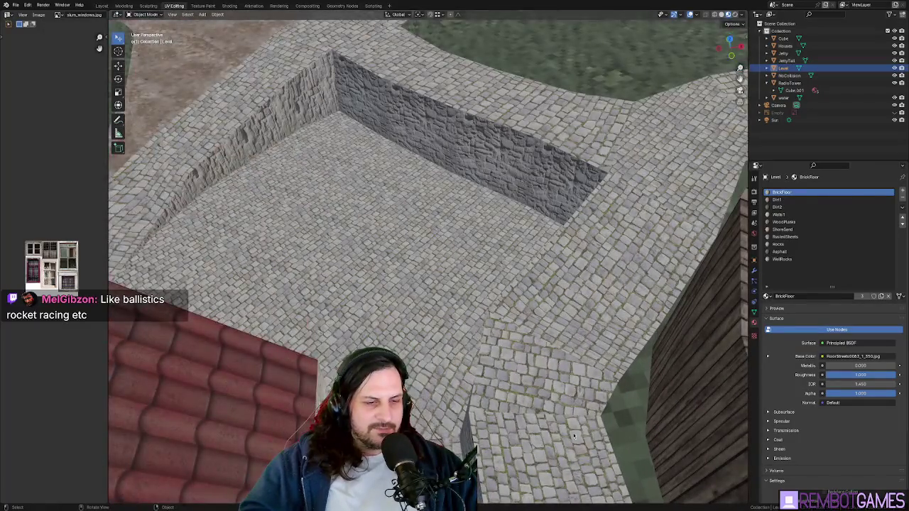
{"action": "left_click", "coordinate": [594, 396]}
{"action": "key", "text": "Tab"}
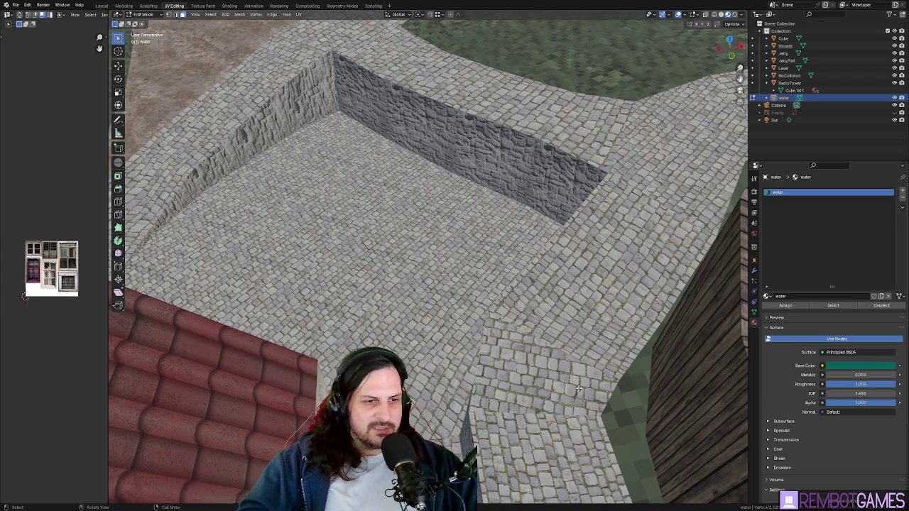
{"action": "key", "text": "Tab"}
{"action": "left_click", "coordinate": [576, 392]}
{"action": "key", "text": "Tab"}
{"action": "key", "text": "alt+a"}
{"action": "key", "text": "grave"}
{"action": "left_click", "coordinate": [615, 335]}
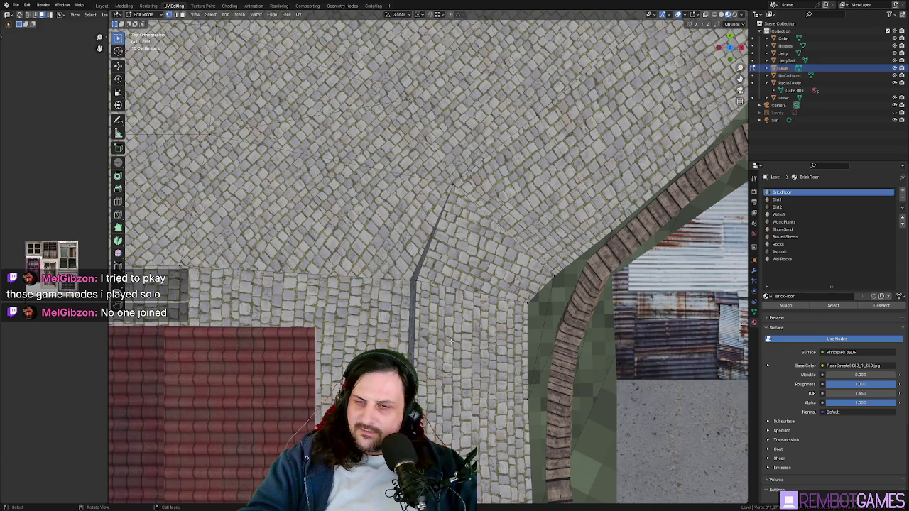
{"action": "mouse_move", "coordinate": [464, 369]}
{"action": "middle_mouse_down"}
{"action": "mouse_move", "coordinate": [533, 325]}
{"action": "mouse_move", "coordinate": [549, 247]}
{"action": "mouse_move", "coordinate": [527, 282]}
{"action": "middle_mouse_up"}
{"action": "mouse_move", "coordinate": [461, 244]}
{"action": "middle_mouse_down"}
{"action": "mouse_move", "coordinate": [465, 207]}
{"action": "mouse_move", "coordinate": [407, 318]}
{"action": "middle_mouse_up"}
{"action": "left_click", "coordinate": [465, 206]}
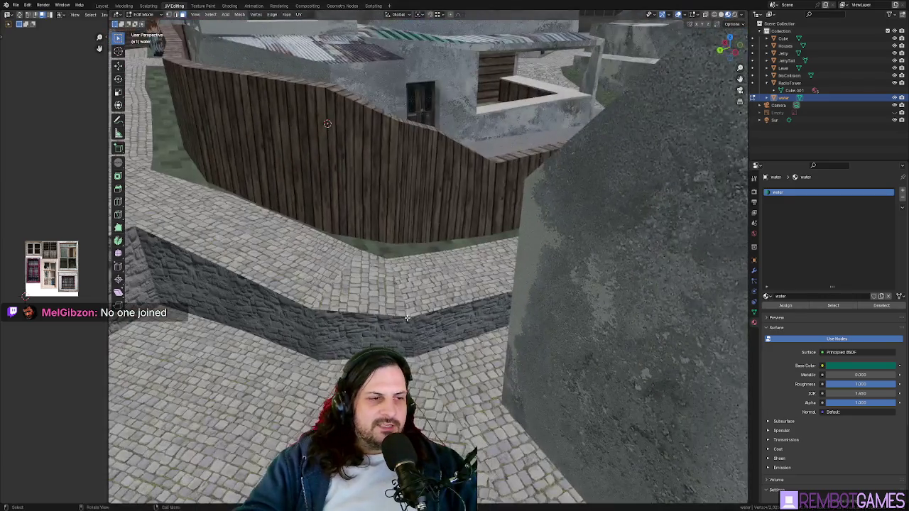
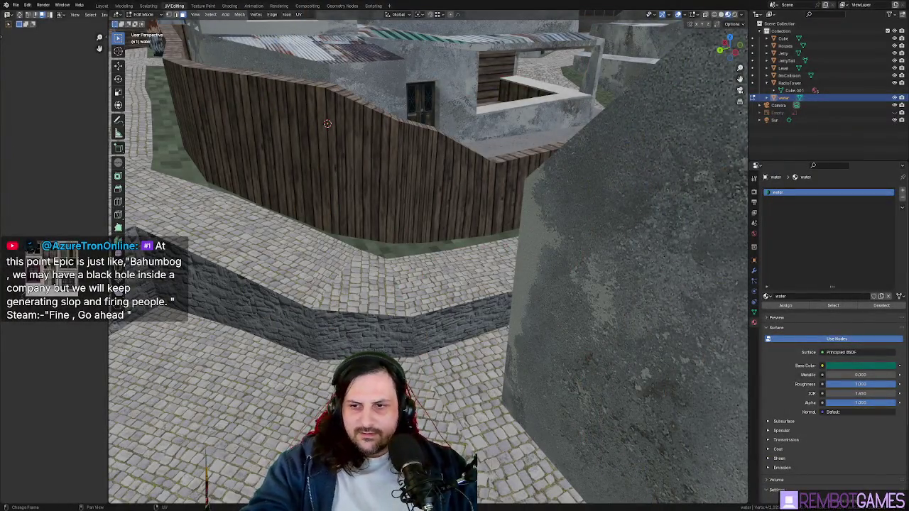
Step: Leave editing of the water, then edit the Level mesh with a cobblestone floor face picked
{"action": "middle_click_drag", "start_coordinate": [702, 333], "coordinate": [444, 310]}
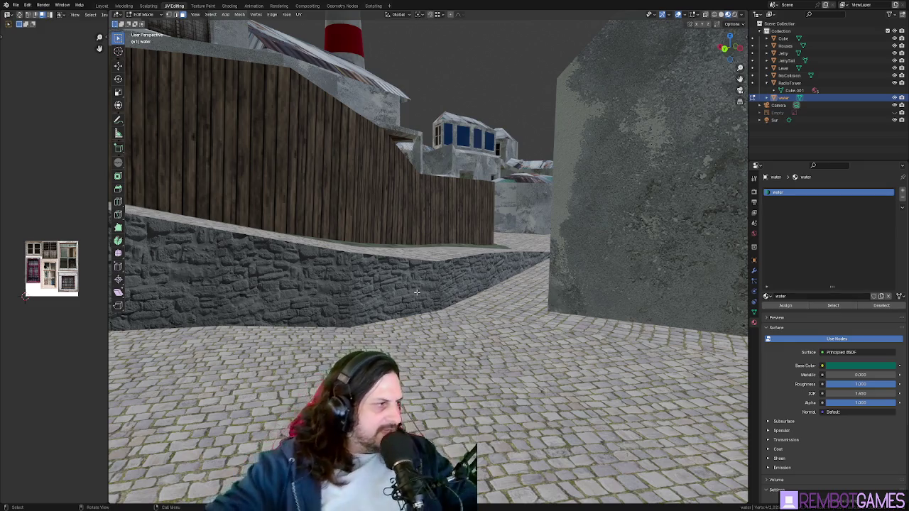
{"action": "key", "text": "Tab"}
{"action": "mouse_move", "coordinate": [505, 434]}
{"action": "middle_mouse_down"}
{"action": "mouse_move", "coordinate": [423, 299]}
{"action": "mouse_move", "coordinate": [524, 283]}
{"action": "mouse_move", "coordinate": [485, 302]}
{"action": "mouse_move", "coordinate": [536, 277]}
{"action": "middle_mouse_up"}
{"action": "left_click", "coordinate": [423, 299]}
{"action": "key", "text": "Tab"}
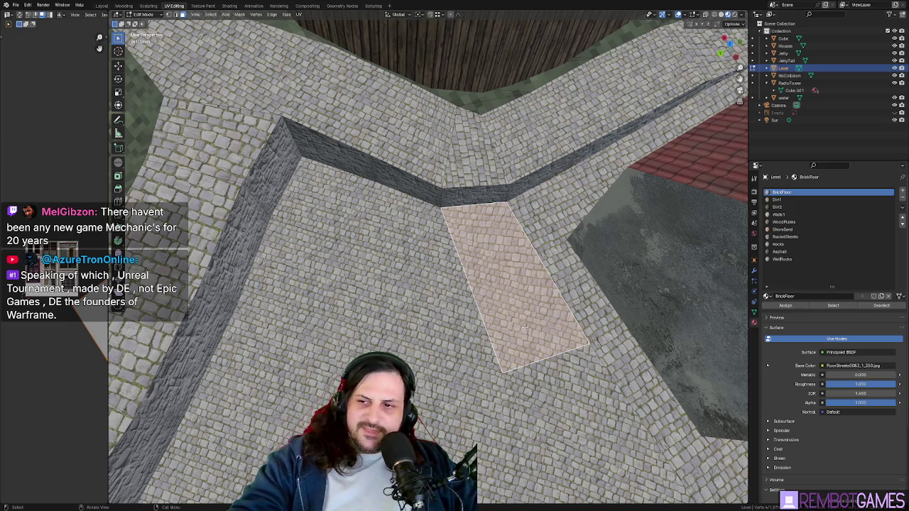
Step: Select three stone retaining-wall faces on the Level mesh
{"action": "mouse_move", "coordinate": [523, 320]}
{"action": "middle_mouse_down"}
{"action": "mouse_move", "coordinate": [458, 250]}
{"action": "mouse_move", "coordinate": [465, 269]}
{"action": "mouse_move", "coordinate": [445, 299]}
{"action": "middle_mouse_up"}
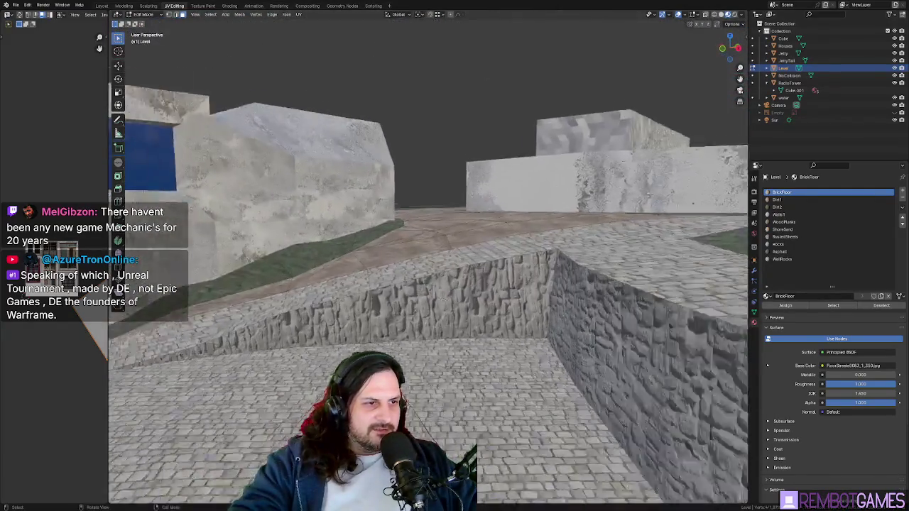
{"action": "scroll", "coordinate": [445, 299], "scroll_direction": "up", "scroll_amount": 2}
{"action": "left_click", "coordinate": [568, 327]}
{"action": "left_click", "coordinate": [412, 334], "text": "shift"}
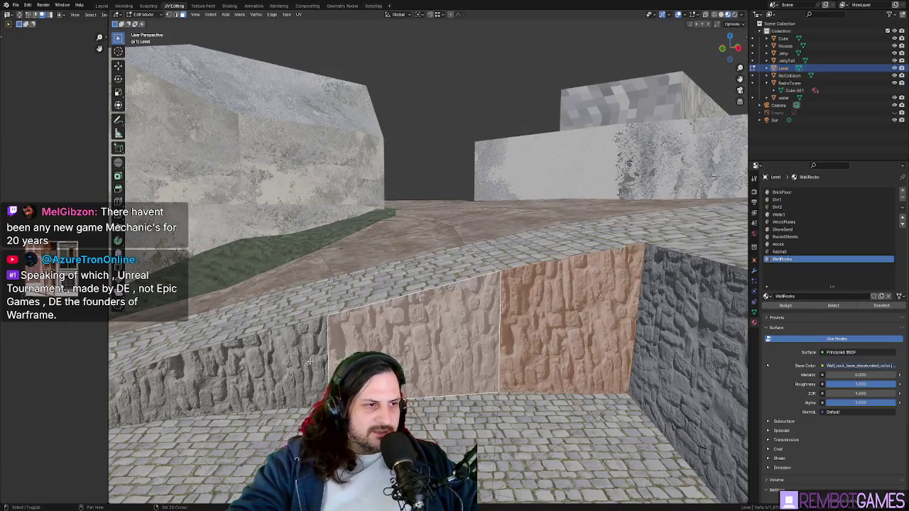
{"action": "left_click", "coordinate": [197, 381], "text": "shift"}
{"action": "mouse_move", "coordinate": [197, 382]}
{"action": "middle_mouse_down"}
{"action": "mouse_move", "coordinate": [570, 329]}
{"action": "mouse_move", "coordinate": [224, 387]}
{"action": "middle_mouse_up"}
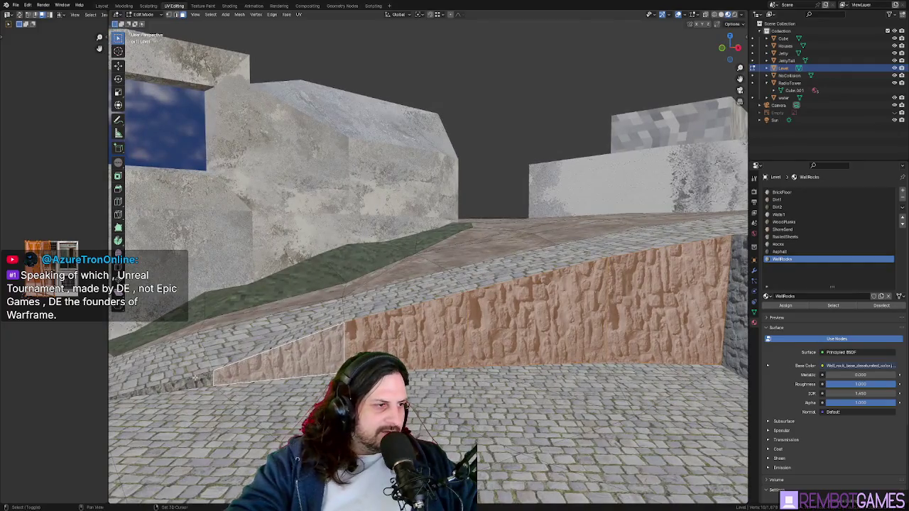
Step: Rotate the WallRocks wall texture by 90° and preview the result
{"action": "type", "text": "90"}
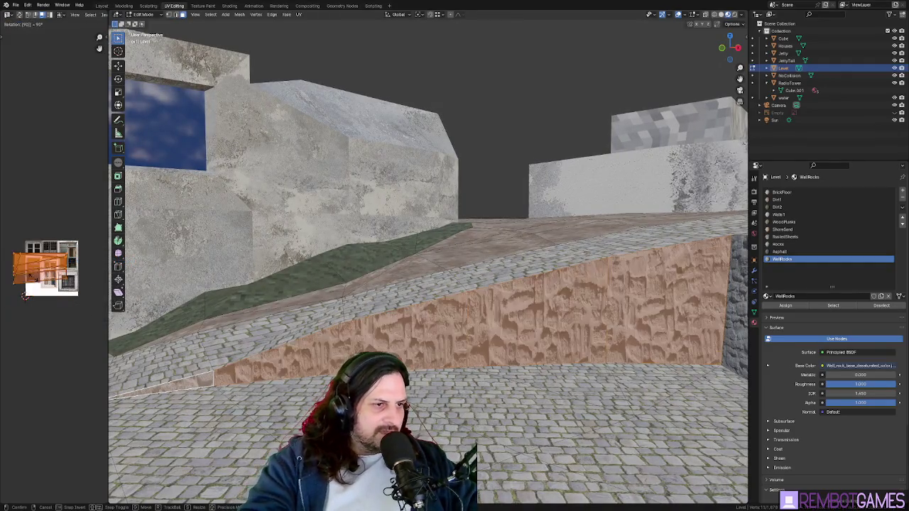
{"action": "type", "text": "-"}
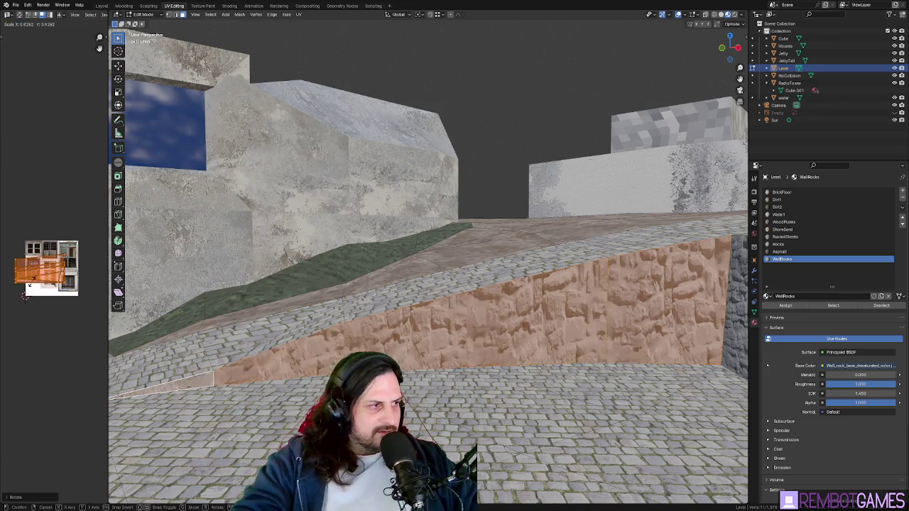
{"action": "type", "text": "sx"}
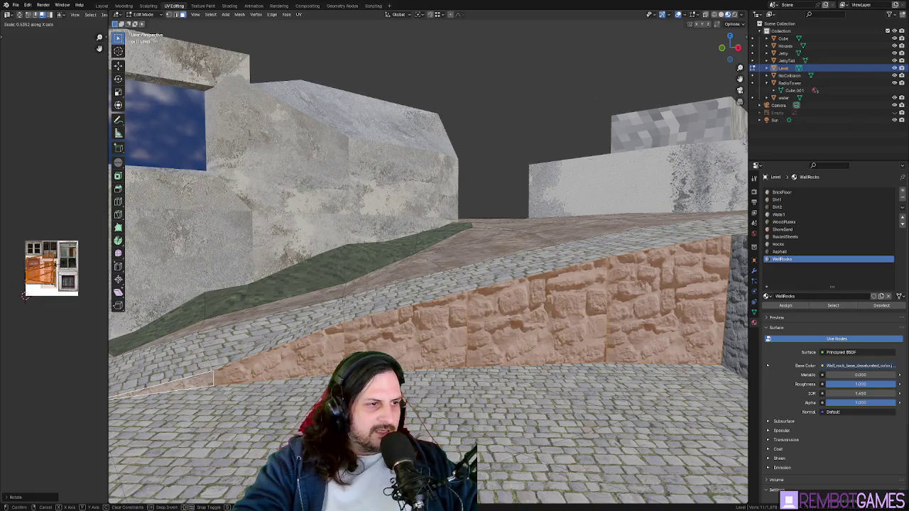
{"action": "middle_click_drag", "start_coordinate": [313, 342], "coordinate": [352, 326]}
{"action": "key", "text": "Tab"}
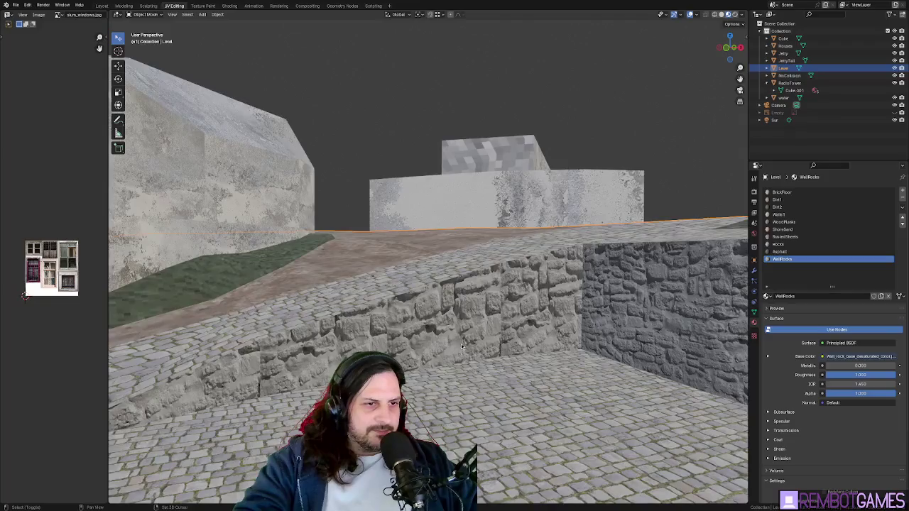
{"action": "key", "text": "Tab"}
Step: Slide the wall texture along X, enlarge it by 1.55, and finish editing
{"action": "key", "text": "g"}
{"action": "key", "text": "x"}
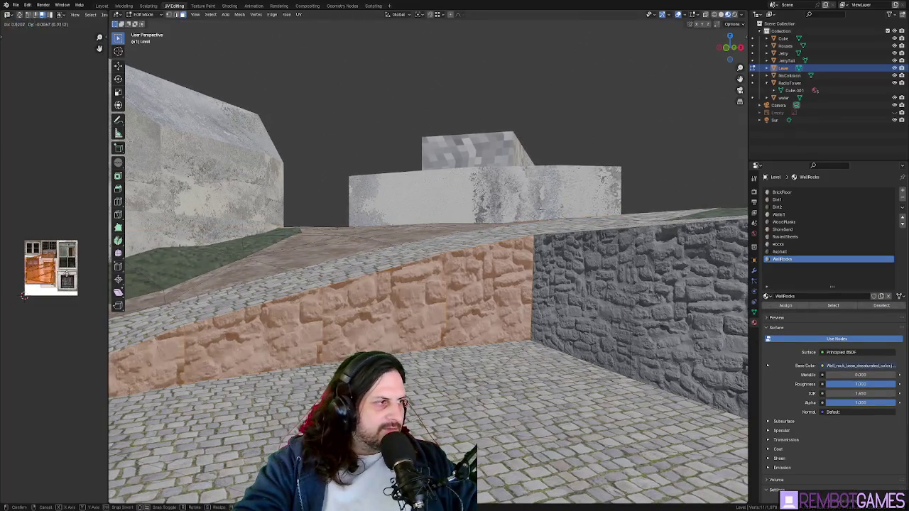
{"action": "key", "text": "s"}
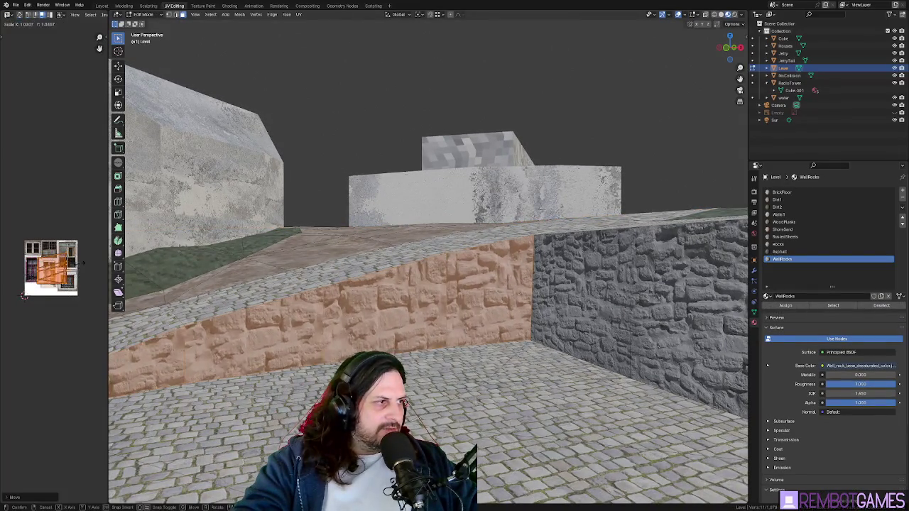
{"action": "left_click", "coordinate": [293, 303]}
{"action": "key", "text": "Tab"}
{"action": "mouse_move", "coordinate": [293, 302]}
{"action": "middle_mouse_down"}
{"action": "mouse_move", "coordinate": [442, 345]}
{"action": "mouse_move", "coordinate": [439, 316]}
{"action": "mouse_move", "coordinate": [445, 324]}
{"action": "middle_mouse_up"}
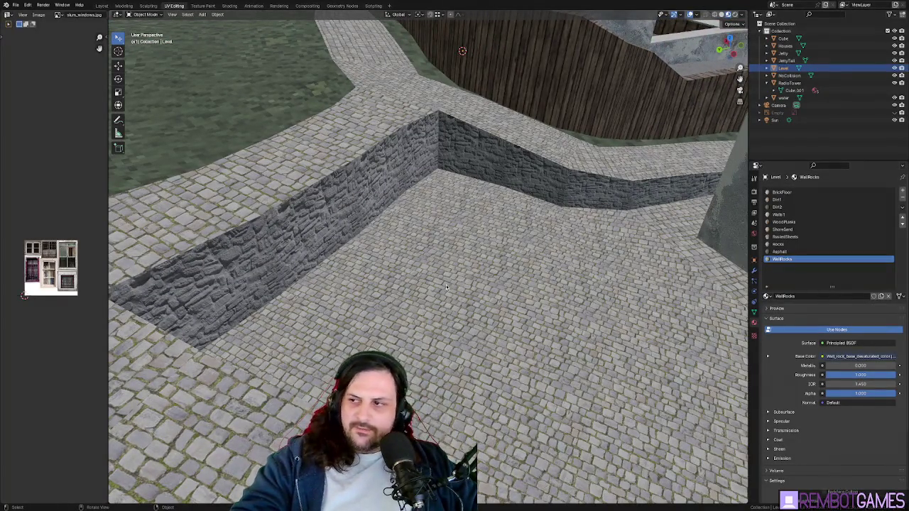
Step: Switch from the Level mesh's sloped wall to editing the Houses object
{"action": "key", "text": "Tab"}
{"action": "middle_click_drag", "start_coordinate": [426, 278], "coordinate": [367, 250]}
{"action": "left_click", "coordinate": [367, 250]}
{"action": "left_click", "coordinate": [368, 255]}
{"action": "key", "text": "Tab"}
{"action": "key", "text": "Tab"}
{"action": "middle_click_drag", "start_coordinate": [546, 96], "coordinate": [403, 66]}
{"action": "key", "text": "Tab"}
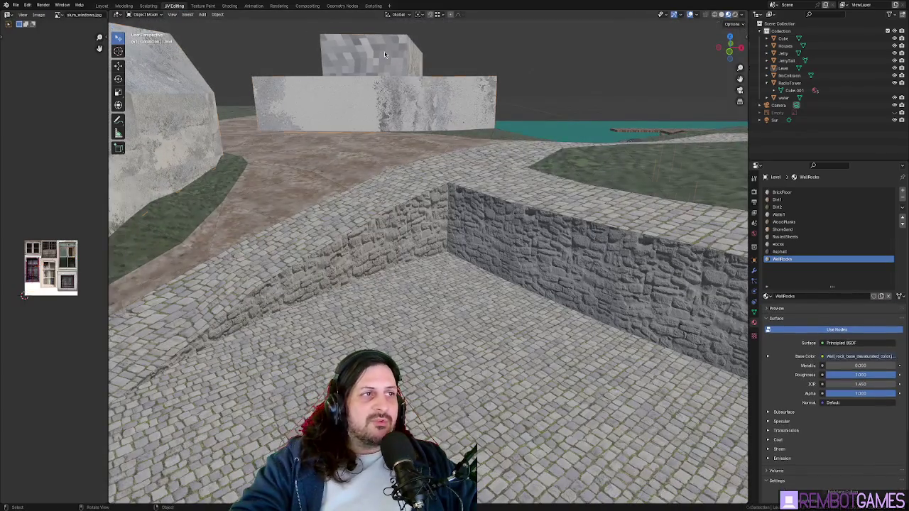
{"action": "left_click", "coordinate": [394, 60]}
{"action": "key", "text": "Tab"}
Step: Unwrap the chosen concrete faces, undo, and unwrap the block's faces again
{"action": "key", "text": "u"}
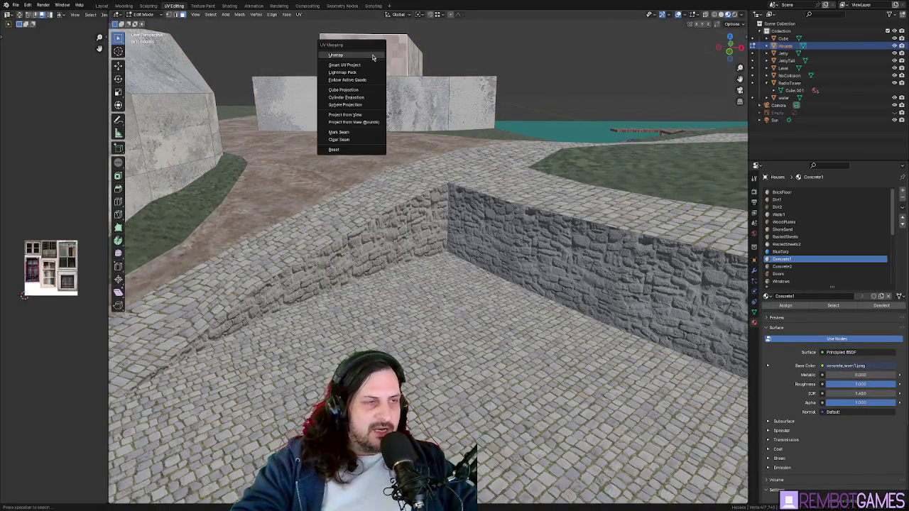
{"action": "left_click", "coordinate": [372, 54]}
{"action": "middle_click_drag", "start_coordinate": [372, 54], "coordinate": [420, 140]}
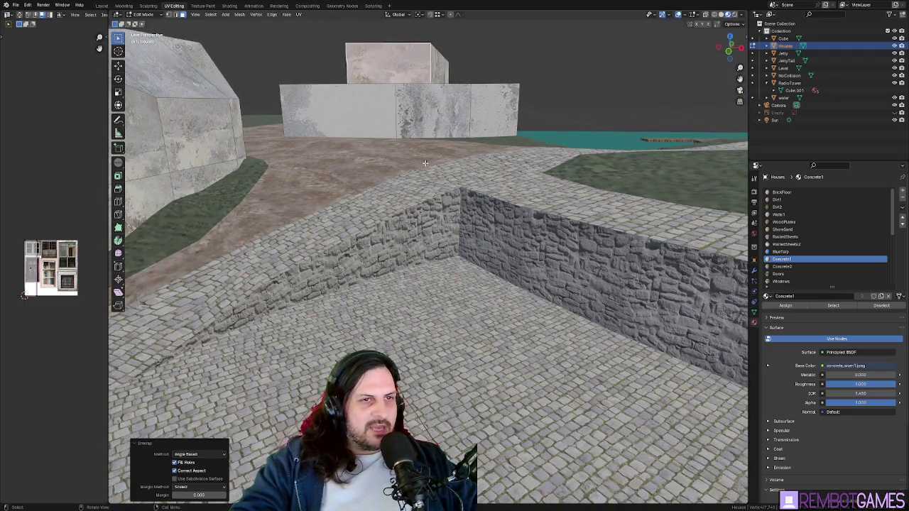
{"action": "key", "text": "KP_Decimal"}
{"action": "key", "text": "ctrl+z"}
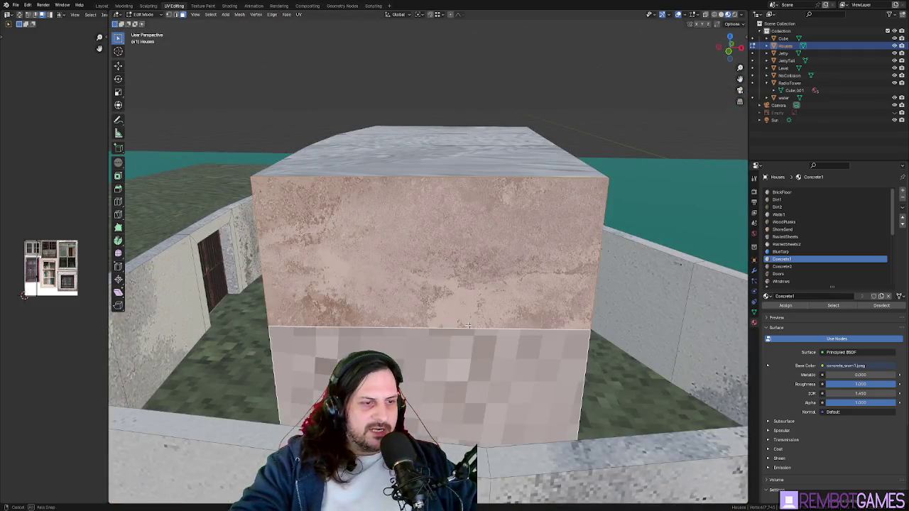
{"action": "key", "text": "u"}
{"action": "left_click", "coordinate": [426, 321]}
Step: Unwrap a run of faces on the concrete block and another face group
{"action": "scroll", "coordinate": [478, 322], "scroll_direction": "down", "scroll_amount": 5}
{"action": "middle_click_drag", "start_coordinate": [478, 321], "coordinate": [435, 211]}
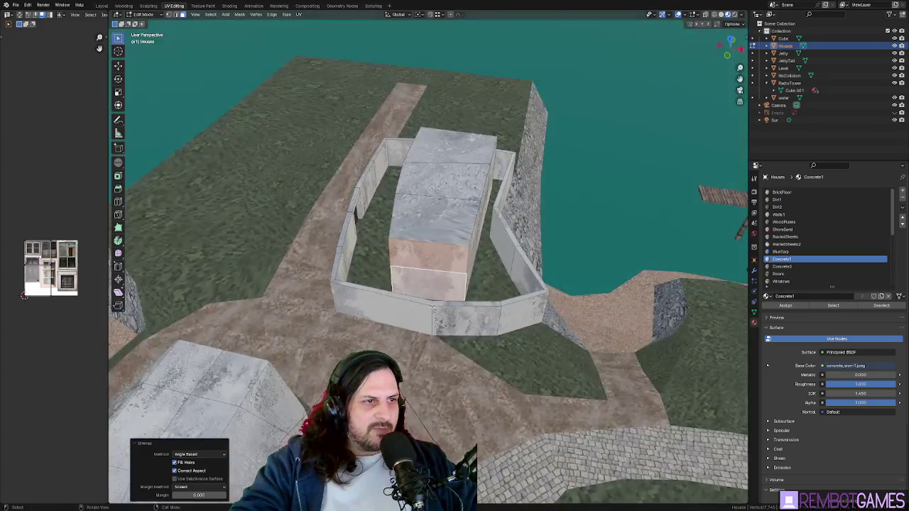
{"action": "left_click", "coordinate": [452, 144]}
{"action": "key", "text": "u"}
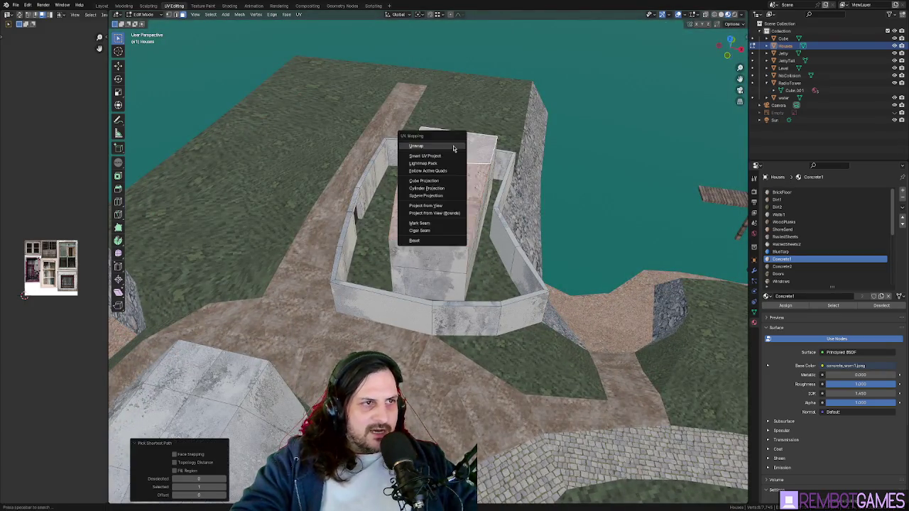
{"action": "left_click", "coordinate": [417, 144]}
{"action": "mouse_move", "coordinate": [416, 144]}
{"action": "middle_mouse_down"}
{"action": "mouse_move", "coordinate": [484, 274]}
{"action": "mouse_move", "coordinate": [589, 257]}
{"action": "mouse_move", "coordinate": [483, 333]}
{"action": "middle_mouse_up"}
{"action": "key", "text": "u"}
{"action": "left_click", "coordinate": [568, 261]}
Step: Unwrap a single face on the concrete box
{"action": "left_click", "coordinate": [454, 340]}
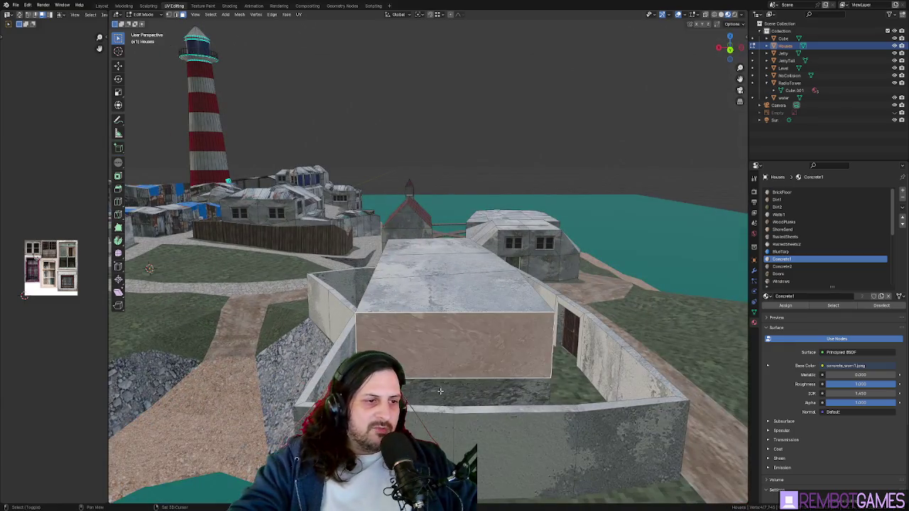
{"action": "scroll", "coordinate": [513, 361], "scroll_direction": "up", "scroll_amount": 2}
{"action": "key", "text": "u"}
{"action": "left_click", "coordinate": [513, 362]}
{"action": "middle_click_drag", "start_coordinate": [513, 362], "coordinate": [320, 333]}
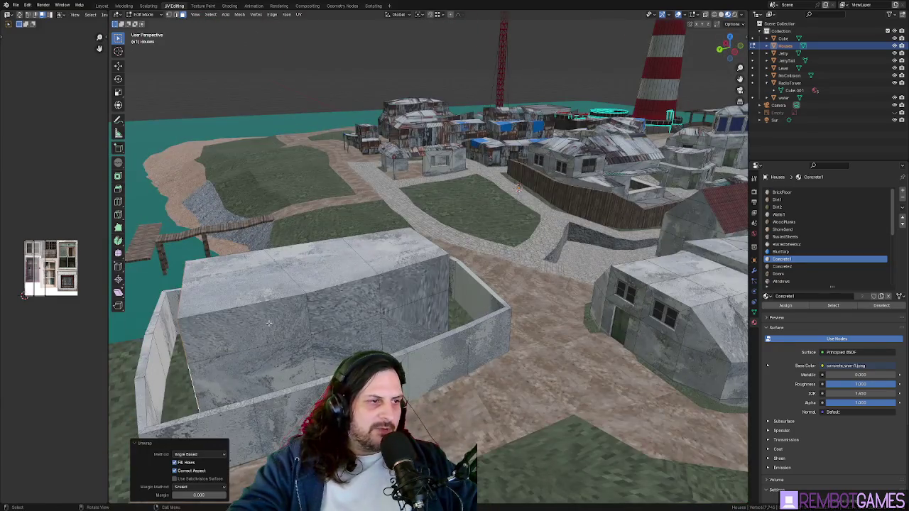
Step: Select the box's front faces and unwrap them together
{"action": "left_click", "coordinate": [248, 334]}
{"action": "left_click", "coordinate": [415, 320], "text": "ctrl"}
{"action": "left_click", "coordinate": [296, 348], "text": "ctrl"}
{"action": "key", "text": "u"}
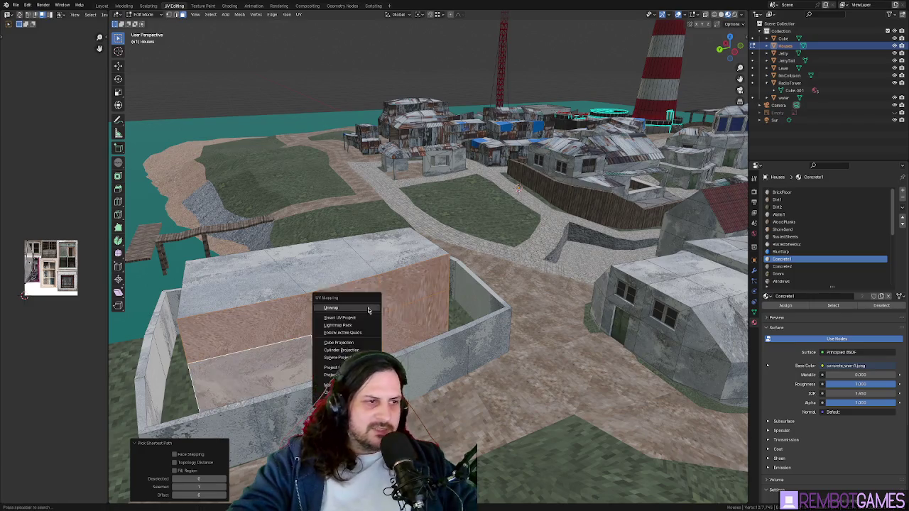
{"action": "left_click", "coordinate": [334, 310]}
Step: Leave Edit Mode on Houses and clear the selection to view the whole compound
{"action": "middle_click_drag", "start_coordinate": [334, 309], "coordinate": [431, 258]}
{"action": "key", "text": "Tab"}
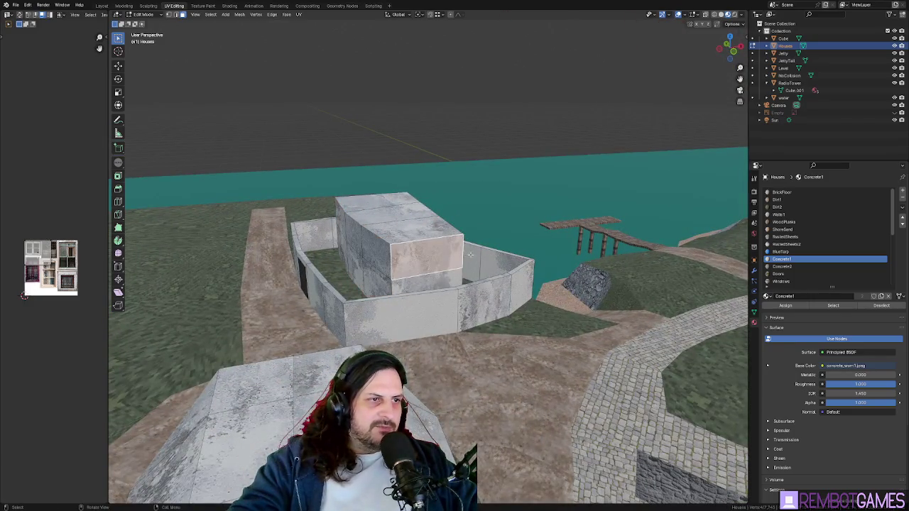
{"action": "left_click", "coordinate": [469, 105]}
{"action": "mouse_move", "coordinate": [468, 105]}
{"action": "middle_mouse_down"}
{"action": "mouse_move", "coordinate": [551, 148]}
{"action": "mouse_move", "coordinate": [531, 167]}
{"action": "middle_mouse_up"}
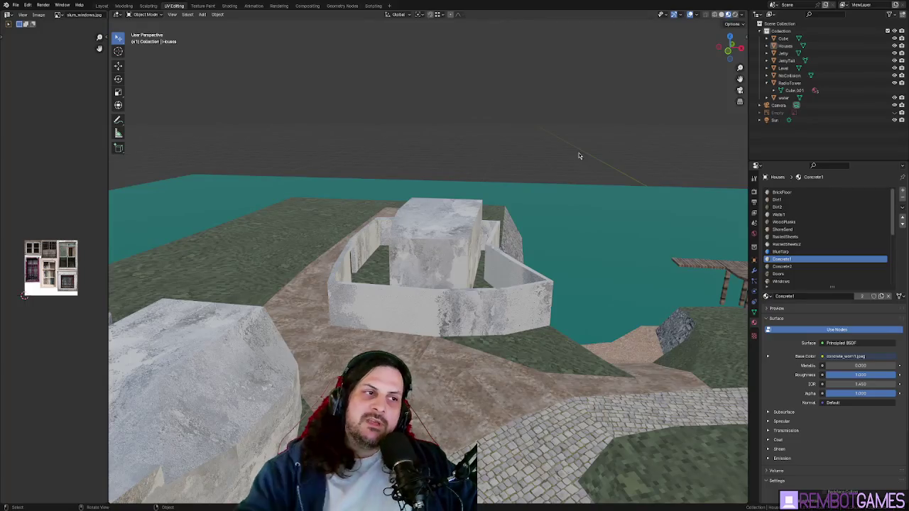
Step: In top view, move the compound wall geometry to line up along the curb
{"action": "mouse_move", "coordinate": [476, 146]}
{"action": "middle_mouse_down"}
{"action": "mouse_move", "coordinate": [467, 182]}
{"action": "mouse_move", "coordinate": [535, 230]}
{"action": "mouse_move", "coordinate": [482, 218]}
{"action": "mouse_move", "coordinate": [471, 237]}
{"action": "middle_mouse_up"}
{"action": "scroll", "coordinate": [471, 237], "scroll_direction": "up", "scroll_amount": 2}
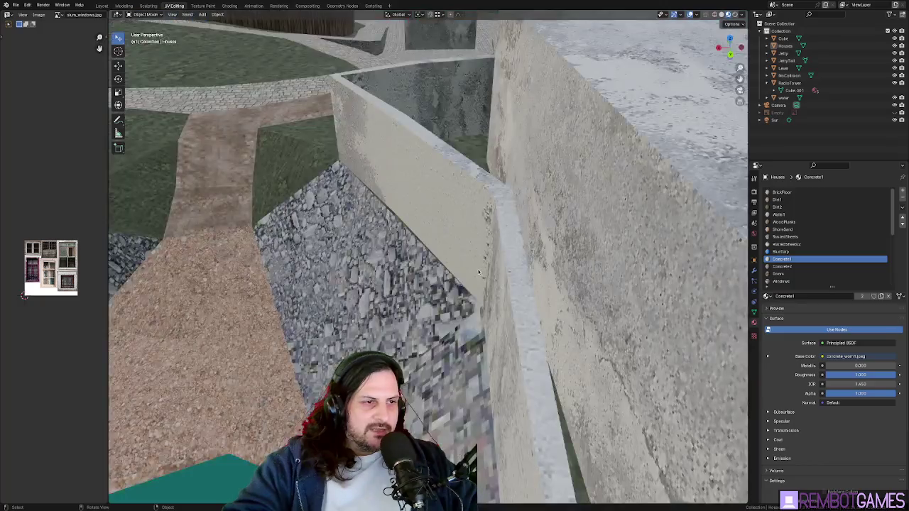
{"action": "scroll", "coordinate": [470, 237], "scroll_direction": "up", "scroll_amount": 2}
{"action": "scroll", "coordinate": [497, 213], "scroll_direction": "up", "scroll_amount": 1}
{"action": "key", "text": "Tab"}
{"action": "middle_click_drag", "start_coordinate": [446, 169], "coordinate": [424, 103]}
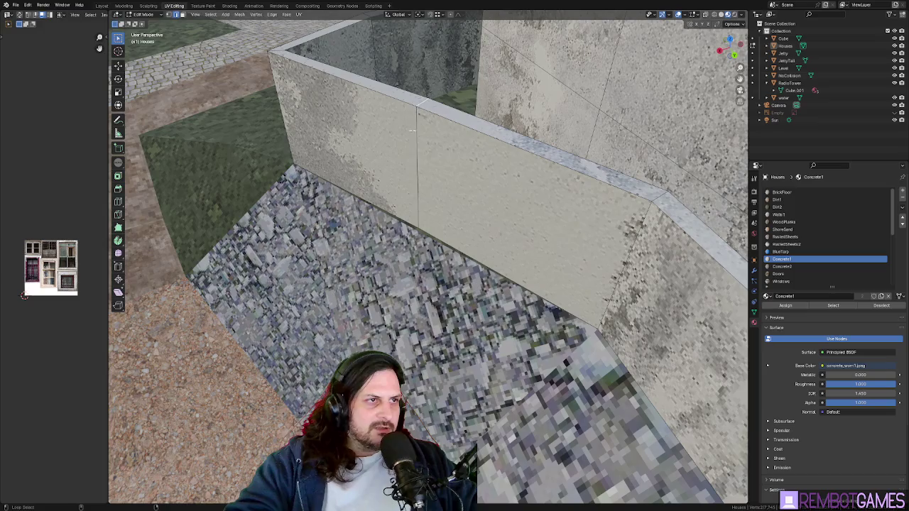
{"action": "key", "text": "KP_7"}
{"action": "key", "text": "g"}
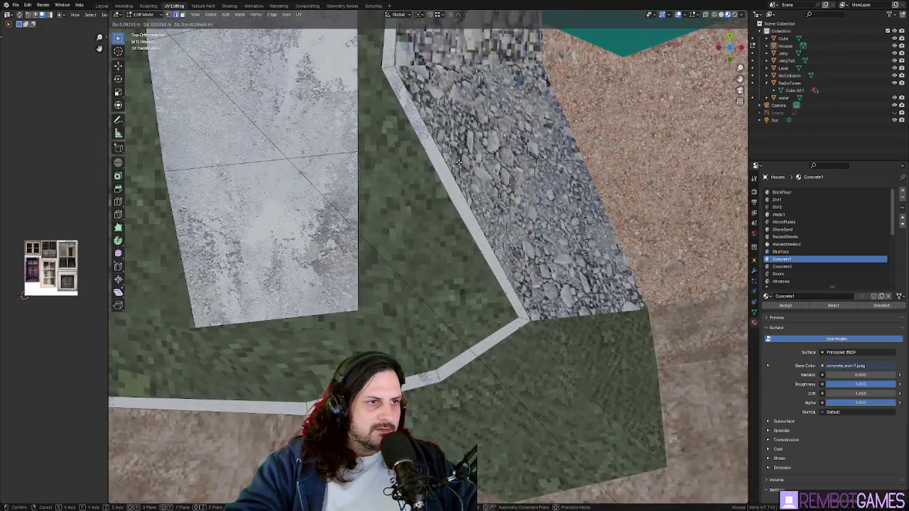
{"action": "left_click", "coordinate": [460, 162]}
{"action": "middle_click_drag", "start_coordinate": [460, 162], "coordinate": [434, 191]}
{"action": "key", "text": "Tab"}
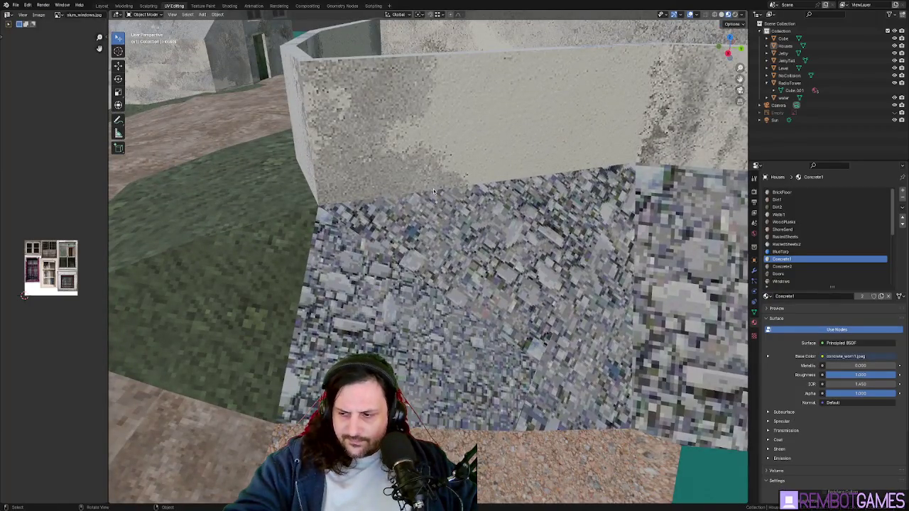
{"action": "mouse_move", "coordinate": [427, 199]}
{"action": "middle_mouse_down"}
{"action": "mouse_move", "coordinate": [467, 217]}
{"action": "mouse_move", "coordinate": [438, 224]}
{"action": "mouse_move", "coordinate": [509, 259]}
{"action": "mouse_move", "coordinate": [455, 207]}
{"action": "mouse_move", "coordinate": [440, 237]}
{"action": "middle_mouse_up"}
Step: Edit the house by the water, picking a run of its faces and inspecting the walls
{"action": "key", "text": "Tab"}
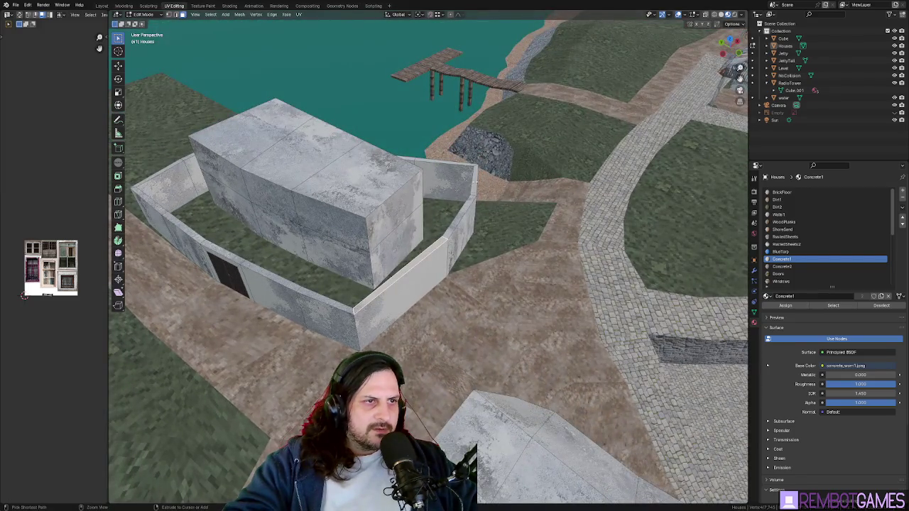
{"action": "left_click", "coordinate": [474, 181], "text": "ctrl"}
{"action": "middle_click_drag", "start_coordinate": [475, 181], "coordinate": [527, 161]}
{"action": "mouse_move", "coordinate": [596, 213]}
{"action": "middle_mouse_down"}
{"action": "mouse_move", "coordinate": [451, 201]}
{"action": "mouse_move", "coordinate": [510, 267]}
{"action": "middle_mouse_up"}
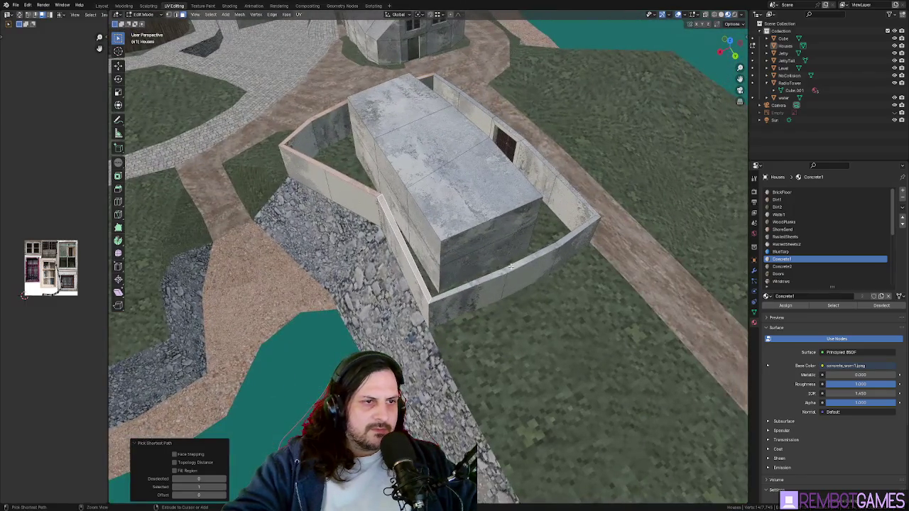
{"action": "mouse_move", "coordinate": [597, 250]}
{"action": "middle_mouse_down"}
{"action": "mouse_move", "coordinate": [474, 298]}
{"action": "mouse_move", "coordinate": [526, 274]}
{"action": "middle_mouse_up"}
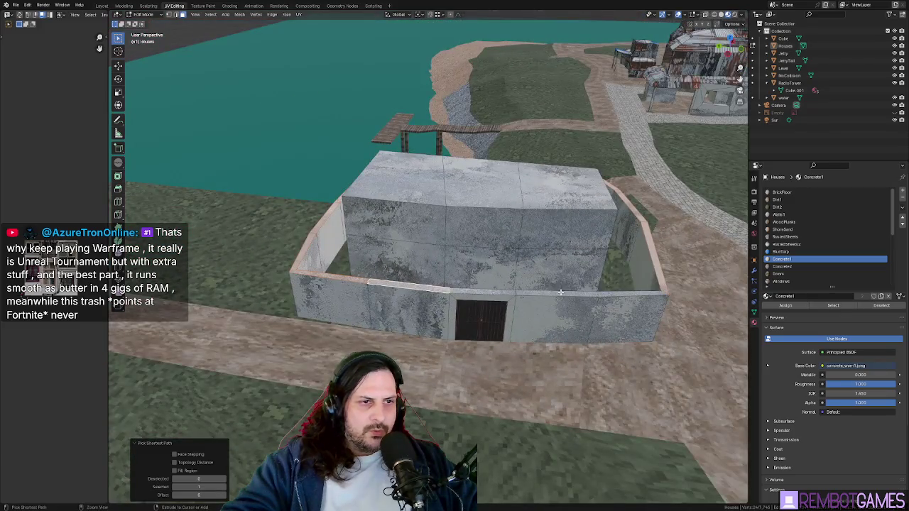
{"action": "mouse_move", "coordinate": [622, 291]}
{"action": "middle_mouse_down"}
{"action": "mouse_move", "coordinate": [582, 287]}
{"action": "mouse_move", "coordinate": [589, 232]}
{"action": "mouse_move", "coordinate": [517, 285]}
{"action": "middle_mouse_up"}
{"action": "key", "text": "Escape"}
Step: Raise the wall top edges along Z, undo it, and return to Object Mode
{"action": "left_click", "coordinate": [317, 361]}
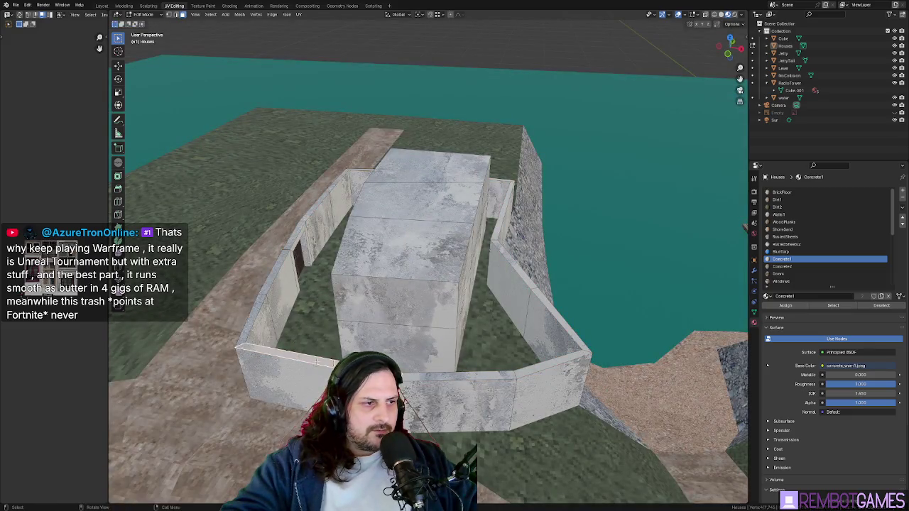
{"action": "left_click", "coordinate": [558, 366], "text": "ctrl"}
{"action": "mouse_move", "coordinate": [558, 367]}
{"action": "middle_mouse_down"}
{"action": "mouse_move", "coordinate": [589, 312]}
{"action": "mouse_move", "coordinate": [637, 280]}
{"action": "mouse_move", "coordinate": [521, 279]}
{"action": "middle_mouse_up"}
{"action": "key", "text": "g"}
{"action": "key", "text": "z"}
{"action": "left_click", "coordinate": [602, 297]}
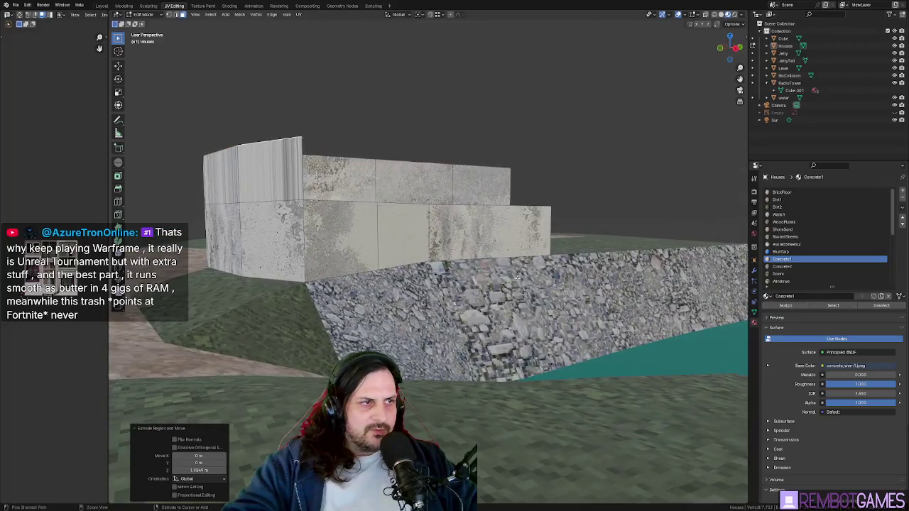
{"action": "key", "text": "ctrl+z"}
{"action": "middle_click_drag", "start_coordinate": [434, 254], "coordinate": [451, 266]}
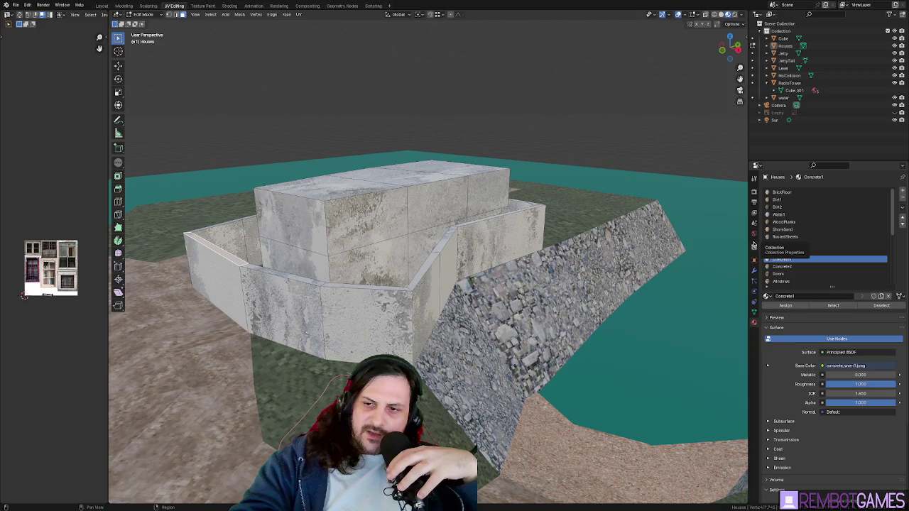
{"action": "mouse_move", "coordinate": [398, 285]}
{"action": "middle_mouse_down"}
{"action": "mouse_move", "coordinate": [561, 313]}
{"action": "mouse_move", "coordinate": [636, 301]}
{"action": "mouse_move", "coordinate": [508, 303]}
{"action": "mouse_move", "coordinate": [512, 242]}
{"action": "mouse_move", "coordinate": [480, 199]}
{"action": "mouse_move", "coordinate": [484, 214]}
{"action": "mouse_move", "coordinate": [386, 259]}
{"action": "mouse_move", "coordinate": [398, 254]}
{"action": "middle_mouse_up"}
{"action": "key", "text": "Tab"}
{"action": "key", "text": "Tab"}
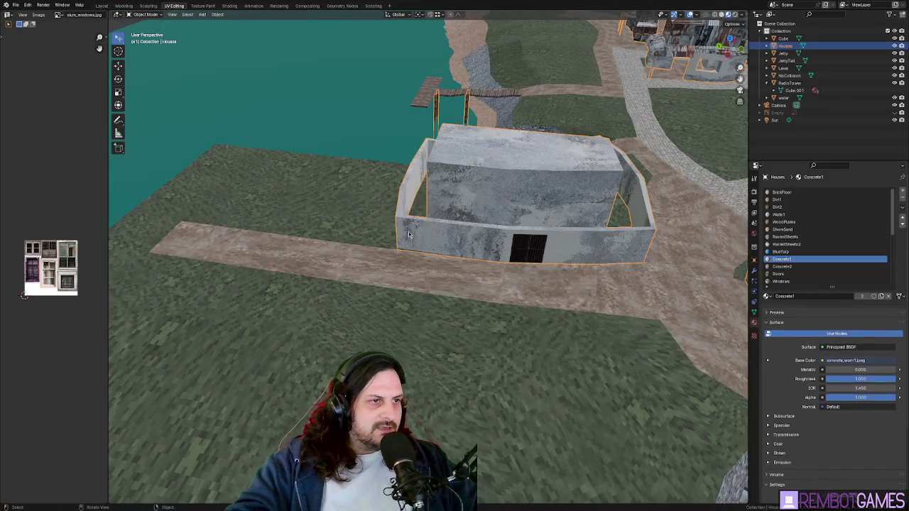
Step: Frame the walled house and look straight down on its curved wall
{"action": "scroll", "coordinate": [404, 236], "scroll_direction": "up", "scroll_amount": 2}
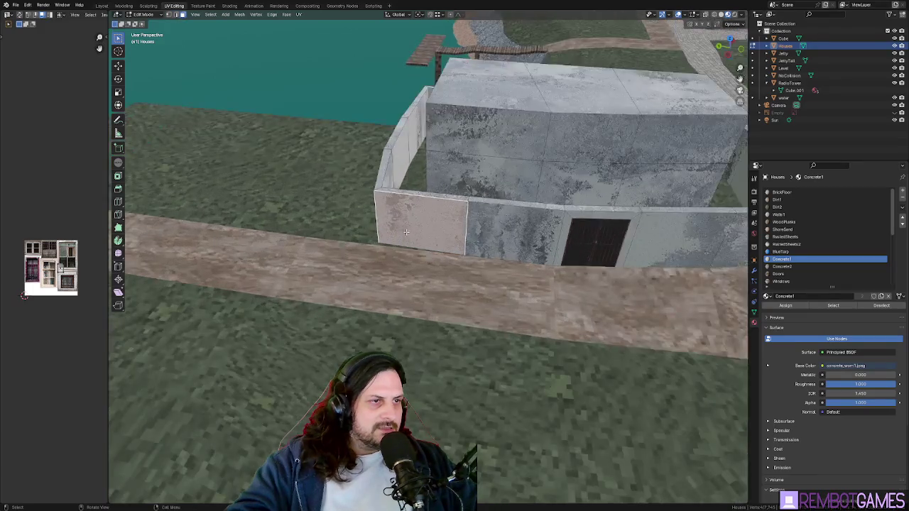
{"action": "scroll", "coordinate": [405, 237], "scroll_direction": "up", "scroll_amount": 2}
{"action": "mouse_move", "coordinate": [405, 236]}
{"action": "middle_mouse_down"}
{"action": "mouse_move", "coordinate": [402, 262]}
{"action": "mouse_move", "coordinate": [368, 274]}
{"action": "mouse_move", "coordinate": [332, 270]}
{"action": "mouse_move", "coordinate": [337, 235]}
{"action": "middle_mouse_up"}
{"action": "mouse_move", "coordinate": [357, 267]}
{"action": "middle_mouse_down"}
{"action": "mouse_move", "coordinate": [369, 261]}
{"action": "mouse_move", "coordinate": [316, 223]}
{"action": "mouse_move", "coordinate": [334, 203]}
{"action": "mouse_move", "coordinate": [368, 200]}
{"action": "mouse_move", "coordinate": [379, 233]}
{"action": "middle_mouse_up"}
{"action": "key", "text": "u"}
{"action": "left_click", "coordinate": [368, 202]}
{"action": "middle_click_drag", "start_coordinate": [334, 189], "coordinate": [400, 201]}
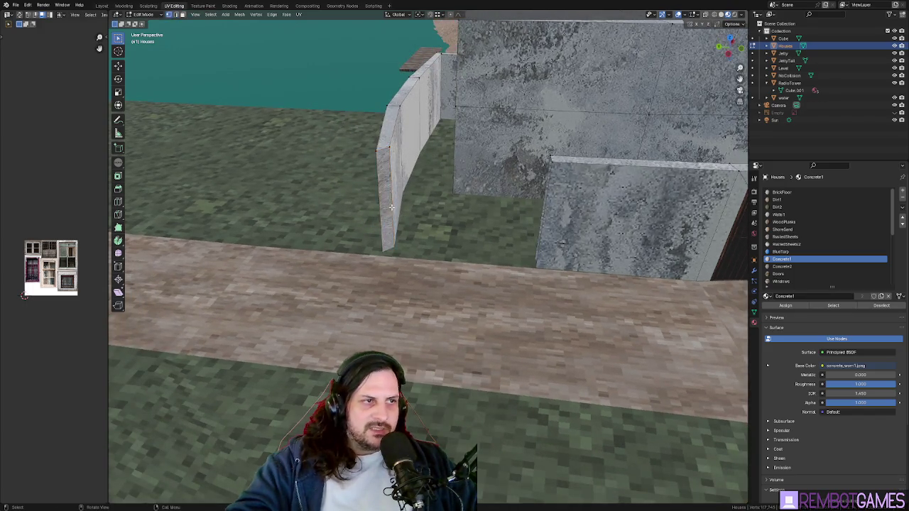
{"action": "middle_click_drag", "start_coordinate": [399, 219], "coordinate": [401, 175], "text": "alt"}
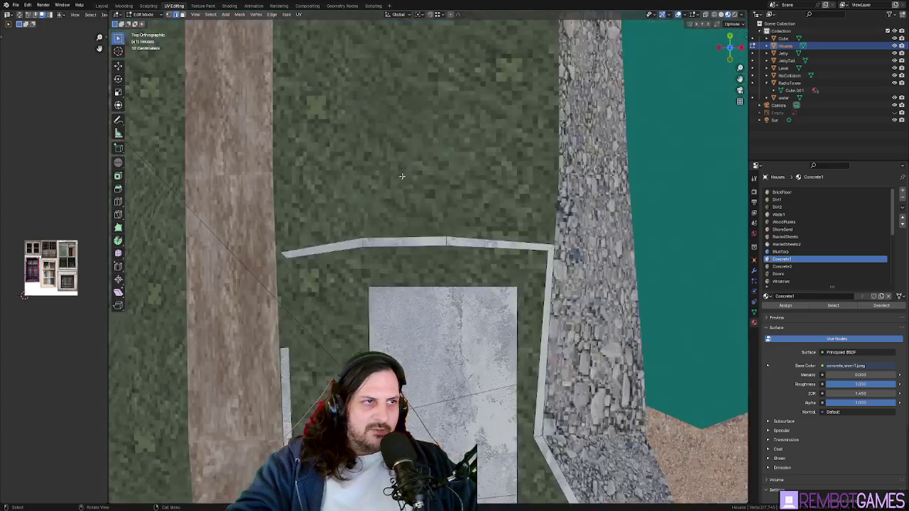
Step: Shift the thin wall's left end about 0.28 m along X, then adjust it along Y
{"action": "key", "text": "g"}
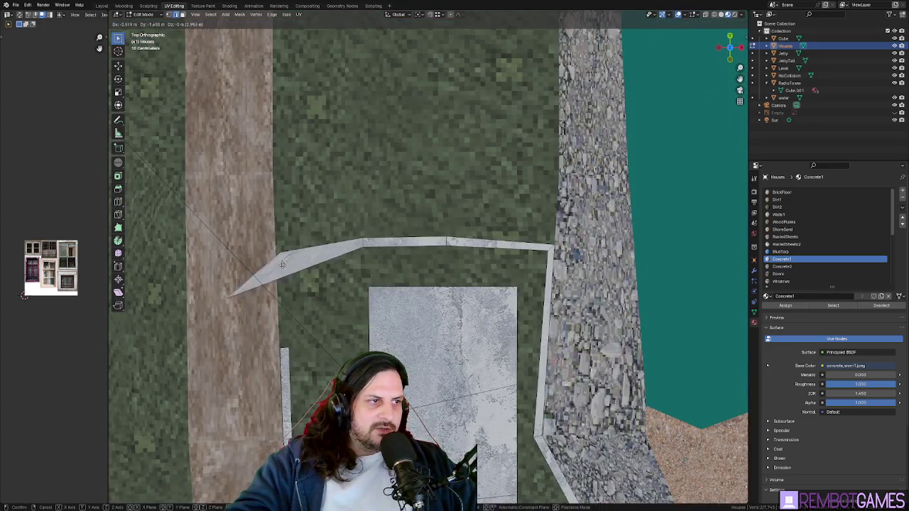
{"action": "key", "text": "Escape"}
{"action": "mouse_move", "coordinate": [311, 280]}
{"action": "middle_mouse_down", "text": "shift"}
{"action": "mouse_move", "coordinate": [399, 254]}
{"action": "mouse_move", "coordinate": [465, 204]}
{"action": "mouse_move", "coordinate": [405, 206]}
{"action": "mouse_move", "coordinate": [415, 144]}
{"action": "middle_mouse_up", "text": "shift"}
{"action": "key", "text": "g"}
{"action": "key", "text": "x"}
{"action": "left_click", "coordinate": [404, 242]}
{"action": "scroll", "coordinate": [465, 204], "scroll_direction": "up", "scroll_amount": 3}
{"action": "key", "text": "g"}
{"action": "key", "text": "y"}
{"action": "left_click", "coordinate": [408, 206]}
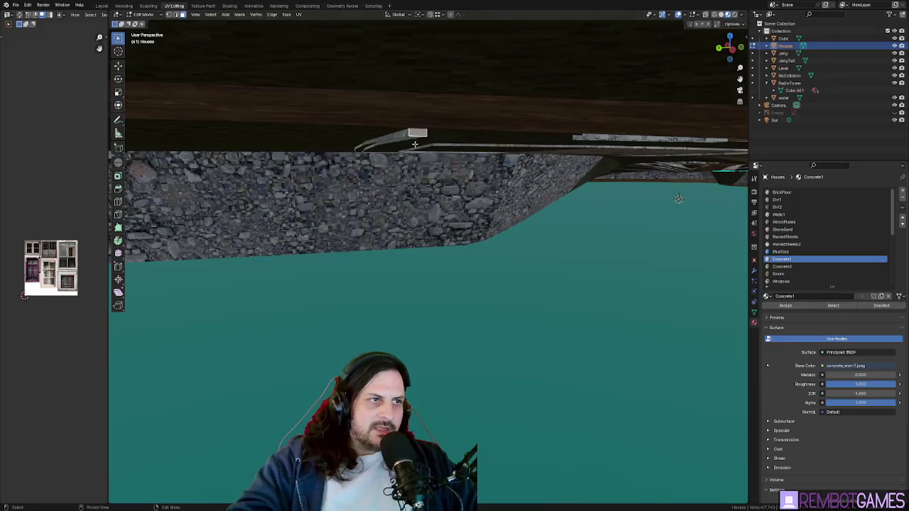
Step: Adjust the thin wall piece's height with constrained vertical moves
{"action": "key", "text": "g"}
{"action": "key", "text": "z"}
{"action": "left_click", "coordinate": [420, 130]}
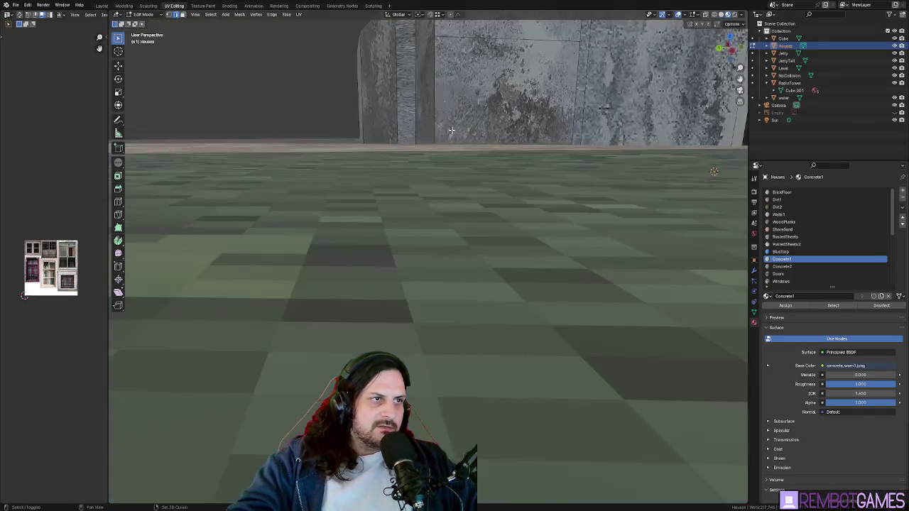
{"action": "mouse_move", "coordinate": [460, 125]}
{"action": "middle_mouse_down"}
{"action": "mouse_move", "coordinate": [422, 113]}
{"action": "mouse_move", "coordinate": [430, 184]}
{"action": "middle_mouse_up"}
{"action": "right_click", "coordinate": [422, 113], "text": "ctrl"}
{"action": "key", "text": "g"}
{"action": "key", "text": "x"}
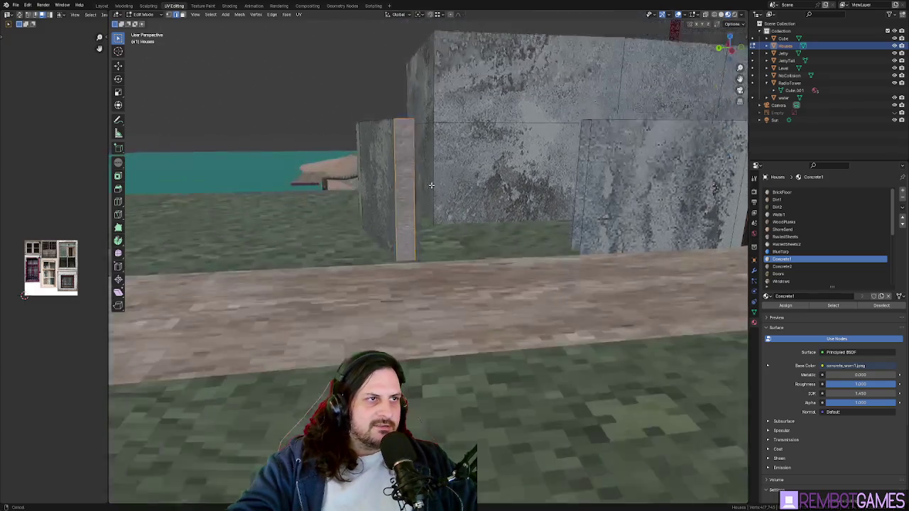
{"action": "key", "text": "ctrl"}
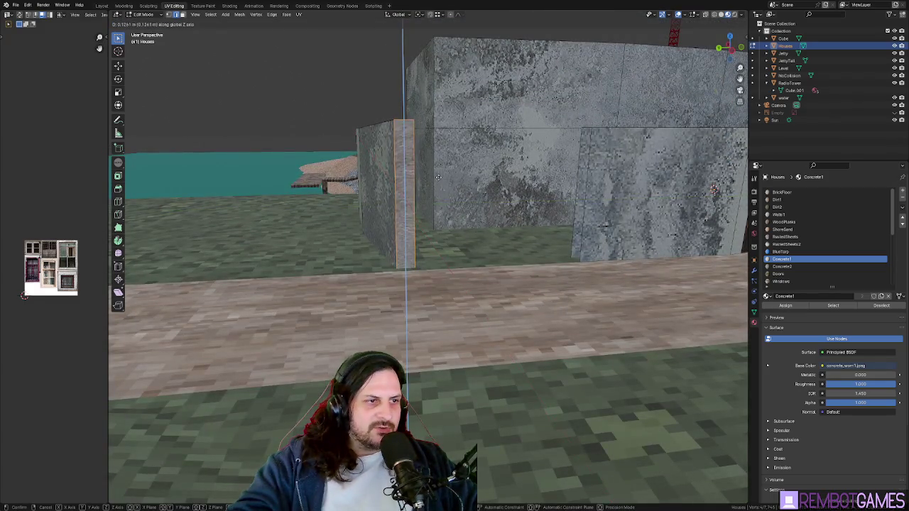
{"action": "left_click", "coordinate": [443, 178]}
{"action": "mouse_move", "coordinate": [443, 177]}
{"action": "middle_mouse_down"}
{"action": "mouse_move", "coordinate": [452, 172]}
{"action": "mouse_move", "coordinate": [495, 258]}
{"action": "mouse_move", "coordinate": [433, 192]}
{"action": "middle_mouse_up"}
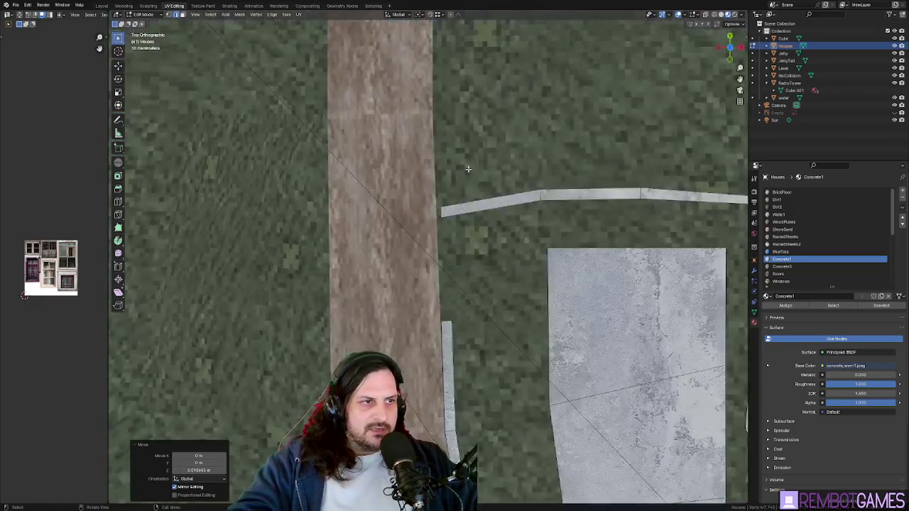
Step: Extend the wall end 1.158 m across the path and delete the stray vertical face
{"action": "key", "text": "g"}
{"action": "key", "text": "z"}
{"action": "key", "text": "z"}
{"action": "left_click", "coordinate": [345, 194]}
{"action": "mouse_move", "coordinate": [345, 194]}
{"action": "middle_mouse_down"}
{"action": "mouse_move", "coordinate": [469, 202]}
{"action": "mouse_move", "coordinate": [356, 142]}
{"action": "middle_mouse_up"}
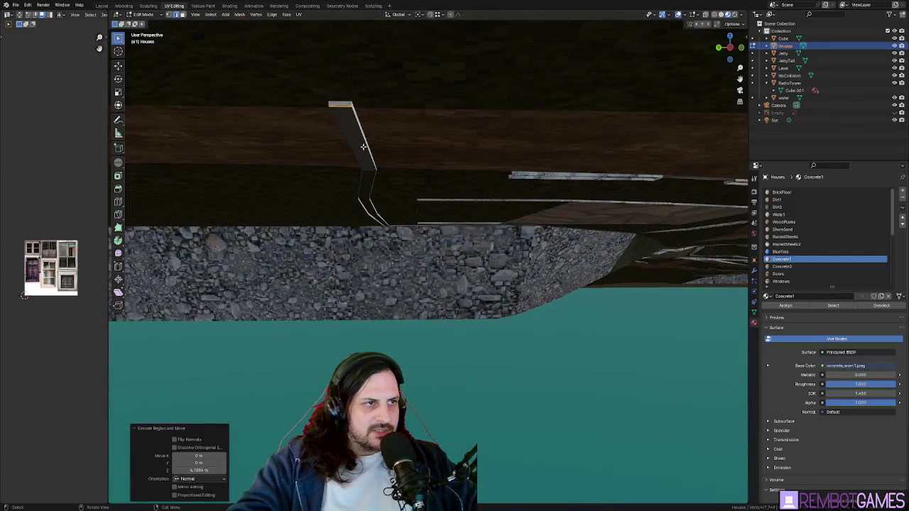
{"action": "left_click", "coordinate": [356, 142]}
{"action": "key", "text": "x"}
{"action": "left_click", "coordinate": [361, 146]}
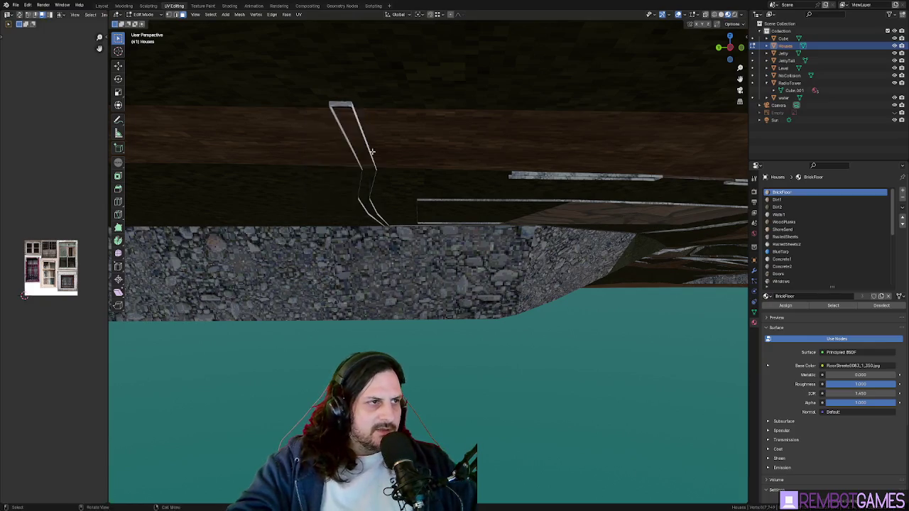
Step: Select the new wall face, try an inset, then cancel and deselect
{"action": "scroll", "coordinate": [378, 147], "scroll_direction": "down", "scroll_amount": 5}
{"action": "left_click", "coordinate": [377, 147]}
{"action": "mouse_move", "coordinate": [377, 147]}
{"action": "middle_mouse_down"}
{"action": "mouse_move", "coordinate": [457, 232]}
{"action": "mouse_move", "coordinate": [469, 201]}
{"action": "middle_mouse_up"}
{"action": "key", "text": "i"}
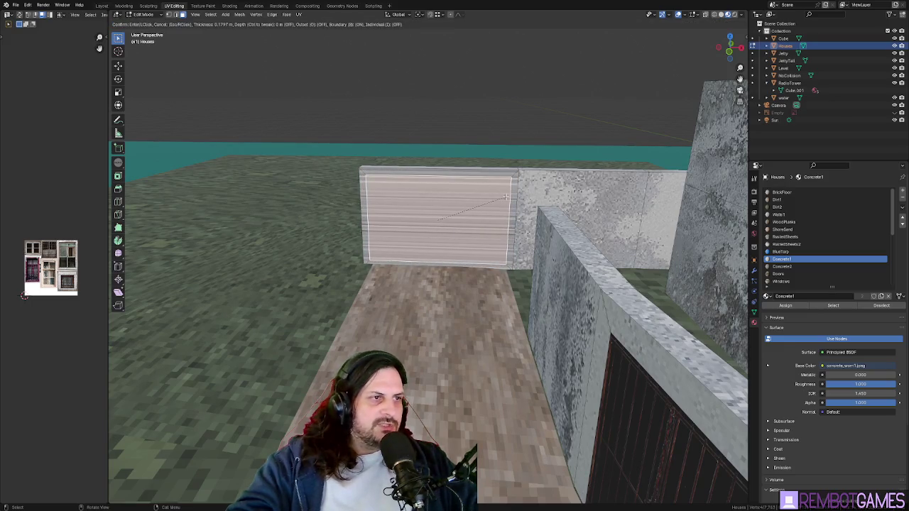
{"action": "right_click", "coordinate": [505, 197]}
{"action": "key", "text": "alt+a"}
Step: Inset the new wall face by 0.2221 m to frame the gate panel
{"action": "middle_click_drag", "start_coordinate": [468, 219], "coordinate": [501, 216]}
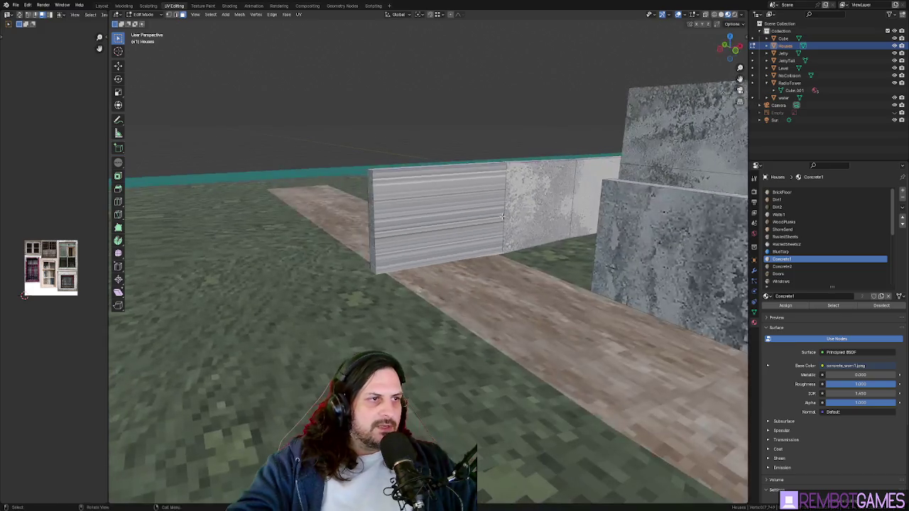
{"action": "key", "text": "ctrl+z"}
{"action": "key", "text": "ctrl+shift+z"}
{"action": "middle_click_drag", "start_coordinate": [445, 224], "coordinate": [535, 225]}
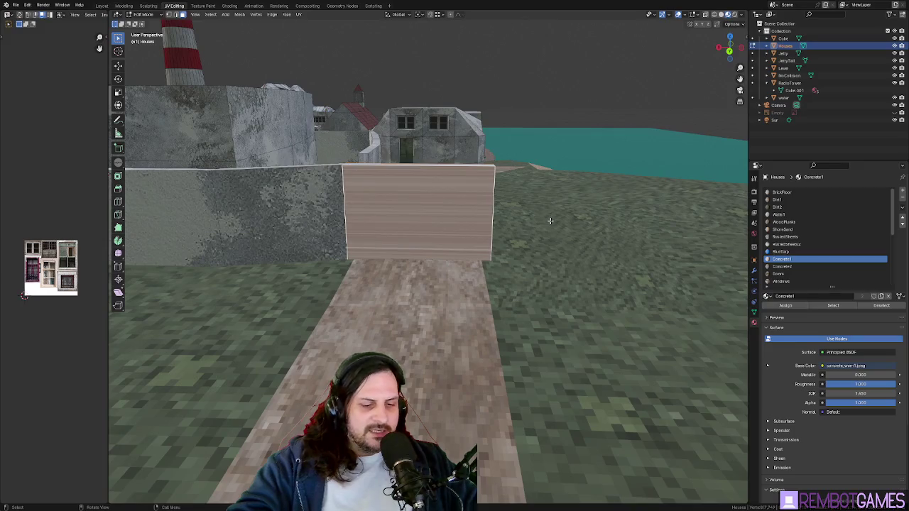
{"action": "key", "text": "i"}
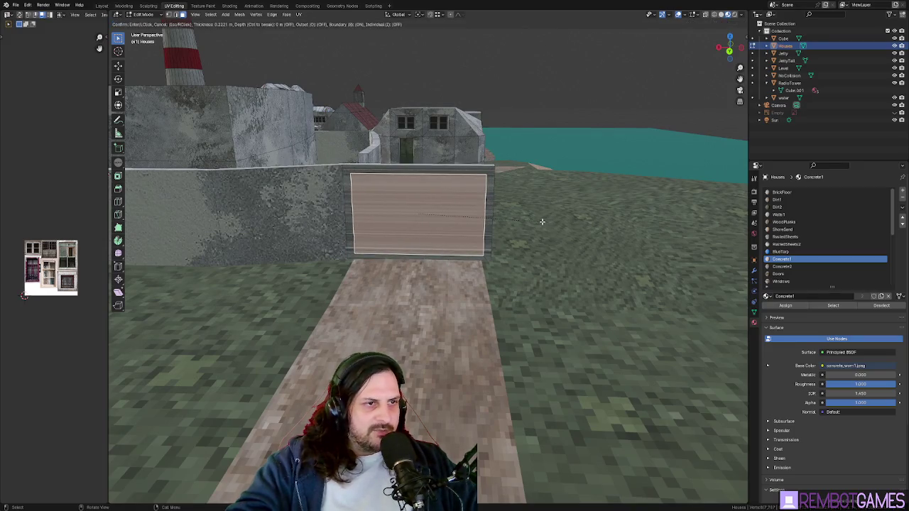
{"action": "left_click", "coordinate": [542, 222]}
{"action": "mouse_move", "coordinate": [542, 221]}
{"action": "middle_mouse_down"}
{"action": "mouse_move", "coordinate": [419, 268]}
{"action": "mouse_move", "coordinate": [435, 257]}
{"action": "mouse_move", "coordinate": [532, 264]}
{"action": "middle_mouse_up"}
{"action": "right_click", "coordinate": [441, 266]}
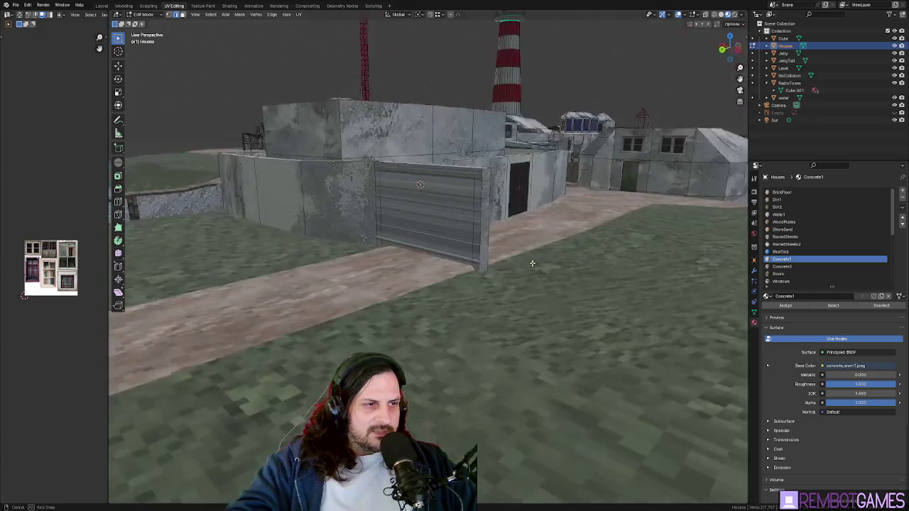
Step: Lower the gate panel by 0.232 m along Z
{"action": "middle_click_drag", "start_coordinate": [451, 260], "coordinate": [489, 258]}
{"action": "scroll", "coordinate": [380, 265], "scroll_direction": "up", "scroll_amount": 3}
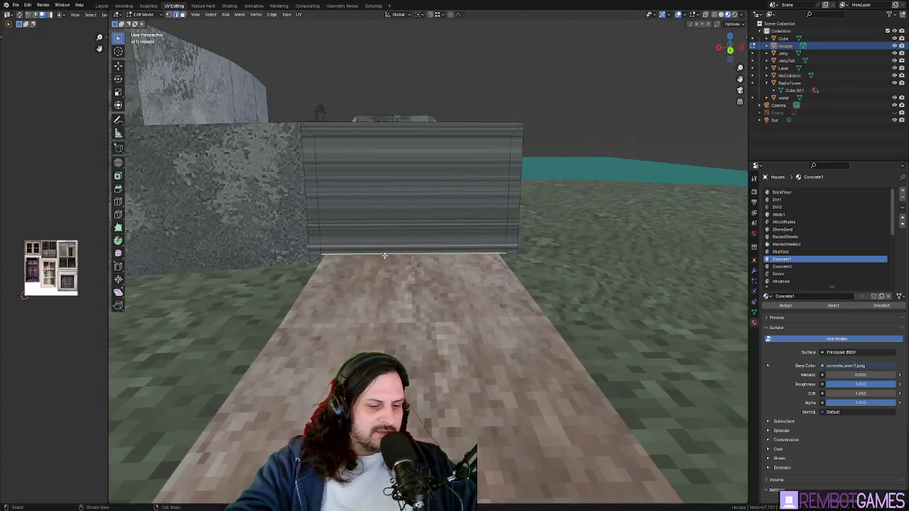
{"action": "key", "text": "g"}
{"action": "key", "text": "z"}
{"action": "left_click", "coordinate": [380, 257]}
{"action": "mouse_move", "coordinate": [380, 257]}
{"action": "middle_mouse_down"}
{"action": "mouse_move", "coordinate": [377, 239]}
{"action": "mouse_move", "coordinate": [488, 200]}
{"action": "middle_mouse_up"}
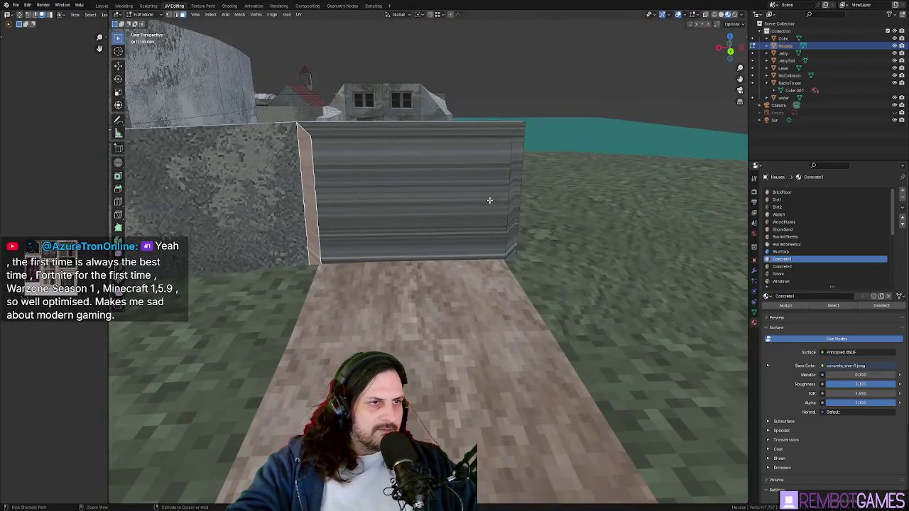
Step: Select the gate's strips and UV-unwrap them
{"action": "left_click", "coordinate": [517, 196], "text": "ctrl"}
{"action": "mouse_move", "coordinate": [488, 144]}
{"action": "middle_mouse_down"}
{"action": "mouse_move", "coordinate": [398, 173]}
{"action": "mouse_move", "coordinate": [407, 160]}
{"action": "mouse_move", "coordinate": [514, 164]}
{"action": "middle_mouse_up"}
{"action": "key", "text": "u"}
{"action": "left_click", "coordinate": [407, 158]}
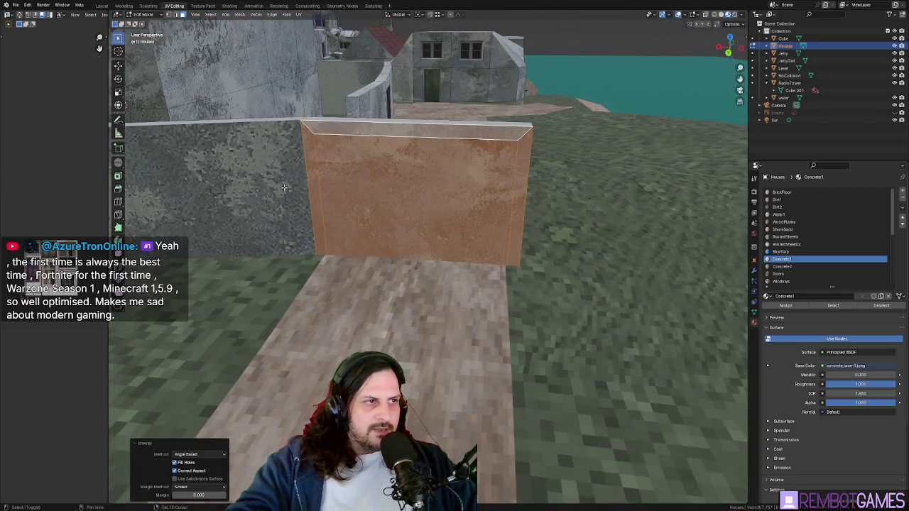
Step: Select the adjoining wall faces and UV-unwrap them
{"action": "left_click", "coordinate": [284, 188], "text": "shift"}
{"action": "middle_click_drag", "start_coordinate": [284, 187], "coordinate": [316, 189]}
{"action": "left_click", "coordinate": [316, 189], "text": "shift"}
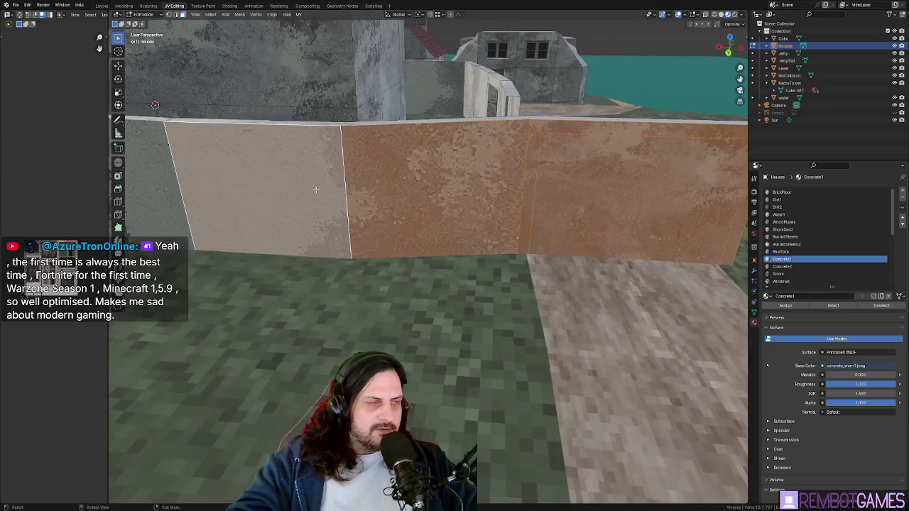
{"action": "scroll", "coordinate": [316, 189], "scroll_direction": "down", "scroll_amount": 5}
{"action": "left_click", "coordinate": [315, 200], "text": "shift"}
{"action": "key", "text": "u"}
{"action": "left_click", "coordinate": [343, 203]}
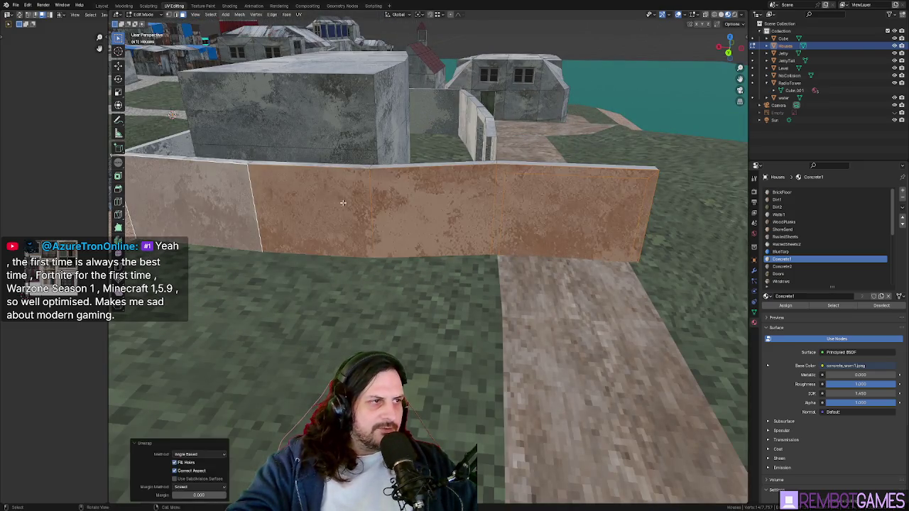
Step: Check the textures in Object Mode, then return to editing and pick a wall face
{"action": "middle_click_drag", "start_coordinate": [343, 202], "coordinate": [568, 247]}
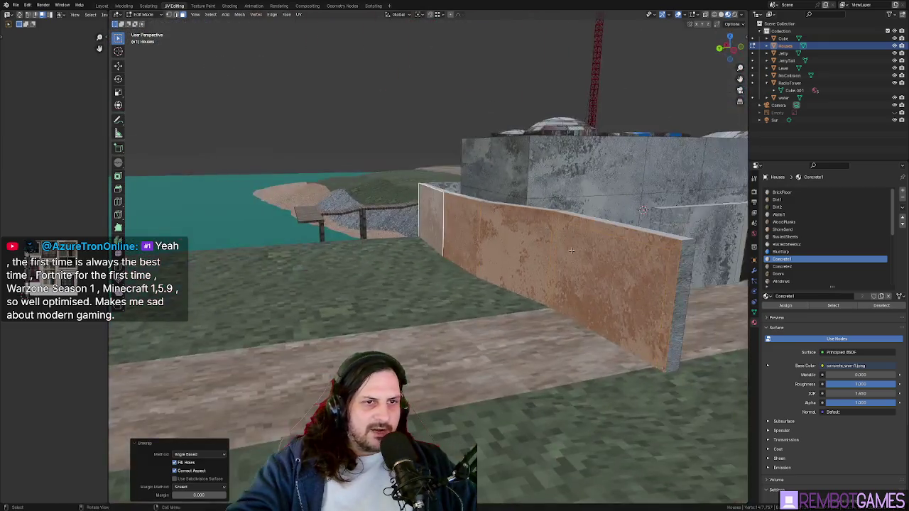
{"action": "key", "text": "Tab"}
{"action": "key", "text": "Tab"}
{"action": "left_click", "coordinate": [614, 278]}
{"action": "middle_click_drag", "start_coordinate": [637, 287], "coordinate": [369, 266]}
Step: Turn the wall face into an opening from the face menu and leave Edit Mode
{"action": "right_click", "coordinate": [369, 266]}
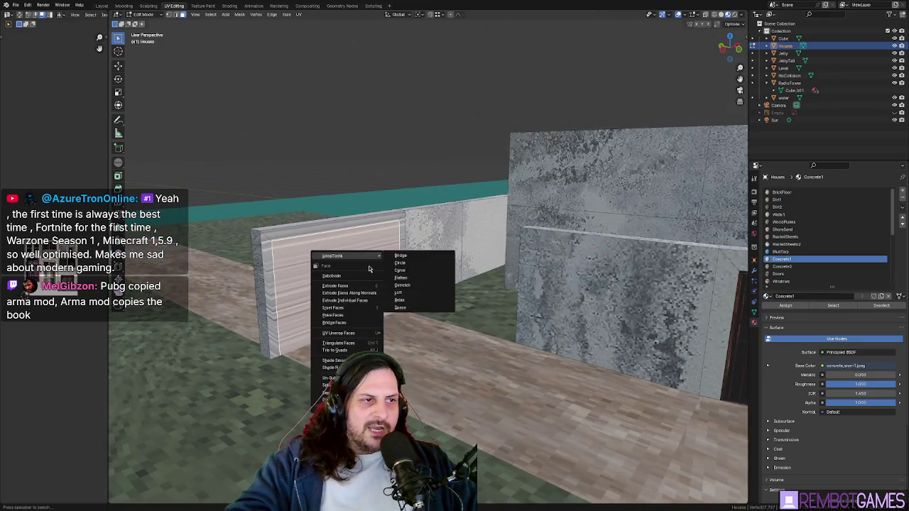
{"action": "left_click", "coordinate": [353, 320]}
{"action": "key", "text": "Tab"}
{"action": "mouse_move", "coordinate": [403, 272]}
{"action": "middle_mouse_down"}
{"action": "mouse_move", "coordinate": [422, 279]}
{"action": "mouse_move", "coordinate": [401, 299]}
{"action": "mouse_move", "coordinate": [408, 192]}
{"action": "middle_mouse_up"}
{"action": "scroll", "coordinate": [423, 280], "scroll_direction": "up", "scroll_amount": 3}
Step: Select the ceiling beam face and delete it, then undo the deletion
{"action": "key", "text": "Tab"}
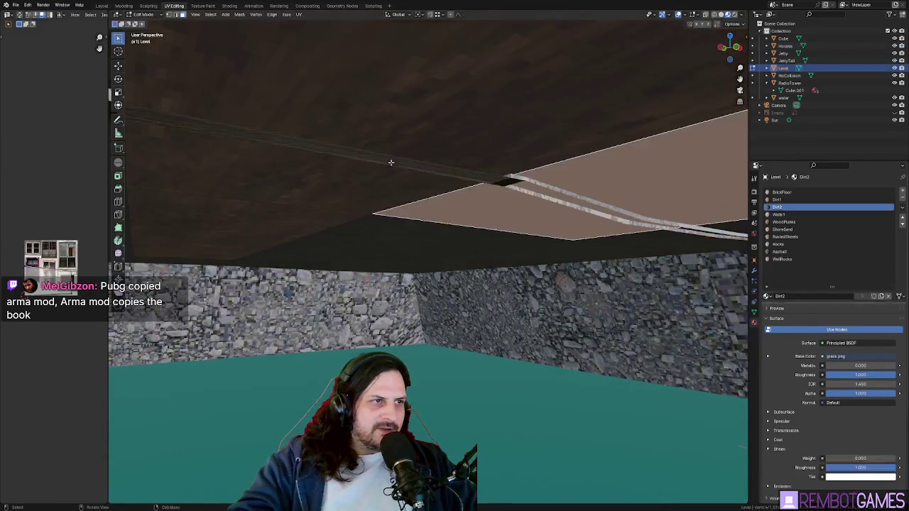
{"action": "left_click", "coordinate": [389, 157]}
{"action": "middle_click_drag", "start_coordinate": [385, 158], "coordinate": [414, 178]}
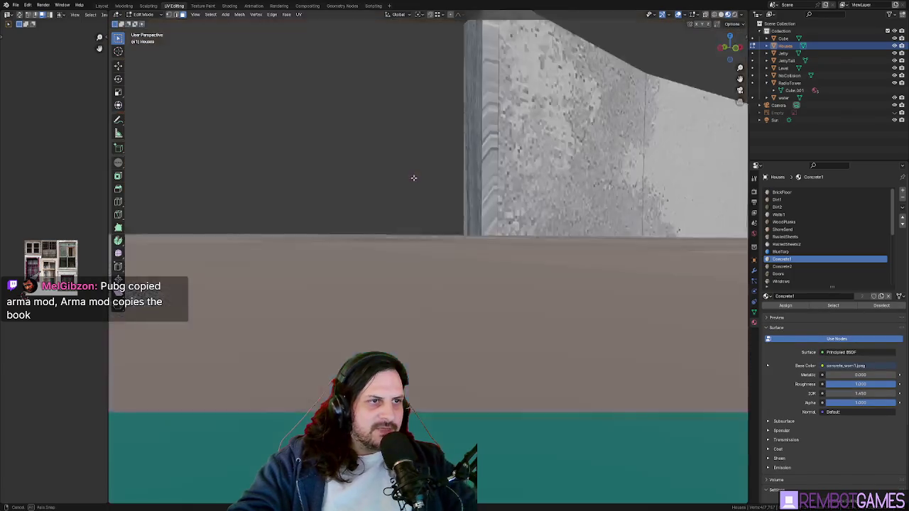
{"action": "key", "text": "x"}
{"action": "left_click", "coordinate": [412, 179]}
{"action": "key", "text": "ctrl+z"}
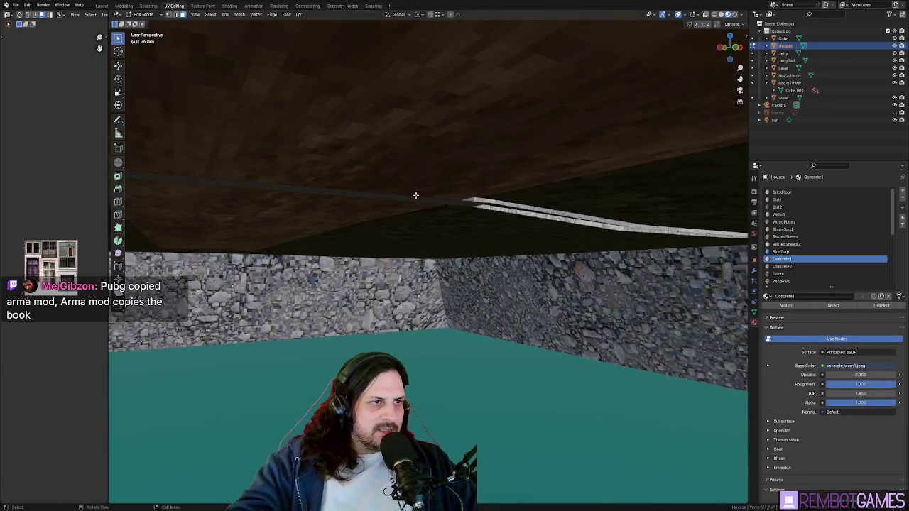
Step: Reselect the beam under the ceiling and delete it for good
{"action": "left_click", "coordinate": [415, 200]}
{"action": "key", "text": "x"}
{"action": "left_click", "coordinate": [416, 199]}
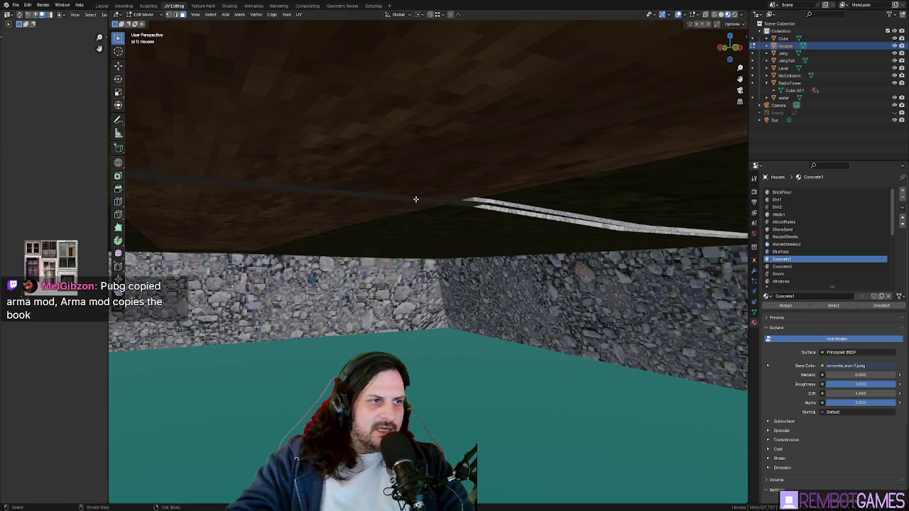
{"action": "key", "text": "ctrl+z"}
{"action": "key", "text": "x"}
{"action": "left_click", "coordinate": [350, 194]}
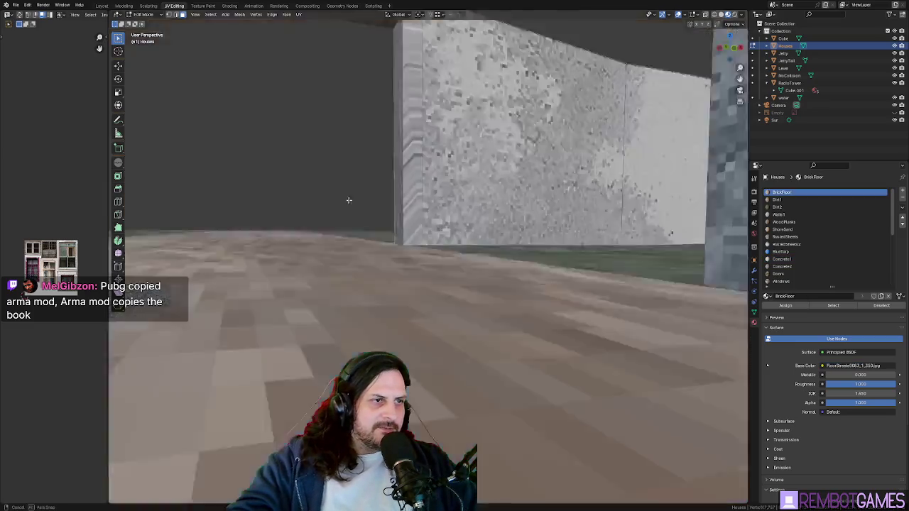
{"action": "middle_click_drag", "start_coordinate": [349, 197], "coordinate": [419, 264]}
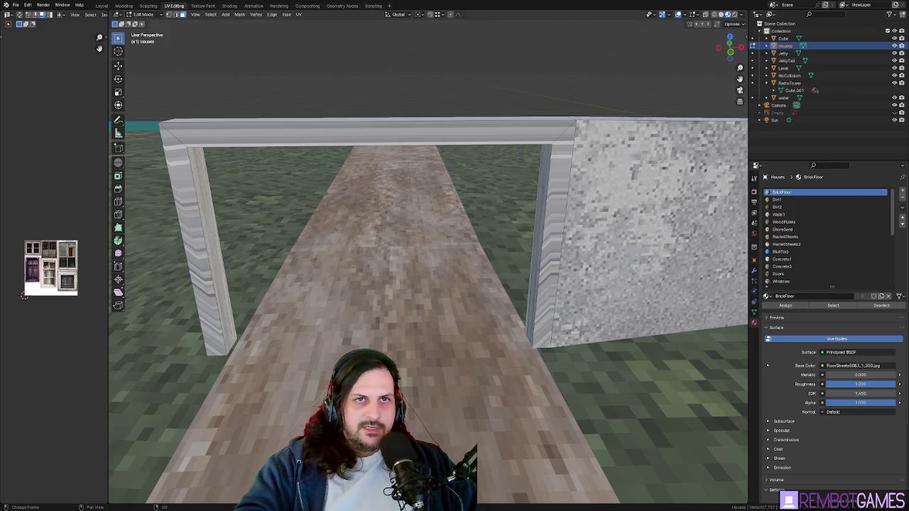
Step: Try selecting faces across the frame, railing beam and right post, then clear the selection
{"action": "mouse_move", "coordinate": [462, 277]}
{"action": "middle_mouse_down"}
{"action": "mouse_move", "coordinate": [512, 168]}
{"action": "mouse_move", "coordinate": [612, 180]}
{"action": "middle_mouse_up"}
{"action": "left_click", "coordinate": [781, 259]}
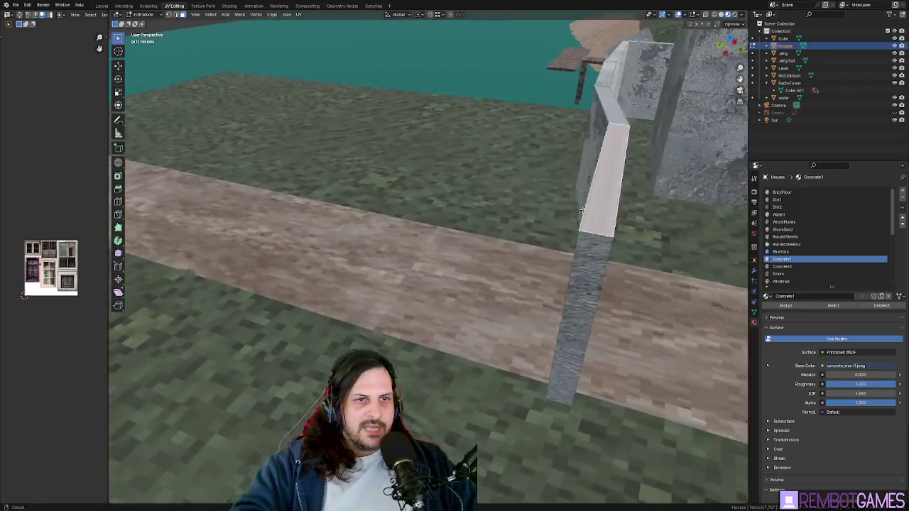
{"action": "left_click", "coordinate": [622, 134]}
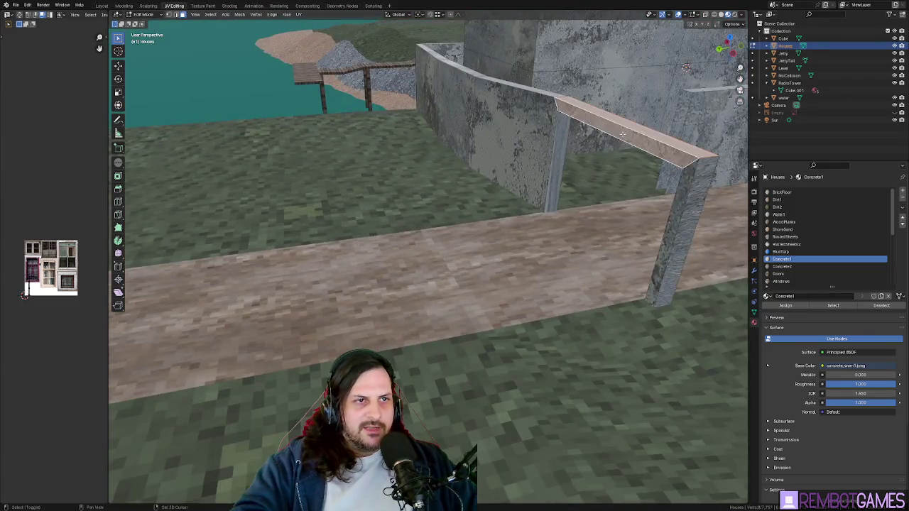
{"action": "left_click", "coordinate": [558, 131]}
{"action": "left_click", "coordinate": [694, 210]}
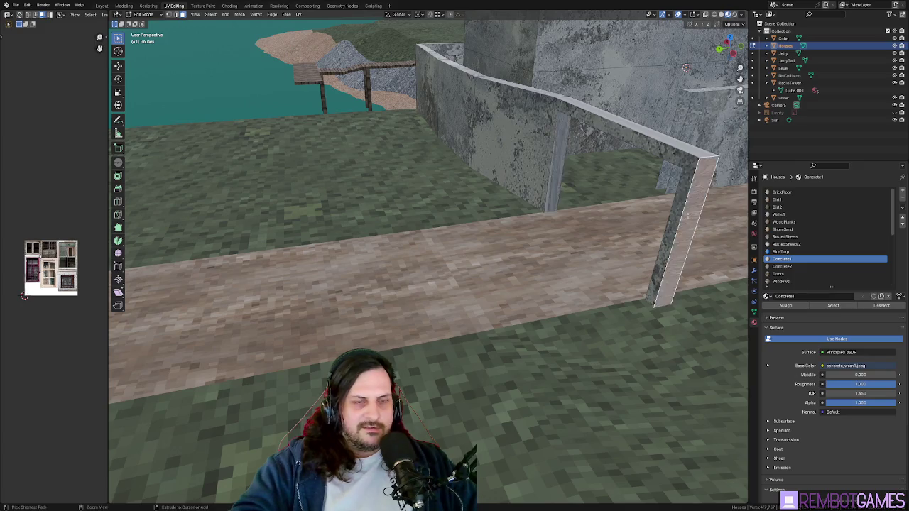
{"action": "key", "text": "ctrl+KP_Add"}
{"action": "key", "text": "ctrl+KP_Add"}
{"action": "key", "text": "alt+a"}
Step: Unwrap the wood-textured frame faces, then undo the unwrap
{"action": "mouse_move", "coordinate": [540, 160]}
{"action": "middle_mouse_down"}
{"action": "mouse_move", "coordinate": [599, 129]}
{"action": "mouse_move", "coordinate": [546, 208]}
{"action": "middle_mouse_up"}
{"action": "key", "text": "u"}
{"action": "left_click", "coordinate": [568, 170]}
{"action": "middle_click_drag", "start_coordinate": [532, 168], "coordinate": [548, 161]}
{"action": "key", "text": "ctrl+z"}
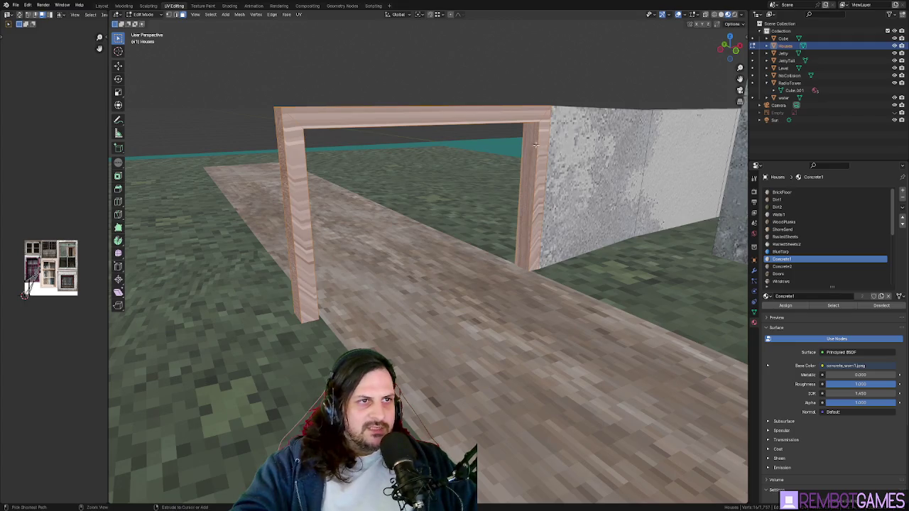
Step: Select the doorway frame and right wall faces and UV-unwrap them
{"action": "left_click", "coordinate": [547, 135]}
{"action": "left_click", "coordinate": [544, 140], "text": "ctrl"}
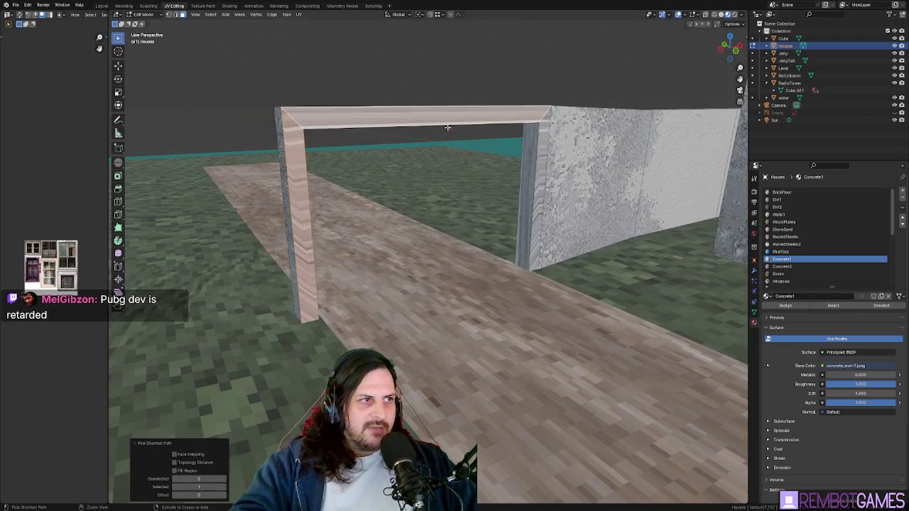
{"action": "left_click", "coordinate": [671, 135], "text": "ctrl"}
{"action": "middle_click_drag", "start_coordinate": [671, 135], "coordinate": [583, 128]}
{"action": "key", "text": "u"}
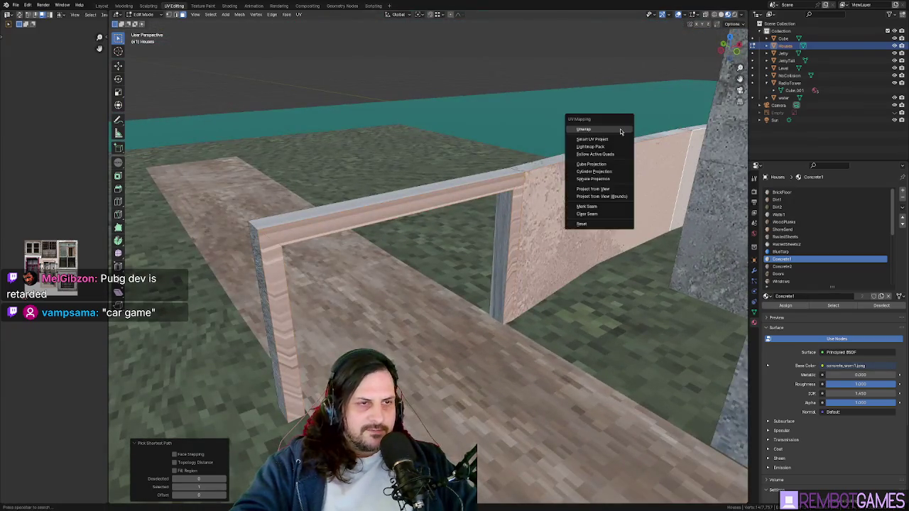
{"action": "left_click", "coordinate": [579, 128]}
{"action": "middle_click_drag", "start_coordinate": [561, 169], "coordinate": [486, 129]}
{"action": "key", "text": "alt+a"}
Step: Select the whole concrete frame with L and unwrap it
{"action": "scroll", "coordinate": [426, 142], "scroll_direction": "up", "scroll_amount": 4}
{"action": "mouse_move", "coordinate": [371, 152]}
{"action": "middle_mouse_down"}
{"action": "mouse_move", "coordinate": [320, 207]}
{"action": "mouse_move", "coordinate": [325, 197]}
{"action": "mouse_move", "coordinate": [376, 211]}
{"action": "mouse_move", "coordinate": [481, 284]}
{"action": "mouse_move", "coordinate": [454, 196]}
{"action": "mouse_move", "coordinate": [469, 213]}
{"action": "mouse_move", "coordinate": [529, 235]}
{"action": "middle_mouse_up"}
{"action": "key", "text": "l"}
{"action": "key", "text": "u"}
{"action": "left_click", "coordinate": [323, 196]}
{"action": "key", "text": "Tab"}
{"action": "key", "text": "Tab"}
Step: Try extruding the frame top and scaling it on X into a peak, then undo it
{"action": "key", "text": "l"}
{"action": "key", "text": "e"}
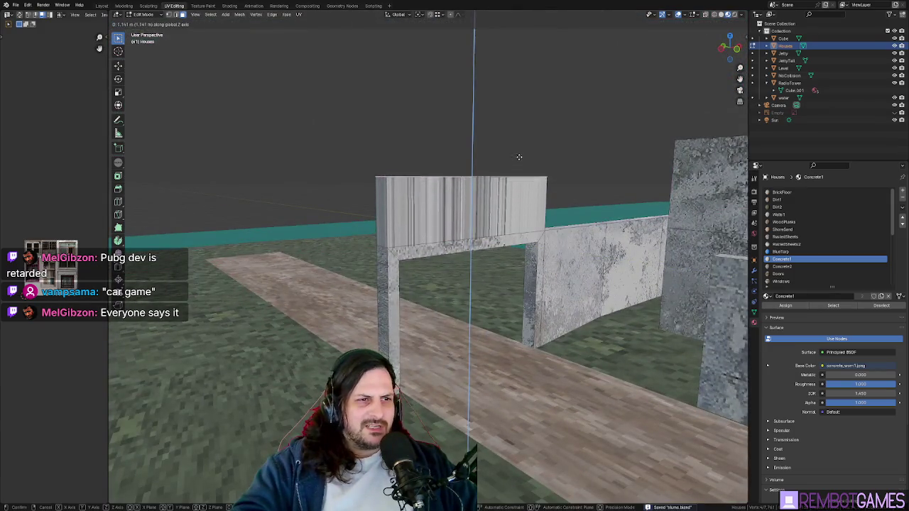
{"action": "left_click", "coordinate": [530, 168]}
{"action": "middle_click_drag", "start_coordinate": [531, 168], "coordinate": [490, 177]}
{"action": "key", "text": "s"}
{"action": "key", "text": "x"}
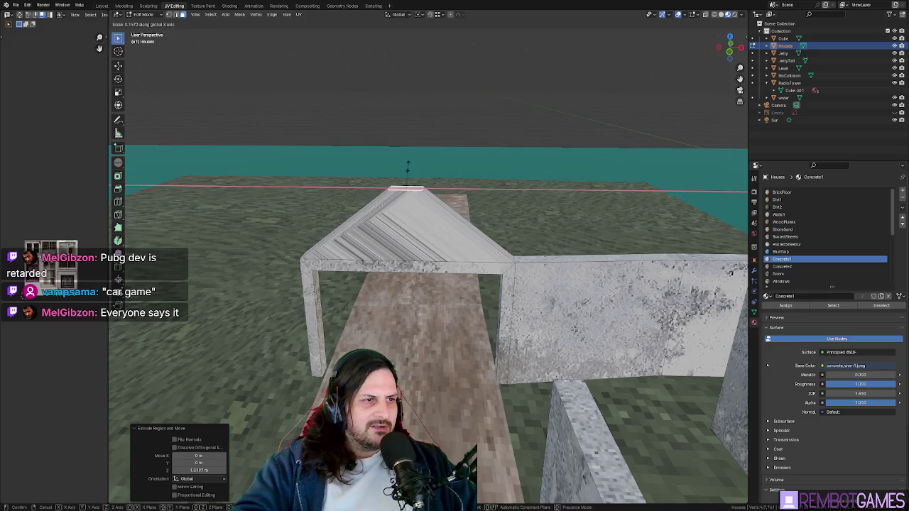
{"action": "left_click", "coordinate": [440, 244]}
{"action": "mouse_move", "coordinate": [440, 244]}
{"action": "middle_mouse_down"}
{"action": "mouse_move", "coordinate": [449, 243]}
{"action": "mouse_move", "coordinate": [510, 310]}
{"action": "mouse_move", "coordinate": [329, 299]}
{"action": "middle_mouse_up"}
{"action": "key", "text": "ctrl+z"}
{"action": "key", "text": "ctrl+z"}
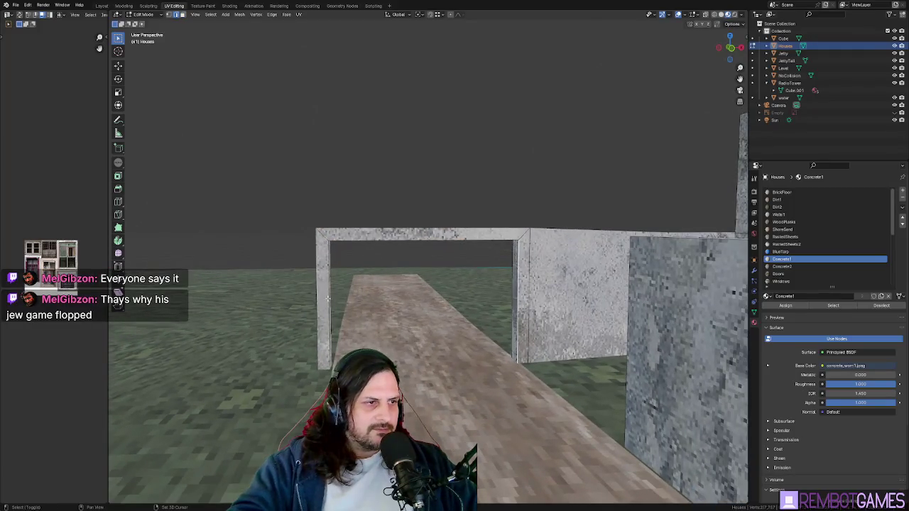
Step: Fill the doorway opening with a face and assign it the FenceGate material
{"action": "middle_click_drag", "start_coordinate": [350, 242], "coordinate": [485, 325]}
{"action": "key", "text": "f"}
{"action": "scroll", "coordinate": [797, 241], "scroll_direction": "down", "scroll_amount": 5}
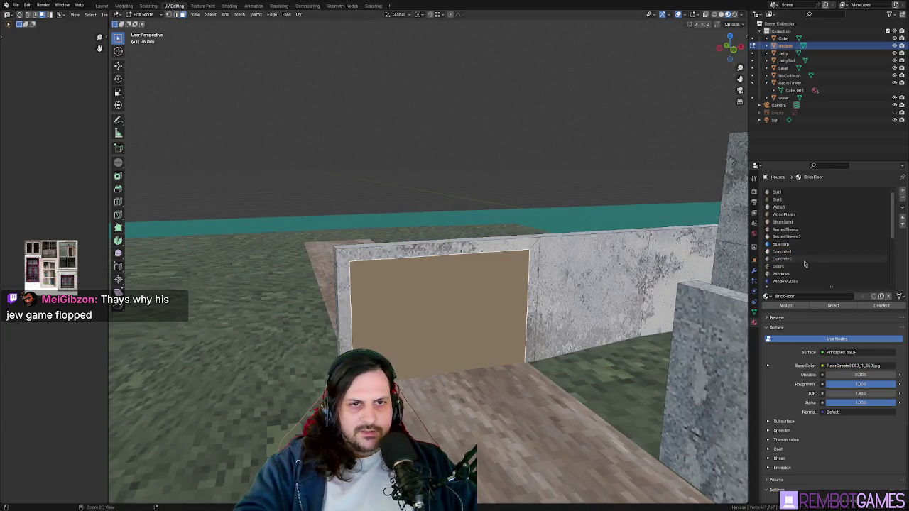
{"action": "scroll", "coordinate": [798, 259], "scroll_direction": "down", "scroll_amount": 3}
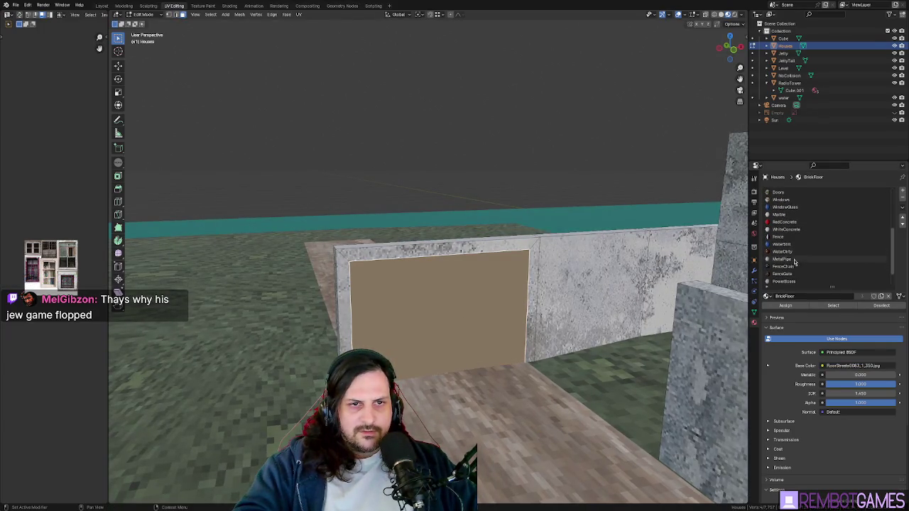
{"action": "scroll", "coordinate": [796, 258], "scroll_direction": "down", "scroll_amount": 2}
{"action": "left_click", "coordinate": [785, 251]}
{"action": "left_click", "coordinate": [785, 305]}
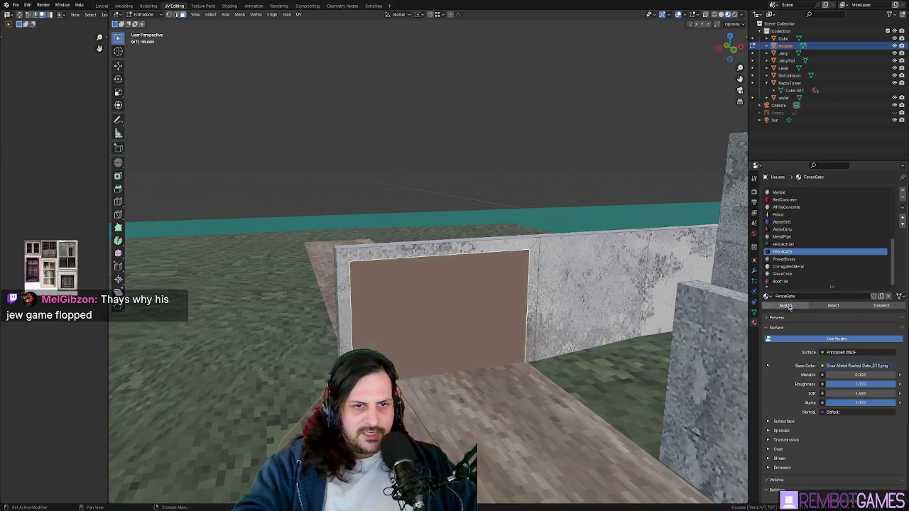
Step: Unwrap the gate face, view it in Object Mode, then resume editing the mesh
{"action": "key", "text": "u"}
{"action": "left_click", "coordinate": [469, 421]}
{"action": "mouse_move", "coordinate": [468, 422]}
{"action": "middle_mouse_down"}
{"action": "mouse_move", "coordinate": [429, 319]}
{"action": "mouse_move", "coordinate": [576, 338]}
{"action": "mouse_move", "coordinate": [536, 325]}
{"action": "mouse_move", "coordinate": [579, 330]}
{"action": "mouse_move", "coordinate": [455, 324]}
{"action": "mouse_move", "coordinate": [504, 275]}
{"action": "mouse_move", "coordinate": [400, 264]}
{"action": "mouse_move", "coordinate": [377, 211]}
{"action": "middle_mouse_up"}
{"action": "key", "text": "Tab"}
{"action": "key", "text": "Tab"}
{"action": "left_click", "coordinate": [454, 324]}
{"action": "mouse_move", "coordinate": [256, 155]}
{"action": "middle_mouse_down"}
{"action": "mouse_move", "coordinate": [389, 190]}
{"action": "mouse_move", "coordinate": [450, 357]}
{"action": "mouse_move", "coordinate": [461, 268]}
{"action": "mouse_move", "coordinate": [305, 178]}
{"action": "mouse_move", "coordinate": [361, 233]}
{"action": "mouse_move", "coordinate": [399, 223]}
{"action": "mouse_move", "coordinate": [440, 252]}
{"action": "mouse_move", "coordinate": [434, 272]}
{"action": "mouse_move", "coordinate": [492, 253]}
{"action": "mouse_move", "coordinate": [389, 244]}
{"action": "mouse_move", "coordinate": [385, 260]}
{"action": "mouse_move", "coordinate": [390, 246]}
{"action": "mouse_move", "coordinate": [326, 217]}
{"action": "middle_mouse_up"}
Step: Knife-cut a new edge from the wall's top edge
{"action": "key", "text": "k"}
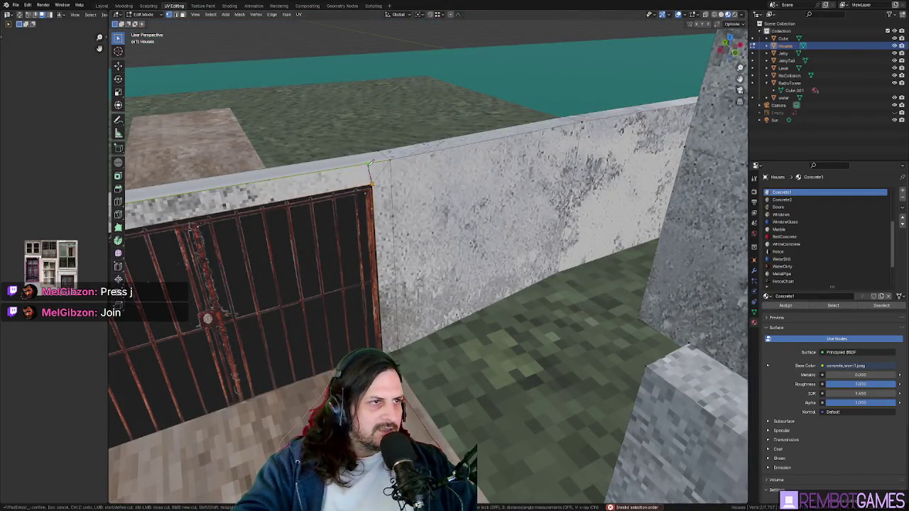
{"action": "left_click", "coordinate": [369, 163]}
{"action": "mouse_move", "coordinate": [365, 152]}
{"action": "middle_mouse_down"}
{"action": "mouse_move", "coordinate": [456, 207]}
{"action": "mouse_move", "coordinate": [453, 233]}
{"action": "middle_mouse_up"}
{"action": "key", "text": "Return"}
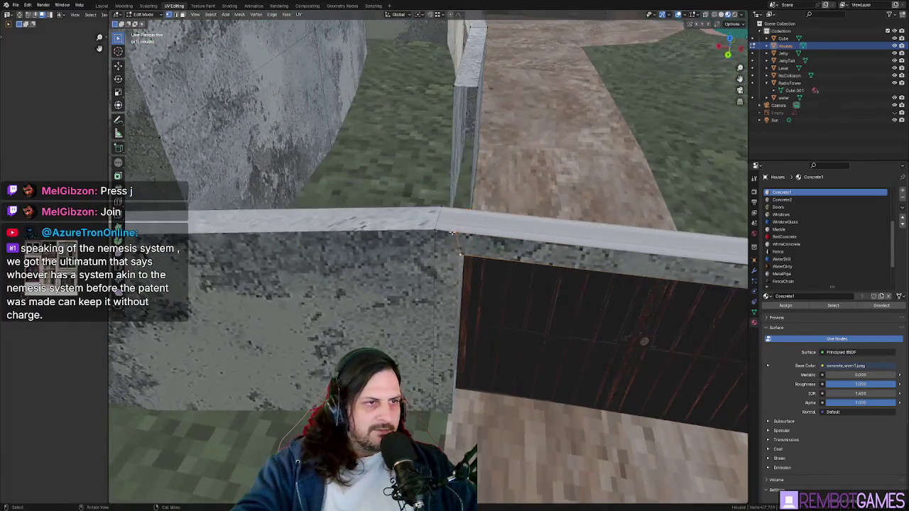
Step: Slide the cut vertices along the X axis
{"action": "middle_click_drag", "start_coordinate": [500, 259], "coordinate": [507, 291]}
{"action": "key", "text": "g"}
{"action": "key", "text": "x"}
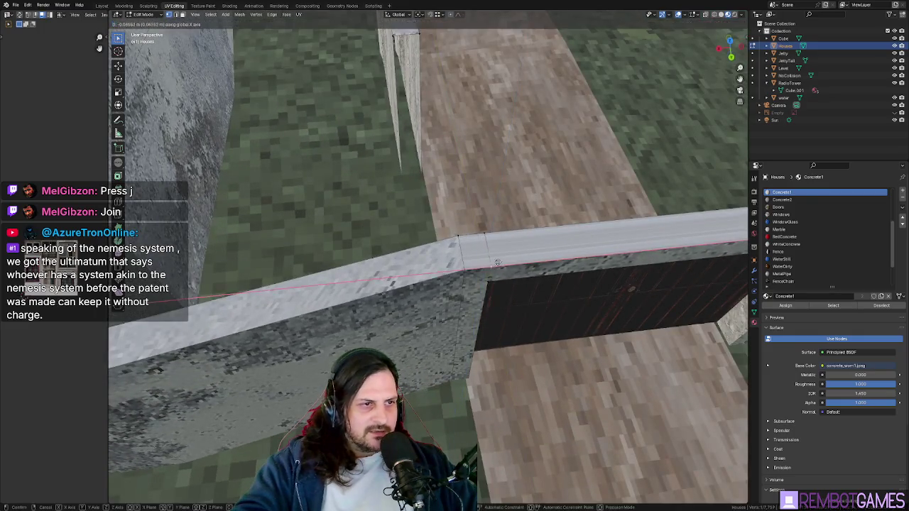
{"action": "left_click", "coordinate": [490, 239]}
{"action": "mouse_move", "coordinate": [490, 239]}
{"action": "middle_mouse_down"}
{"action": "mouse_move", "coordinate": [494, 229]}
{"action": "mouse_move", "coordinate": [400, 232]}
{"action": "mouse_move", "coordinate": [380, 182]}
{"action": "middle_mouse_up"}
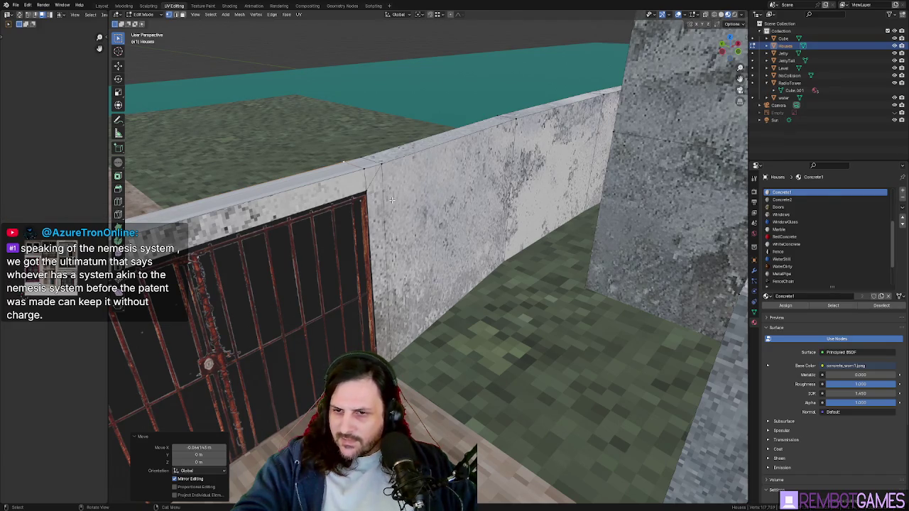
Step: Inspect the wall top and gate from several angles, then select the wall's top edge
{"action": "middle_click_drag", "start_coordinate": [389, 200], "coordinate": [474, 191]}
{"action": "scroll", "coordinate": [474, 190], "scroll_direction": "up", "scroll_amount": 3}
{"action": "middle_click_drag", "start_coordinate": [516, 128], "coordinate": [479, 125]}
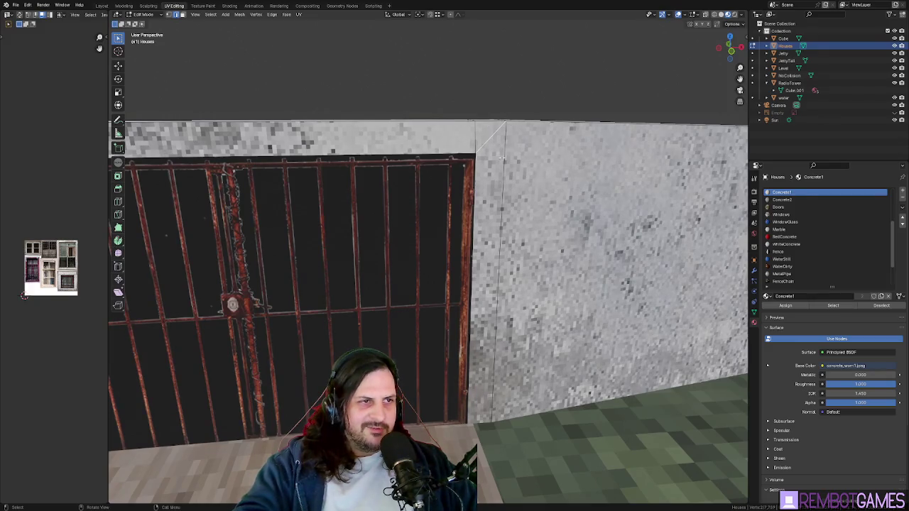
{"action": "middle_click_drag", "start_coordinate": [488, 349], "coordinate": [492, 140]}
{"action": "key", "text": "x"}
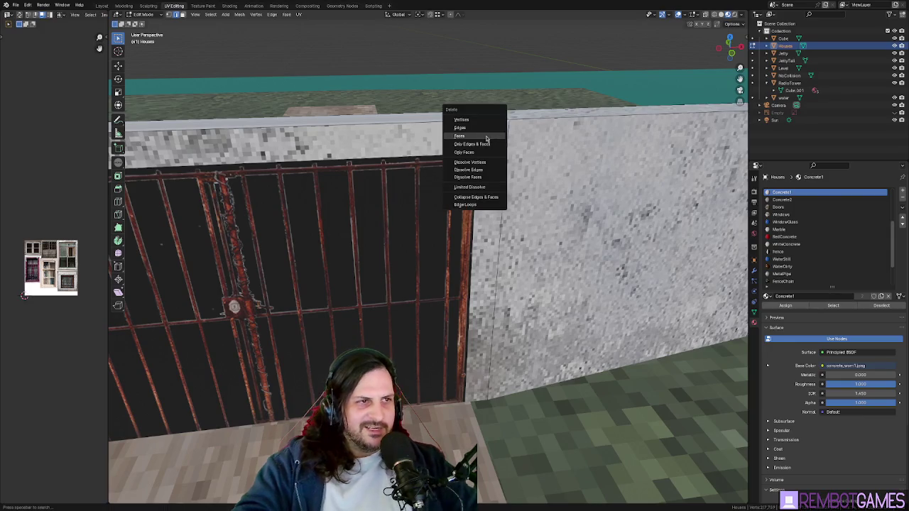
{"action": "left_click", "coordinate": [488, 131]}
{"action": "middle_click_drag", "start_coordinate": [488, 131], "coordinate": [529, 235]}
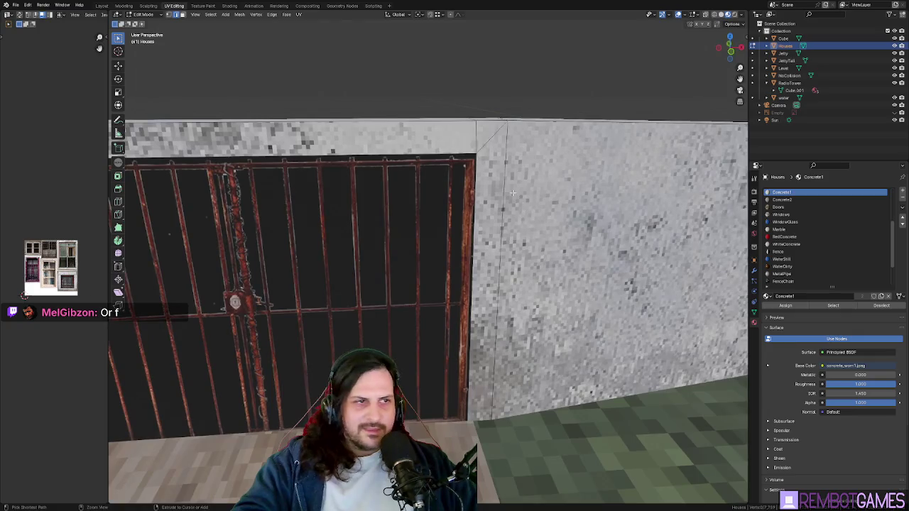
{"action": "middle_click_drag", "start_coordinate": [507, 154], "coordinate": [502, 186]}
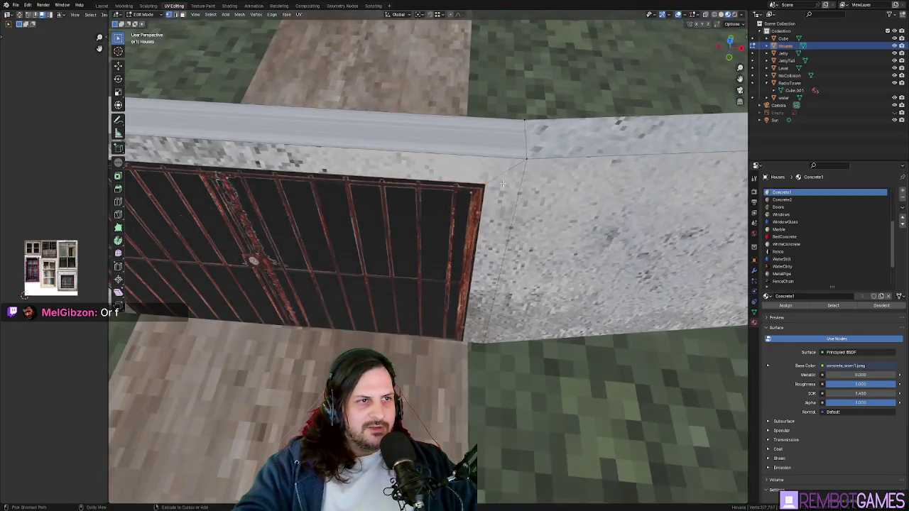
{"action": "mouse_move", "coordinate": [390, 172]}
{"action": "middle_mouse_down"}
{"action": "mouse_move", "coordinate": [345, 179]}
{"action": "mouse_move", "coordinate": [431, 173]}
{"action": "mouse_move", "coordinate": [480, 212]}
{"action": "middle_mouse_up"}
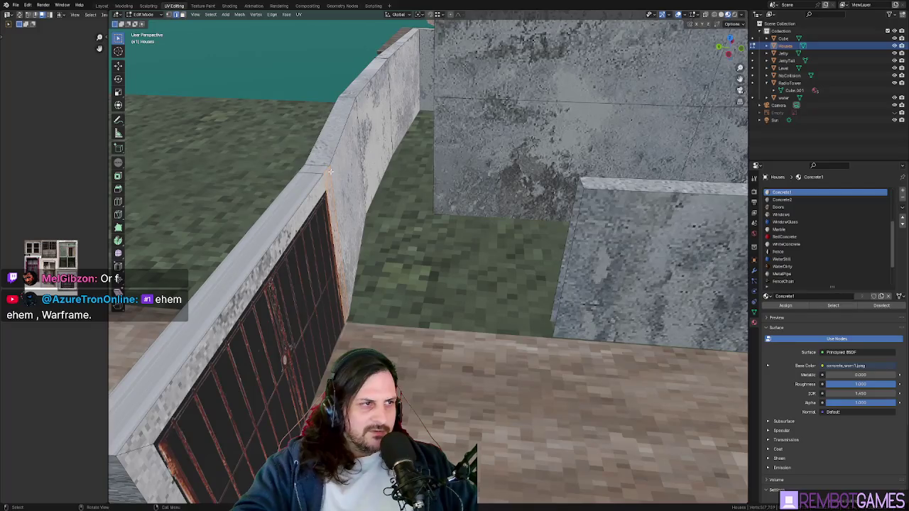
{"action": "left_click", "coordinate": [588, 193]}
{"action": "middle_click_drag", "start_coordinate": [588, 193], "coordinate": [370, 191]}
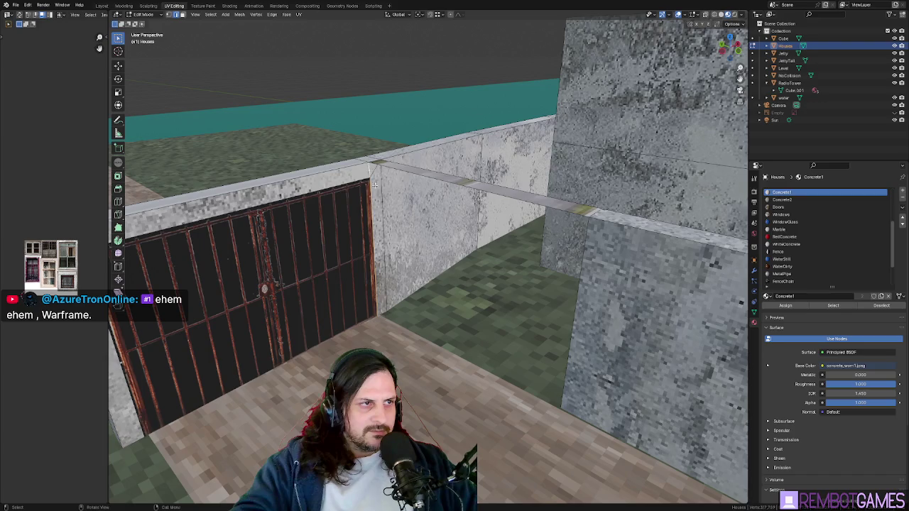
Step: Select the wall face near the corner beside the gate and delete it
{"action": "middle_click_drag", "start_coordinate": [378, 179], "coordinate": [402, 194]}
{"action": "mouse_move", "coordinate": [387, 184]}
{"action": "middle_mouse_down"}
{"action": "mouse_move", "coordinate": [336, 183]}
{"action": "mouse_move", "coordinate": [367, 174]}
{"action": "middle_mouse_up"}
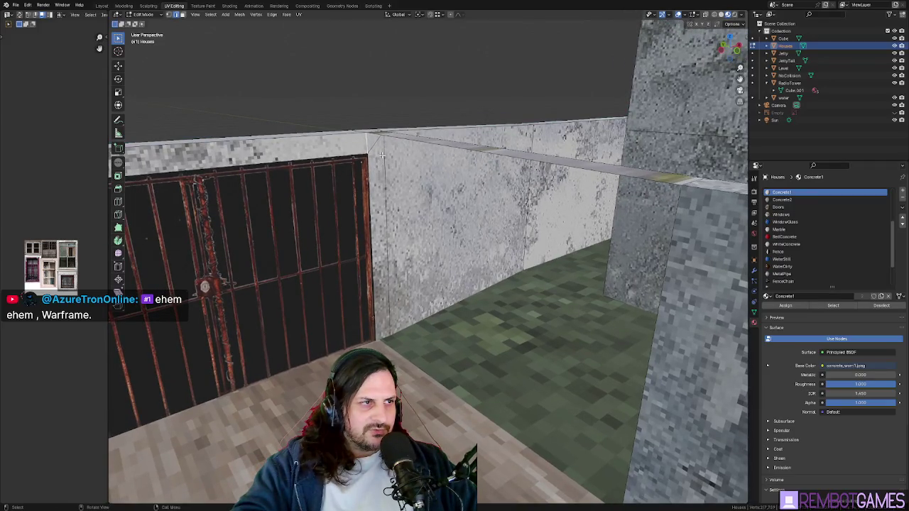
{"action": "middle_click_drag", "start_coordinate": [382, 155], "coordinate": [381, 153]}
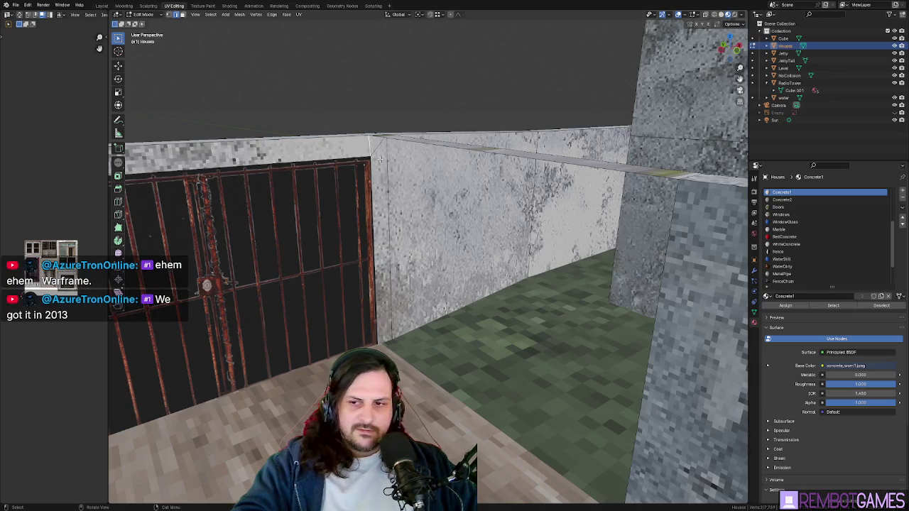
{"action": "middle_click_drag", "start_coordinate": [378, 161], "coordinate": [386, 162]}
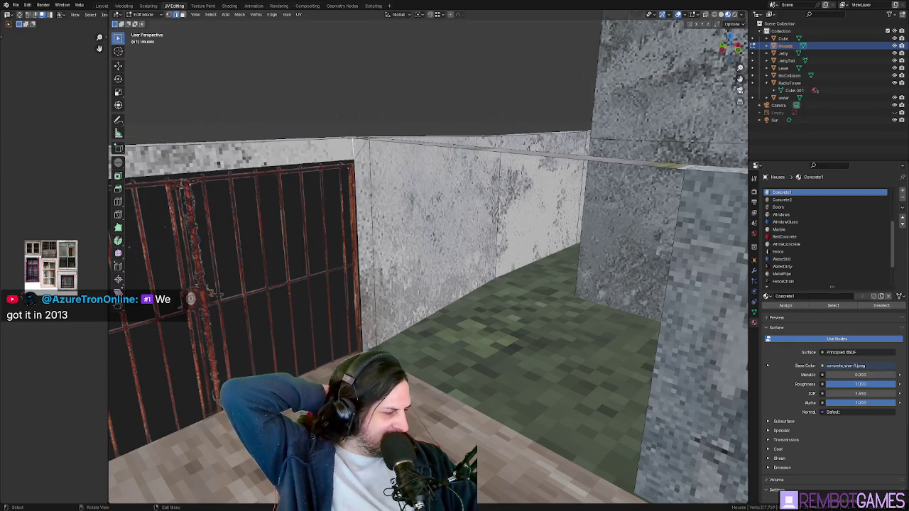
{"action": "mouse_move", "coordinate": [497, 213]}
{"action": "middle_mouse_down"}
{"action": "mouse_move", "coordinate": [540, 198]}
{"action": "mouse_move", "coordinate": [539, 170]}
{"action": "mouse_move", "coordinate": [524, 163]}
{"action": "middle_mouse_up"}
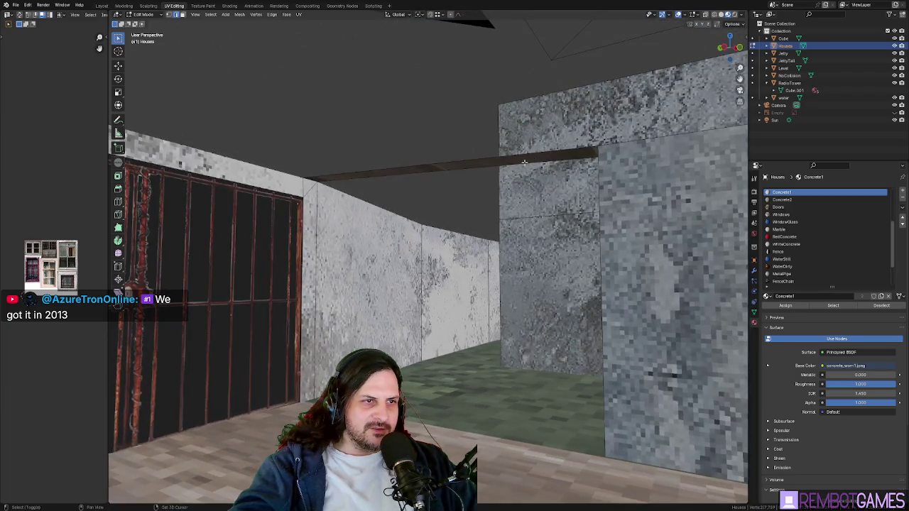
{"action": "mouse_move", "coordinate": [312, 234]}
{"action": "middle_mouse_down"}
{"action": "mouse_move", "coordinate": [329, 248]}
{"action": "mouse_move", "coordinate": [436, 253]}
{"action": "middle_mouse_up"}
{"action": "left_click", "coordinate": [329, 248]}
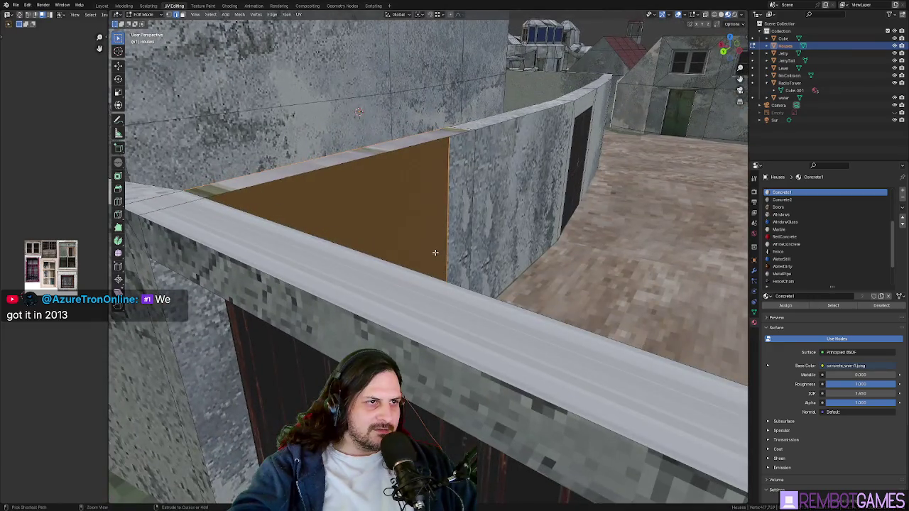
{"action": "key", "text": "ctrl+x"}
{"action": "scroll", "coordinate": [455, 190], "scroll_direction": "up", "scroll_amount": 3}
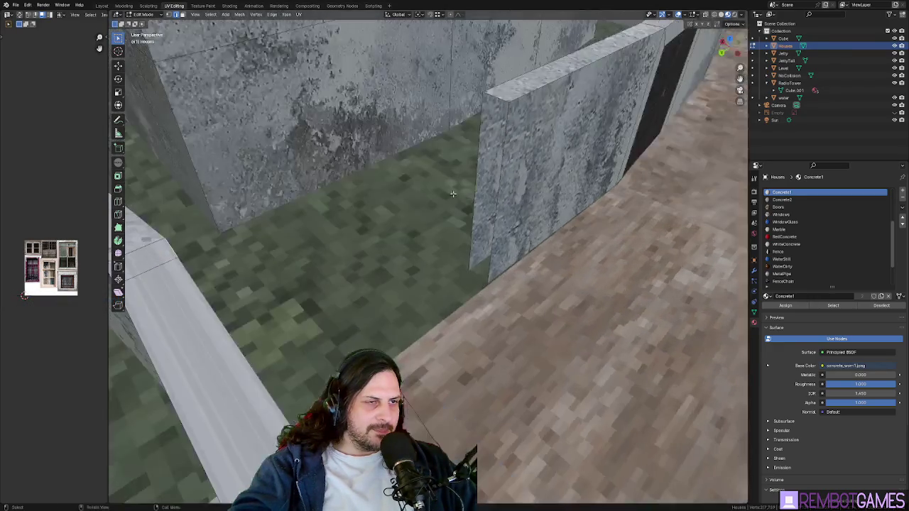
{"action": "mouse_move", "coordinate": [500, 103]}
{"action": "middle_mouse_down"}
{"action": "mouse_move", "coordinate": [408, 144]}
{"action": "mouse_move", "coordinate": [292, 139]}
{"action": "mouse_move", "coordinate": [549, 149]}
{"action": "middle_mouse_up"}
Step: Dissolve the chosen faces, then select the face strips beside the gate frame and corner
{"action": "right_click", "coordinate": [549, 149]}
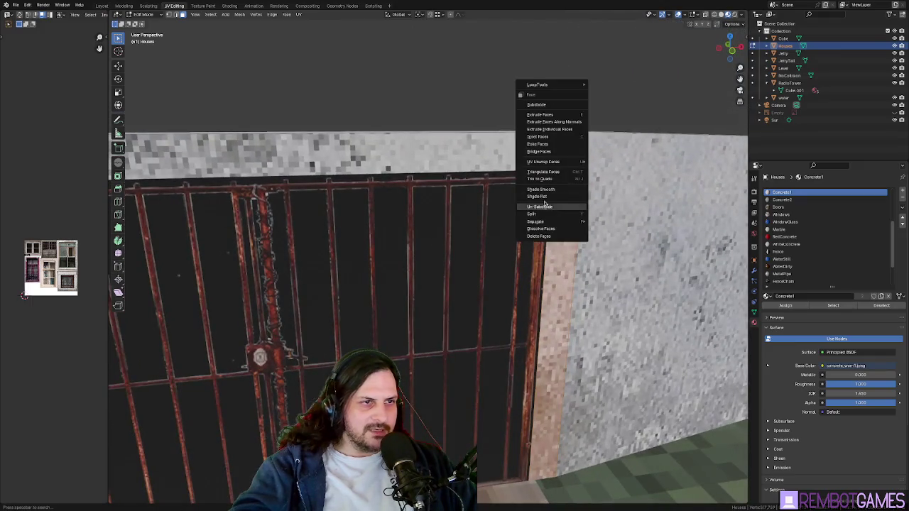
{"action": "left_click", "coordinate": [556, 233]}
{"action": "middle_click_drag", "start_coordinate": [556, 233], "coordinate": [583, 162]}
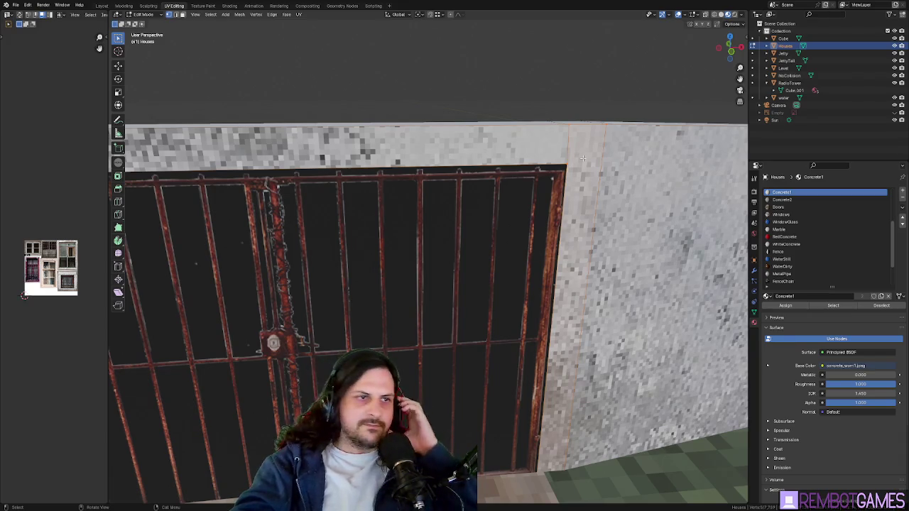
{"action": "middle_click_drag", "start_coordinate": [583, 158], "coordinate": [604, 119]}
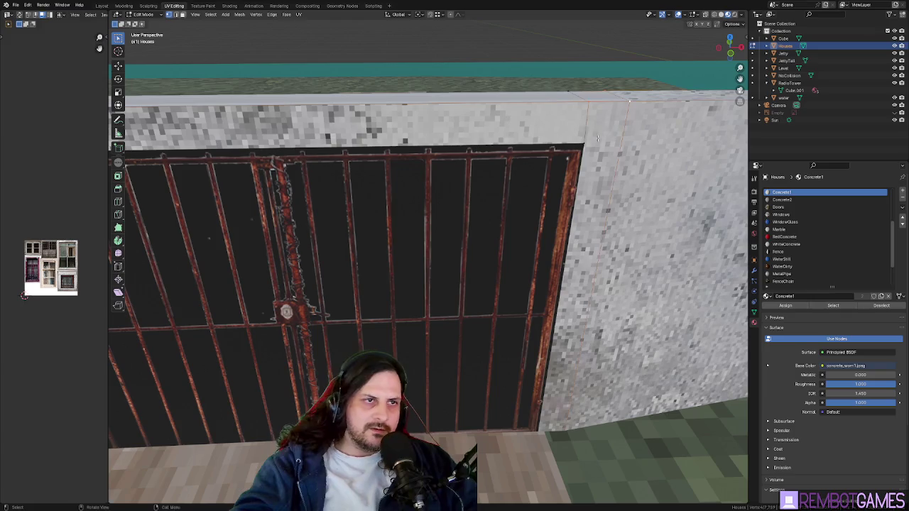
{"action": "left_click", "coordinate": [591, 98], "text": "alt"}
{"action": "mouse_move", "coordinate": [555, 122]}
{"action": "middle_mouse_down"}
{"action": "mouse_move", "coordinate": [416, 166]}
{"action": "mouse_move", "coordinate": [340, 296]}
{"action": "mouse_move", "coordinate": [426, 205]}
{"action": "mouse_move", "coordinate": [463, 198]}
{"action": "middle_mouse_up"}
{"action": "left_click", "coordinate": [340, 296], "text": "shift"}
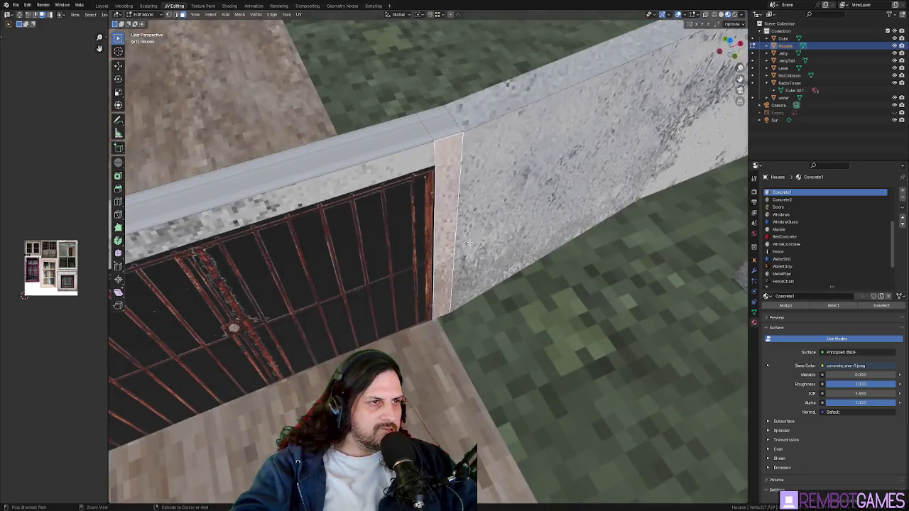
Step: Select the vertical edge beside the gate, undoing an accidental geometry change
{"action": "key", "text": "2"}
{"action": "left_click", "coordinate": [463, 198]}
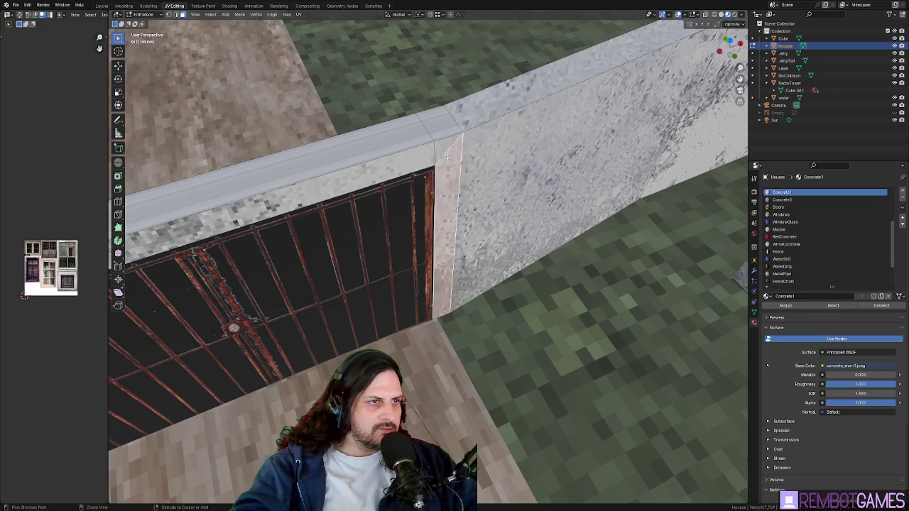
{"action": "mouse_move", "coordinate": [456, 182]}
{"action": "middle_mouse_down"}
{"action": "mouse_move", "coordinate": [461, 192]}
{"action": "mouse_move", "coordinate": [450, 187]}
{"action": "middle_mouse_up"}
{"action": "right_click", "coordinate": [450, 187]}
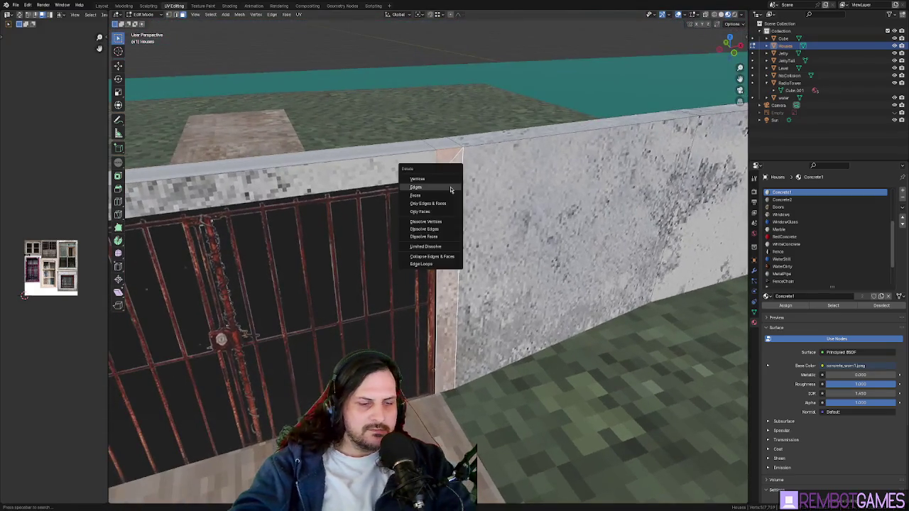
{"action": "left_click", "coordinate": [450, 186]}
{"action": "key", "text": "ctrl+z"}
{"action": "right_click", "coordinate": [448, 183]}
{"action": "key", "text": "Escape"}
{"action": "mouse_move", "coordinate": [448, 183]}
{"action": "middle_mouse_down"}
{"action": "mouse_move", "coordinate": [413, 186]}
{"action": "mouse_move", "coordinate": [485, 233]}
{"action": "mouse_move", "coordinate": [384, 224]}
{"action": "mouse_move", "coordinate": [562, 243]}
{"action": "mouse_move", "coordinate": [390, 276]}
{"action": "mouse_move", "coordinate": [410, 250]}
{"action": "mouse_move", "coordinate": [401, 246]}
{"action": "middle_mouse_up"}
Step: Delete the thin strip beside the gate
{"action": "key", "text": "x"}
{"action": "left_click", "coordinate": [485, 233]}
{"action": "middle_click_drag", "start_coordinate": [455, 225], "coordinate": [445, 239]}
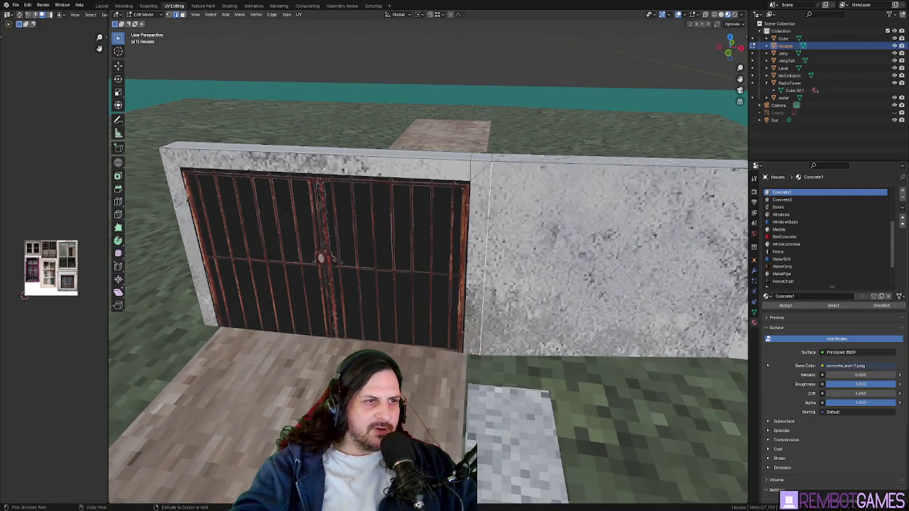
{"action": "middle_click_drag", "start_coordinate": [501, 211], "coordinate": [466, 186]}
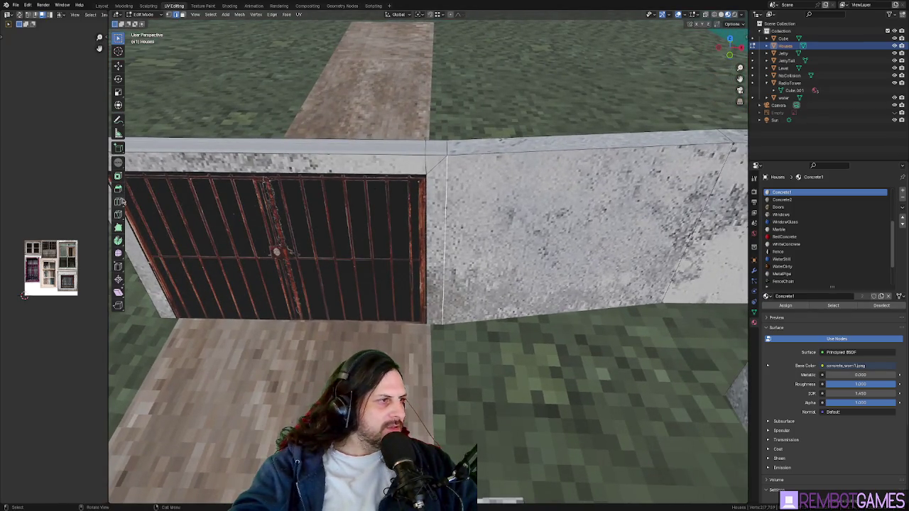
Step: Add an edge loop along the wall and slide it into position
{"action": "left_click_drag", "start_coordinate": [466, 147], "coordinate": [380, 150]}
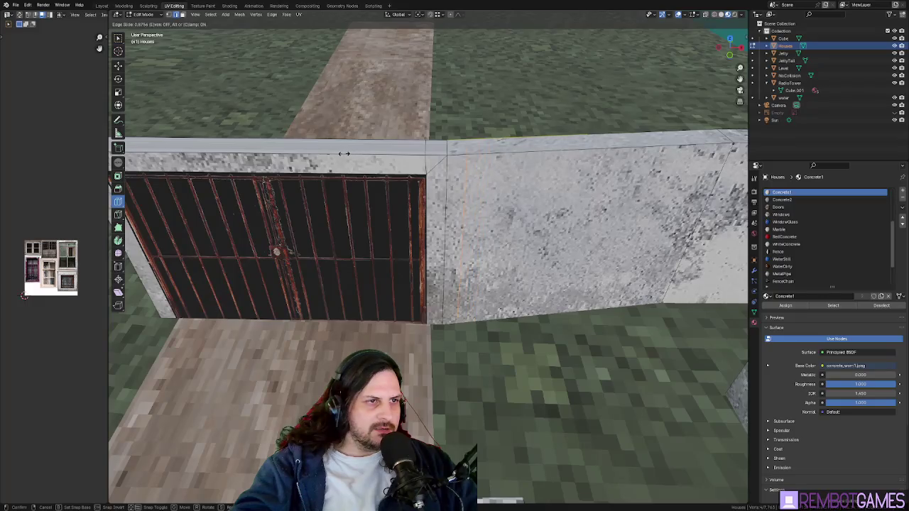
{"action": "left_click", "coordinate": [346, 155]}
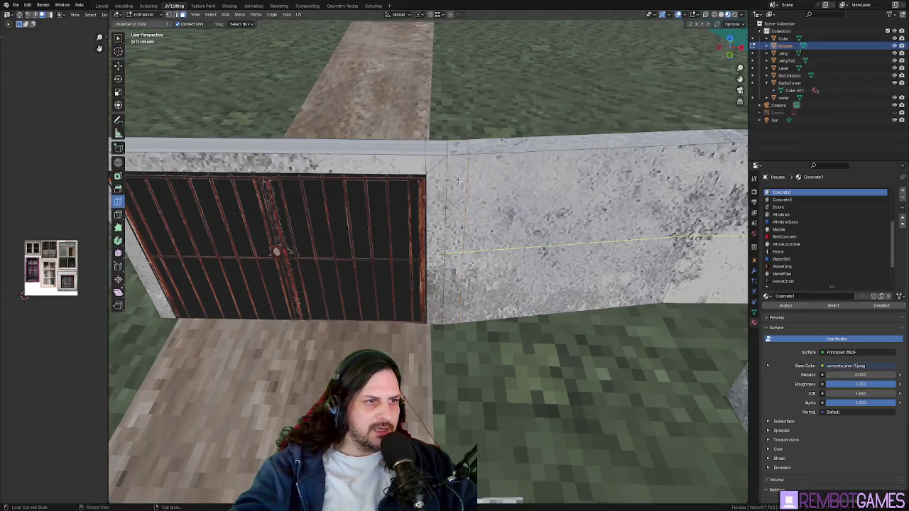
{"action": "key", "text": "Tab"}
{"action": "key", "text": "Tab"}
Step: Bridge the two wall tops with a new top face
{"action": "middle_click_drag", "start_coordinate": [459, 190], "coordinate": [575, 234]}
{"action": "left_click", "coordinate": [546, 178], "text": "alt"}
{"action": "mouse_move", "coordinate": [547, 177]}
{"action": "middle_mouse_down"}
{"action": "mouse_move", "coordinate": [527, 241]}
{"action": "mouse_move", "coordinate": [419, 216]}
{"action": "mouse_move", "coordinate": [392, 189]}
{"action": "middle_mouse_up"}
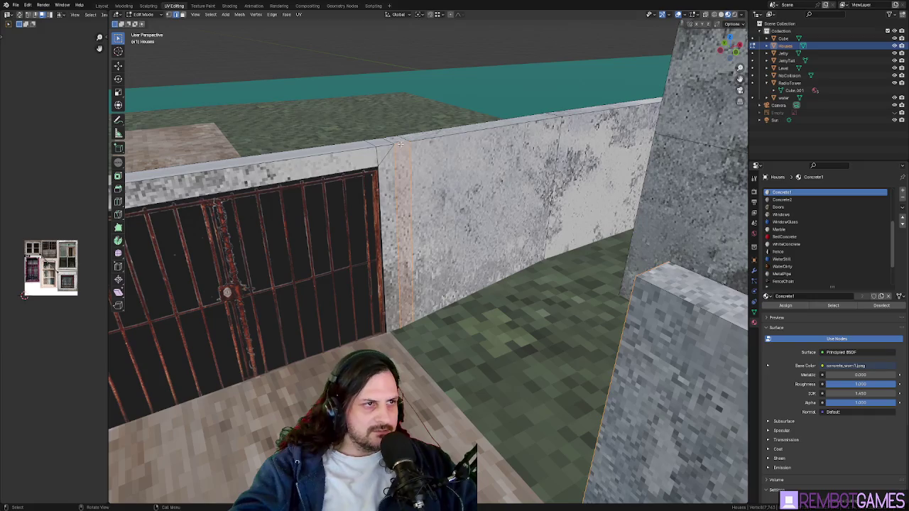
{"action": "middle_click_drag", "start_coordinate": [392, 189], "coordinate": [588, 126]}
{"action": "key", "text": "f"}
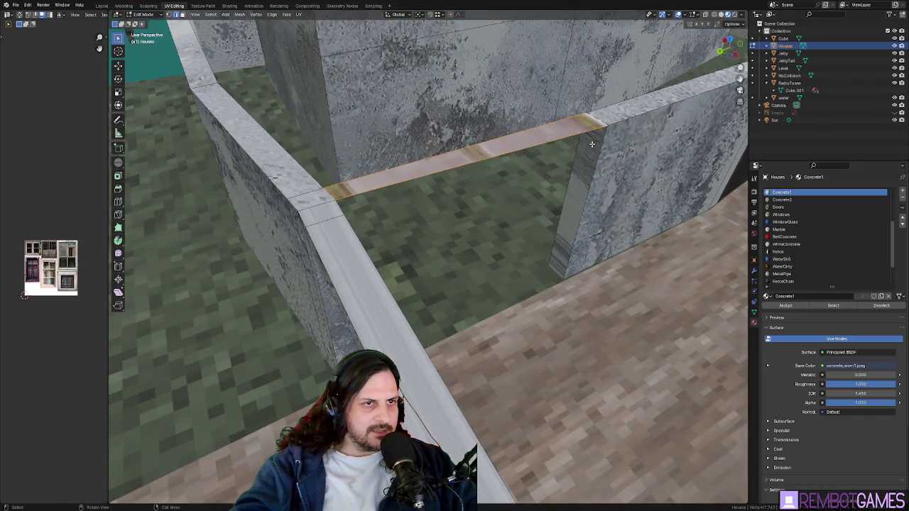
{"action": "scroll", "coordinate": [590, 174], "scroll_direction": "down", "scroll_amount": 2}
Step: Delete the leftover vertical face between the wall sections
{"action": "left_click", "coordinate": [582, 213]}
{"action": "middle_click_drag", "start_coordinate": [583, 213], "coordinate": [537, 177]}
{"action": "key", "text": "x"}
{"action": "left_click", "coordinate": [536, 177]}
Step: Select the edge at the wall gap, ready to fill it
{"action": "mouse_move", "coordinate": [368, 199]}
{"action": "middle_mouse_down"}
{"action": "mouse_move", "coordinate": [382, 209]}
{"action": "mouse_move", "coordinate": [418, 174]}
{"action": "middle_mouse_up"}
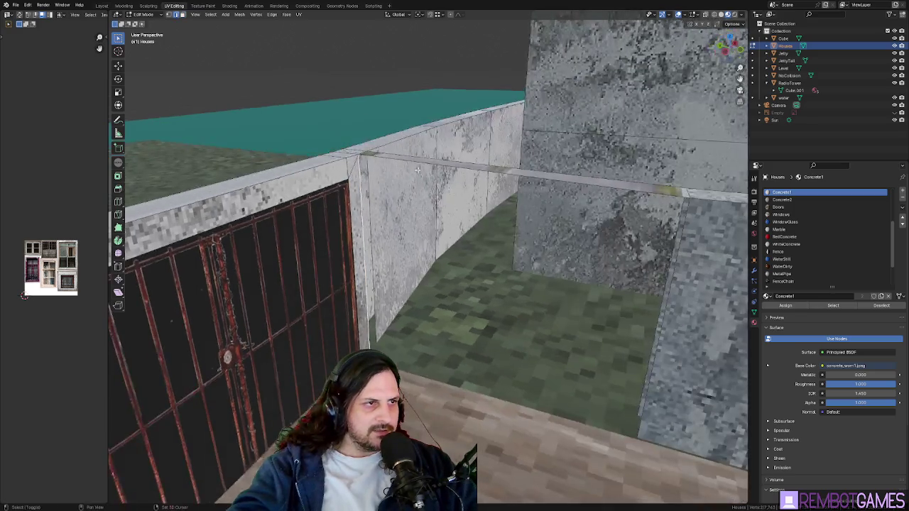
{"action": "middle_click_drag", "start_coordinate": [668, 291], "coordinate": [577, 292]}
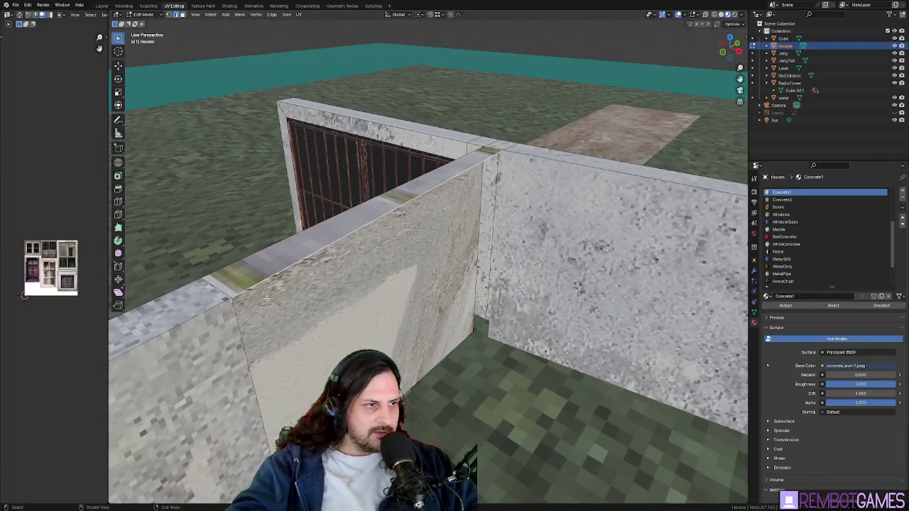
{"action": "left_click", "coordinate": [245, 350], "text": "shift"}
Step: Fill the wall gap with a face and turn on the Face Orientation overlay
{"action": "key", "text": "f"}
{"action": "left_click", "coordinate": [686, 14]}
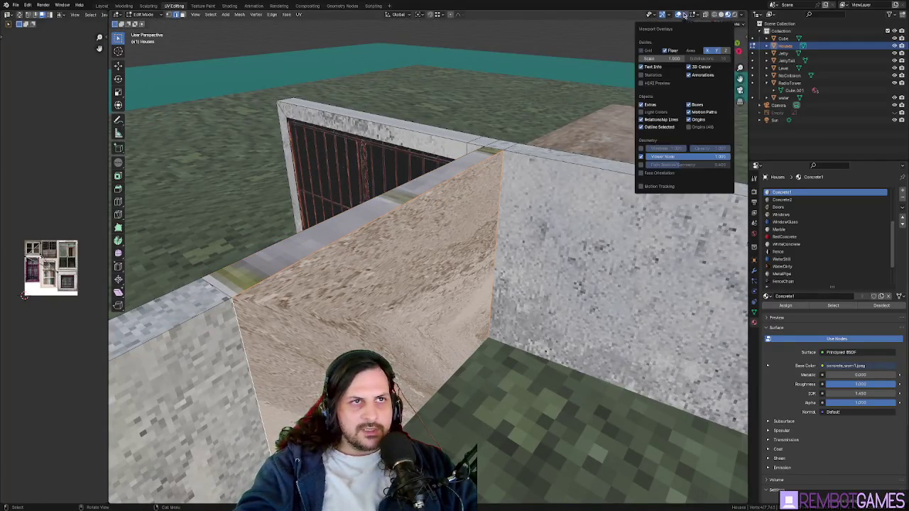
{"action": "left_click", "coordinate": [659, 172]}
Step: Flip the normals of the new wall-top face and the gate face outward
{"action": "mouse_move", "coordinate": [639, 213]}
{"action": "middle_mouse_down"}
{"action": "mouse_move", "coordinate": [525, 199]}
{"action": "mouse_move", "coordinate": [366, 259]}
{"action": "middle_mouse_up"}
{"action": "key", "text": "alt+n"}
{"action": "left_click", "coordinate": [525, 199]}
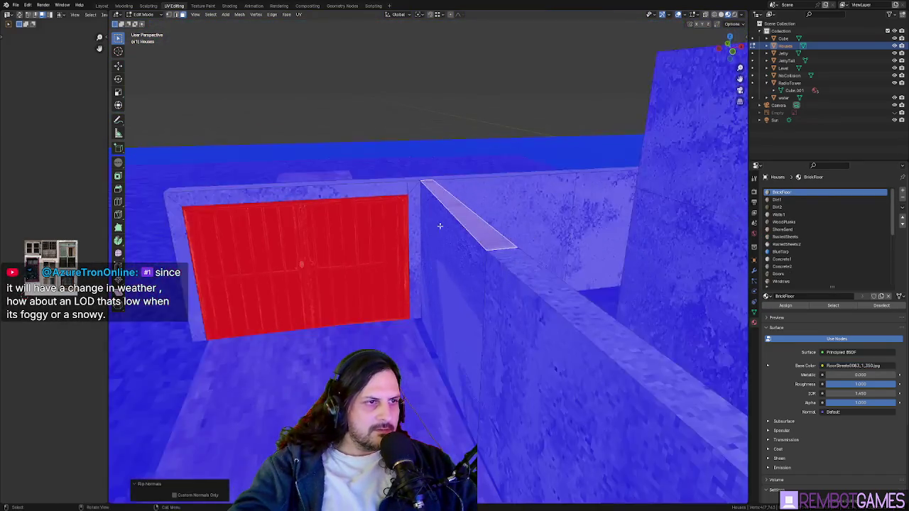
{"action": "left_click", "coordinate": [271, 309]}
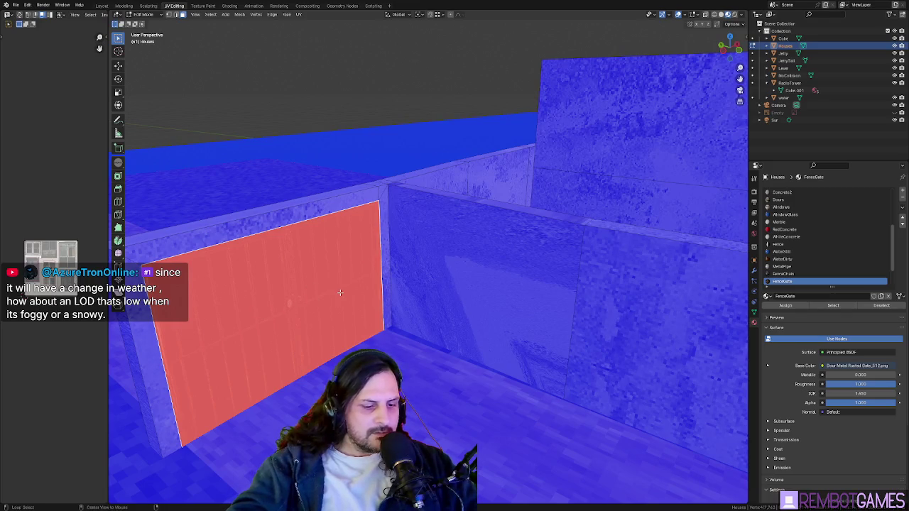
{"action": "key", "text": "alt+n"}
{"action": "left_click", "coordinate": [340, 293]}
{"action": "middle_click_drag", "start_coordinate": [340, 293], "coordinate": [306, 296]}
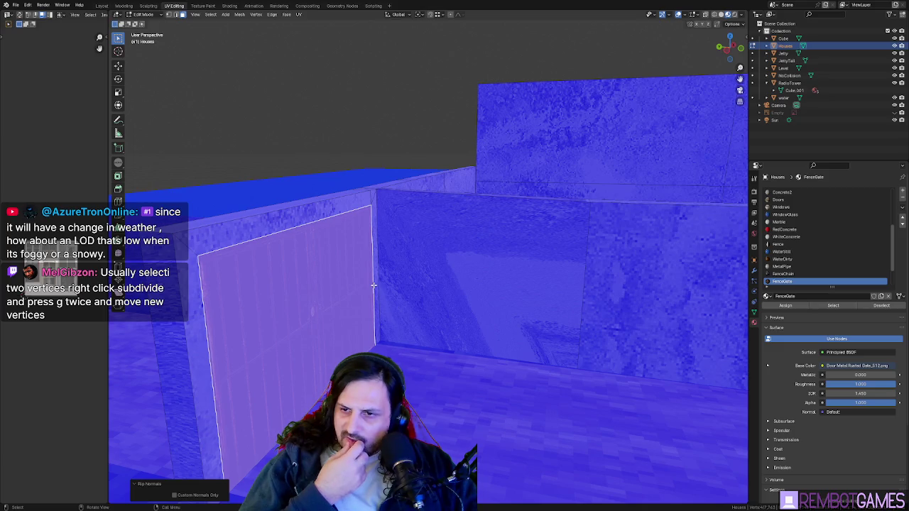
Step: Turn the Face Orientation overlay back off
{"action": "middle_click_drag", "start_coordinate": [374, 284], "coordinate": [530, 253]}
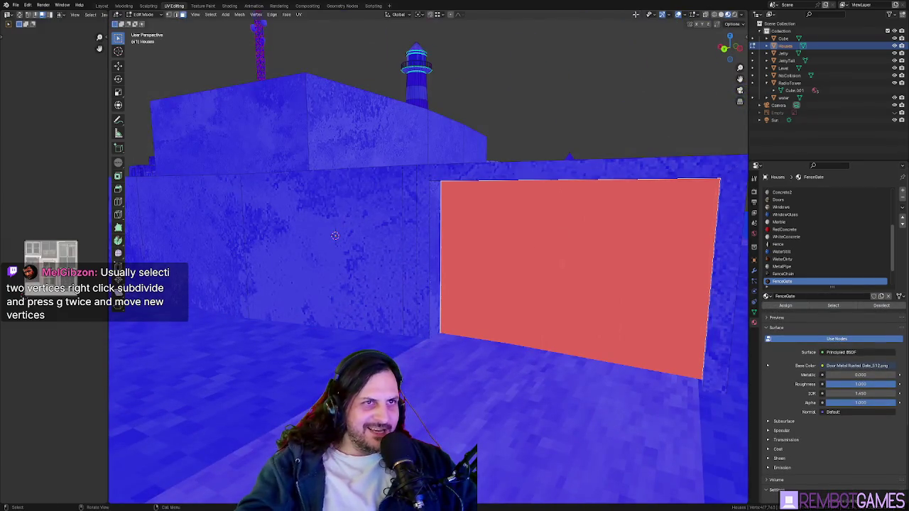
{"action": "left_click", "coordinate": [686, 15]}
{"action": "left_click", "coordinate": [668, 174]}
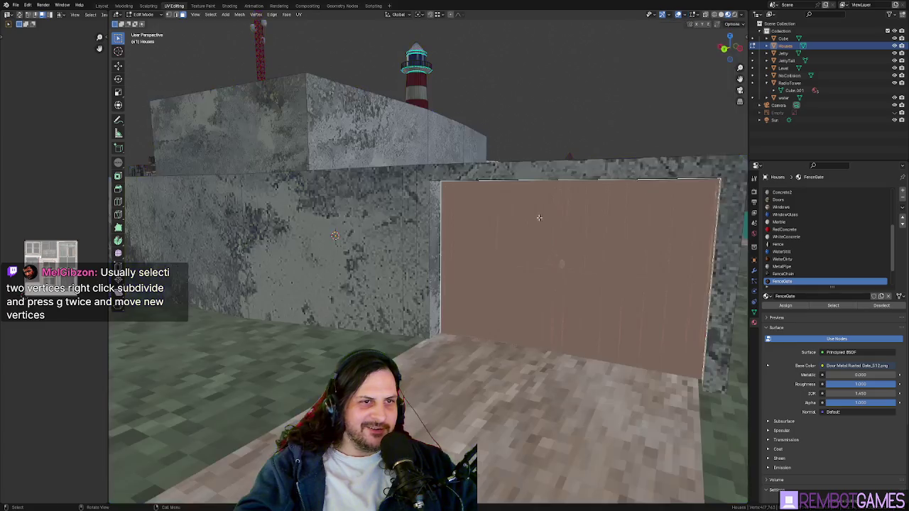
Step: Move the gate along the Y axis toward the doorway
{"action": "middle_click_drag", "start_coordinate": [541, 211], "coordinate": [513, 315]}
{"action": "mouse_move", "coordinate": [576, 294]}
{"action": "middle_mouse_down"}
{"action": "mouse_move", "coordinate": [476, 300]}
{"action": "mouse_move", "coordinate": [469, 269]}
{"action": "middle_mouse_up"}
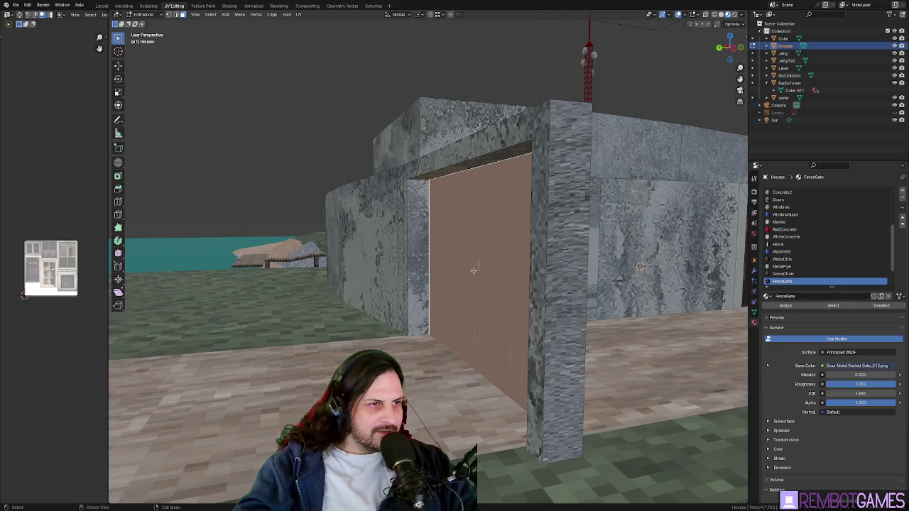
{"action": "mouse_move", "coordinate": [475, 269]}
{"action": "middle_mouse_down"}
{"action": "mouse_move", "coordinate": [462, 273]}
{"action": "mouse_move", "coordinate": [475, 267]}
{"action": "middle_mouse_up"}
{"action": "key", "text": "g"}
{"action": "key", "text": "y"}
{"action": "left_click", "coordinate": [452, 276]}
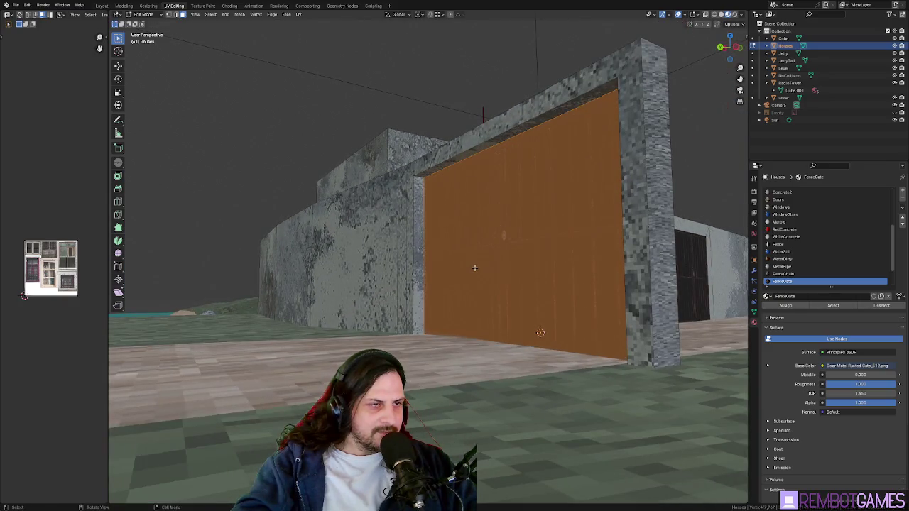
Step: Check from top view, then slide the gate along Y into the doorway
{"action": "key", "text": "KP_7"}
{"action": "key", "text": "g"}
{"action": "left_click", "coordinate": [476, 214]}
{"action": "mouse_move", "coordinate": [443, 231]}
{"action": "middle_mouse_down"}
{"action": "mouse_move", "coordinate": [402, 284]}
{"action": "mouse_move", "coordinate": [402, 323]}
{"action": "middle_mouse_up"}
{"action": "key", "text": "g"}
{"action": "key", "text": "y"}
{"action": "left_click", "coordinate": [395, 281]}
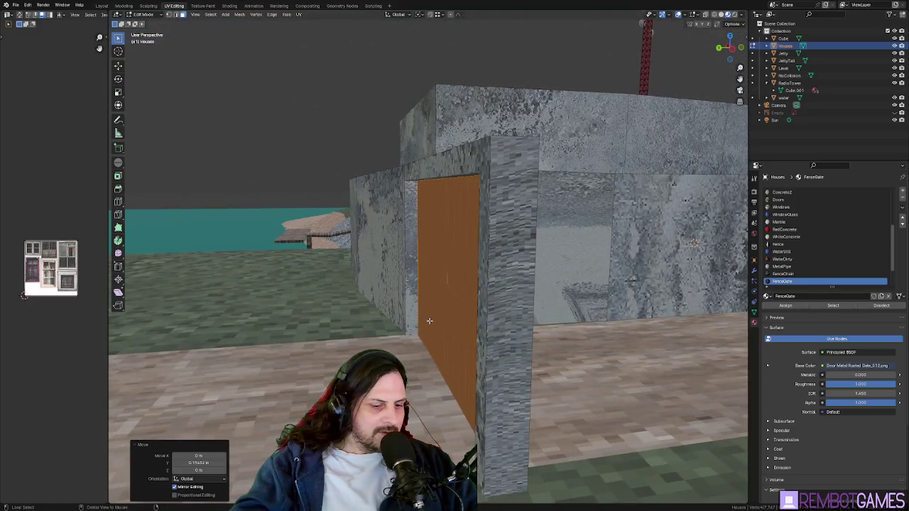
Step: Try the normals and extrude options on the gate, cancelling both
{"action": "key", "text": "alt+n"}
{"action": "key", "text": "Escape"}
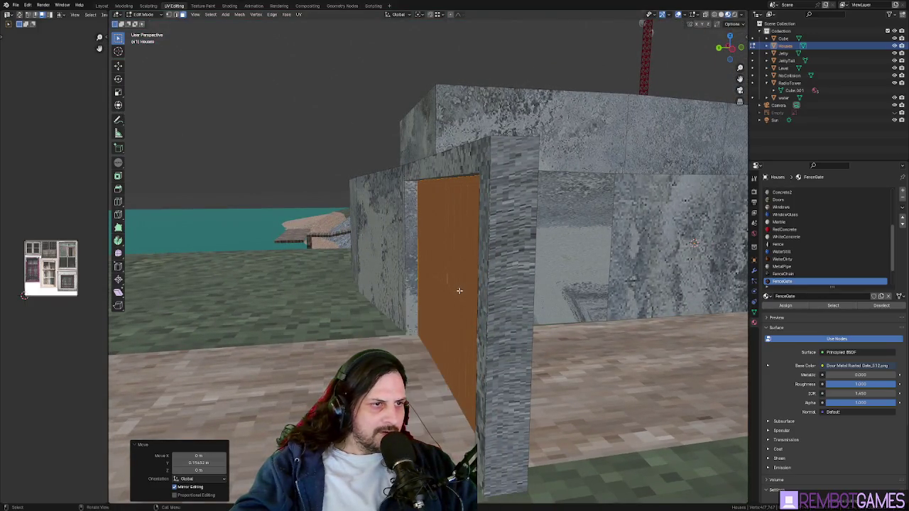
{"action": "key", "text": "alt+e"}
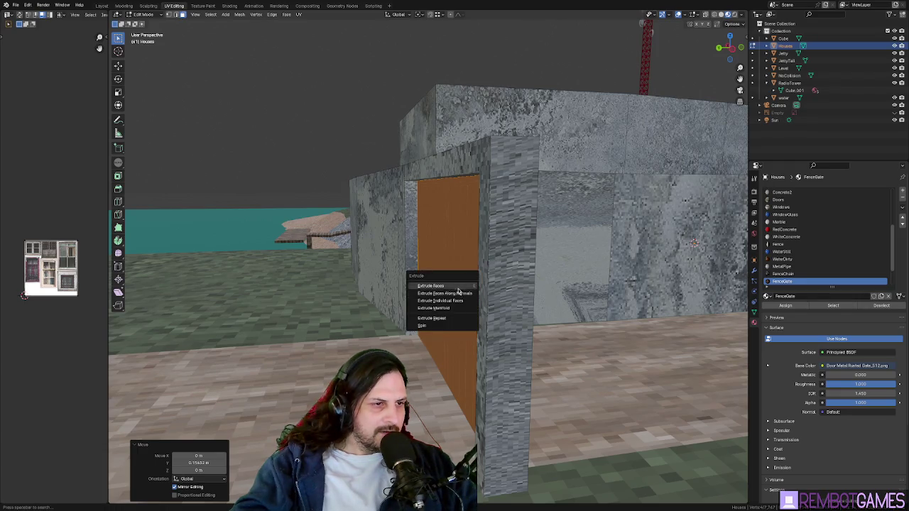
{"action": "left_click", "coordinate": [458, 290]}
{"action": "right_click", "coordinate": [451, 287]}
{"action": "mouse_move", "coordinate": [450, 286]}
{"action": "middle_mouse_down"}
{"action": "mouse_move", "coordinate": [423, 288]}
{"action": "mouse_move", "coordinate": [435, 284]}
{"action": "mouse_move", "coordinate": [381, 247]}
{"action": "mouse_move", "coordinate": [626, 341]}
{"action": "mouse_move", "coordinate": [365, 243]}
{"action": "mouse_move", "coordinate": [369, 203]}
{"action": "middle_mouse_up"}
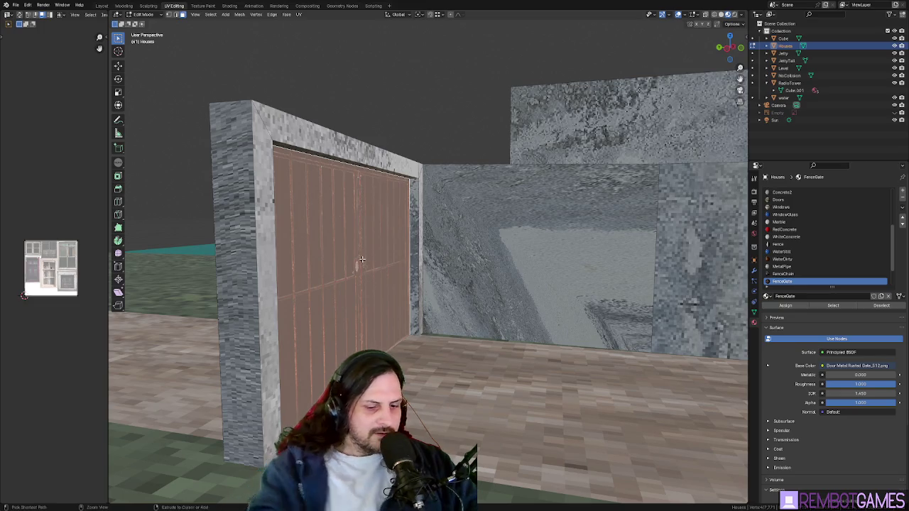
Step: Select the whole gate piece and raise it 10 m along Z
{"action": "key", "text": "ctrl+l"}
{"action": "middle_click_drag", "start_coordinate": [361, 260], "coordinate": [377, 213]}
{"action": "key", "text": "g"}
{"action": "key", "text": "z"}
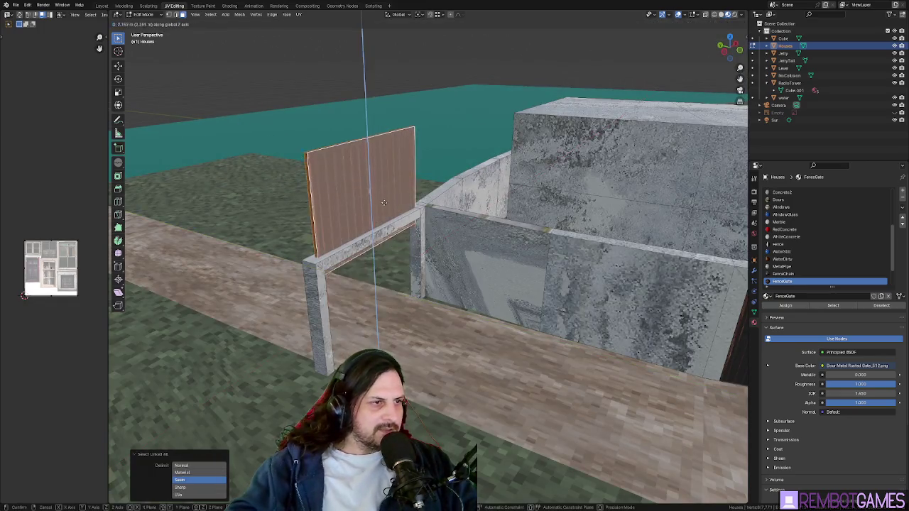
{"action": "key", "text": "1"}
{"action": "key", "text": "0"}
{"action": "key", "text": "Return"}
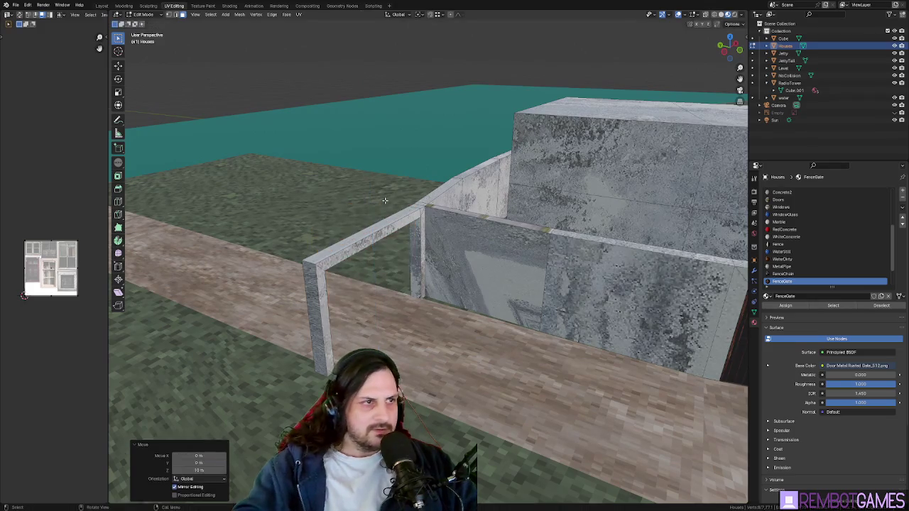
{"action": "key", "text": "KP_Decimal"}
Step: Select a path of faces across the raised gate
{"action": "mouse_move", "coordinate": [384, 200]}
{"action": "middle_mouse_down"}
{"action": "mouse_move", "coordinate": [439, 213]}
{"action": "mouse_move", "coordinate": [336, 180]}
{"action": "mouse_move", "coordinate": [373, 192]}
{"action": "middle_mouse_up"}
{"action": "mouse_move", "coordinate": [448, 197]}
{"action": "middle_mouse_down"}
{"action": "mouse_move", "coordinate": [445, 235]}
{"action": "mouse_move", "coordinate": [495, 215]}
{"action": "mouse_move", "coordinate": [363, 246]}
{"action": "mouse_move", "coordinate": [362, 224]}
{"action": "mouse_move", "coordinate": [377, 223]}
{"action": "mouse_move", "coordinate": [382, 180]}
{"action": "mouse_move", "coordinate": [430, 220]}
{"action": "middle_mouse_up"}
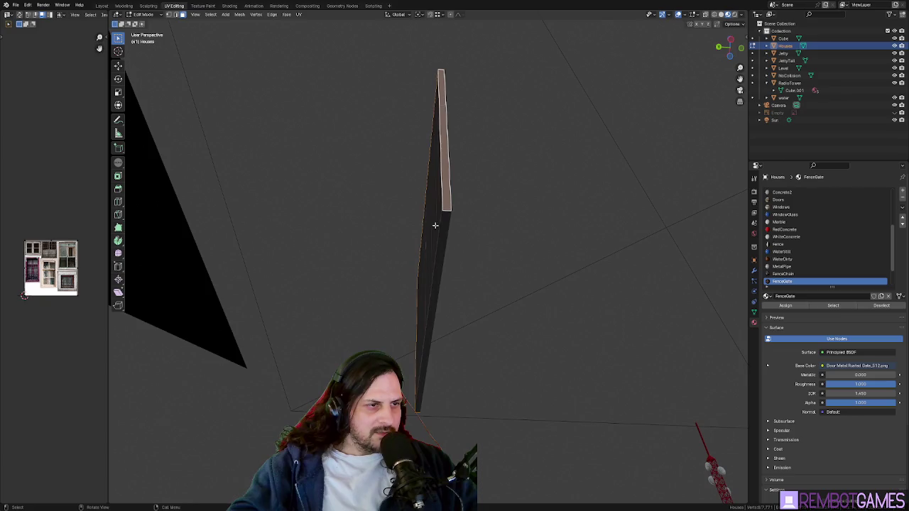
{"action": "left_click", "coordinate": [441, 240]}
{"action": "key", "text": "Escape"}
{"action": "mouse_move", "coordinate": [437, 243]}
{"action": "middle_mouse_down"}
{"action": "mouse_move", "coordinate": [423, 240]}
{"action": "mouse_move", "coordinate": [448, 211]}
{"action": "middle_mouse_up"}
{"action": "scroll", "coordinate": [423, 240], "scroll_direction": "up", "scroll_amount": 3}
{"action": "left_click", "coordinate": [424, 240], "text": "ctrl"}
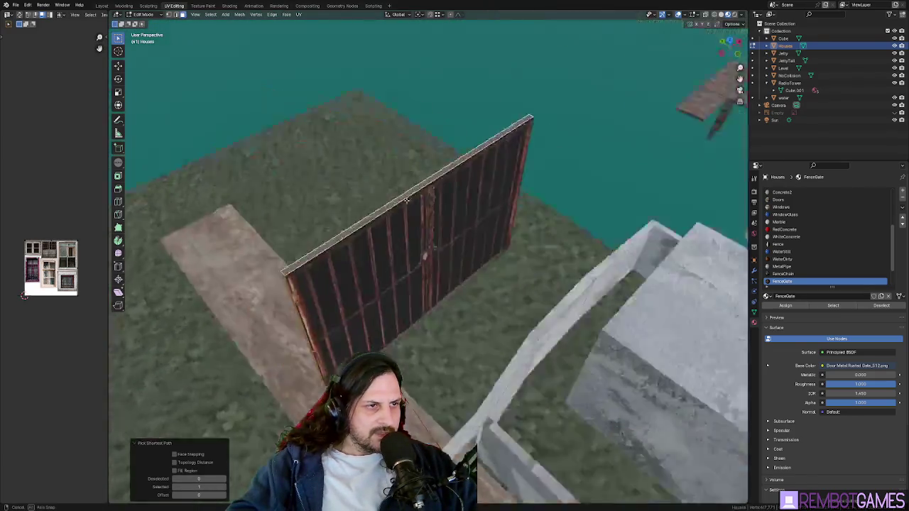
Step: Show Face Orientation and flip the normals of all connected gate faces
{"action": "middle_click_drag", "start_coordinate": [549, 234], "coordinate": [483, 220]}
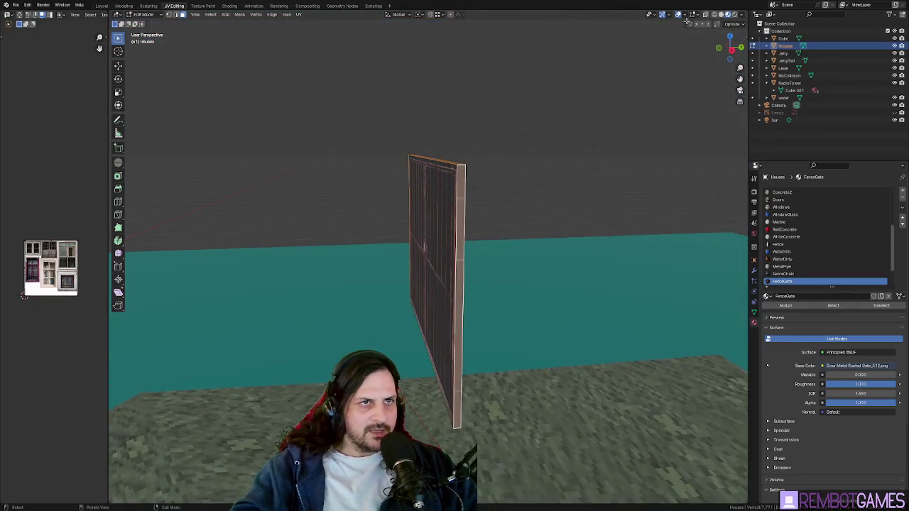
{"action": "left_click", "coordinate": [686, 14]}
{"action": "left_click", "coordinate": [670, 175]}
{"action": "middle_click_drag", "start_coordinate": [624, 199], "coordinate": [416, 210]}
{"action": "key", "text": "ctrl+l"}
{"action": "key", "text": "alt+n"}
{"action": "left_click", "coordinate": [413, 208]}
Step: Check the gate's other side and turn Face Orientation off
{"action": "scroll", "coordinate": [412, 206], "scroll_direction": "up", "scroll_amount": 1}
{"action": "key", "text": "Tab"}
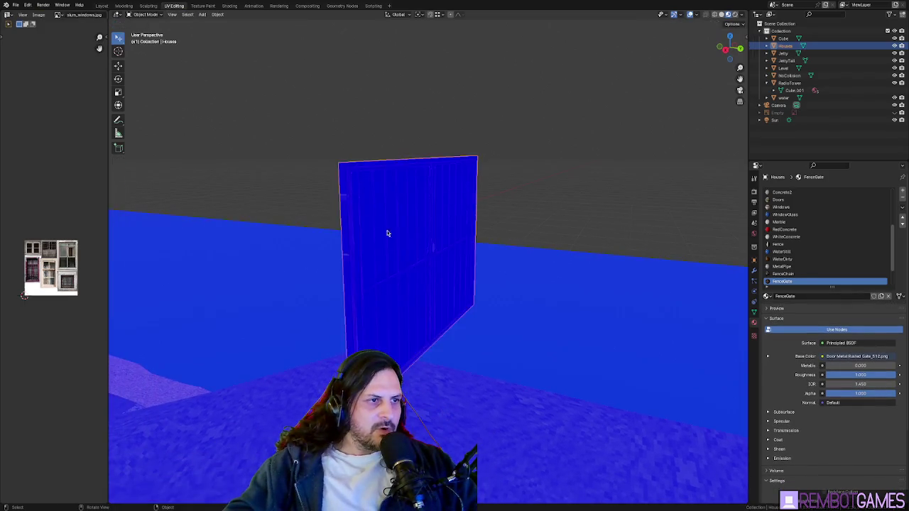
{"action": "middle_click_drag", "start_coordinate": [382, 223], "coordinate": [473, 226]}
{"action": "key", "text": "Tab"}
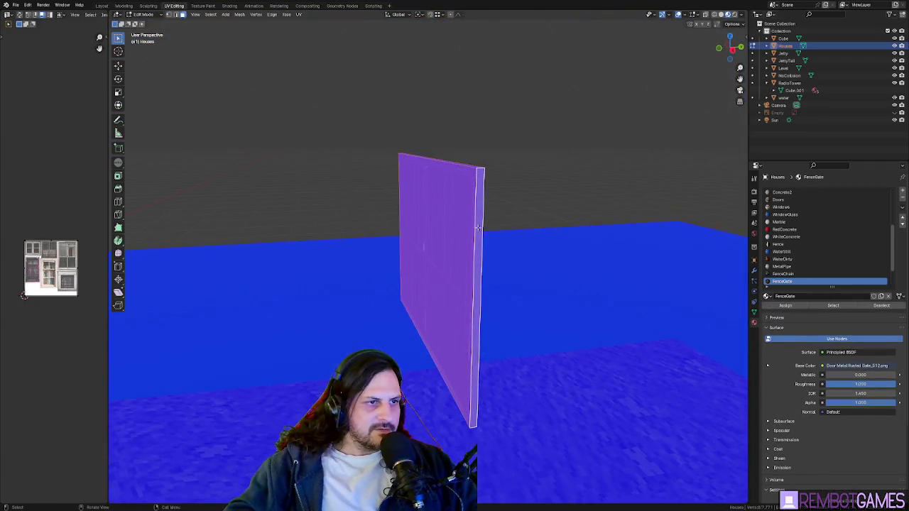
{"action": "left_click", "coordinate": [697, 16]}
{"action": "left_click", "coordinate": [648, 174]}
Step: Reselect the gate's faces and view it against the dock
{"action": "middle_click_drag", "start_coordinate": [540, 167], "coordinate": [450, 154]}
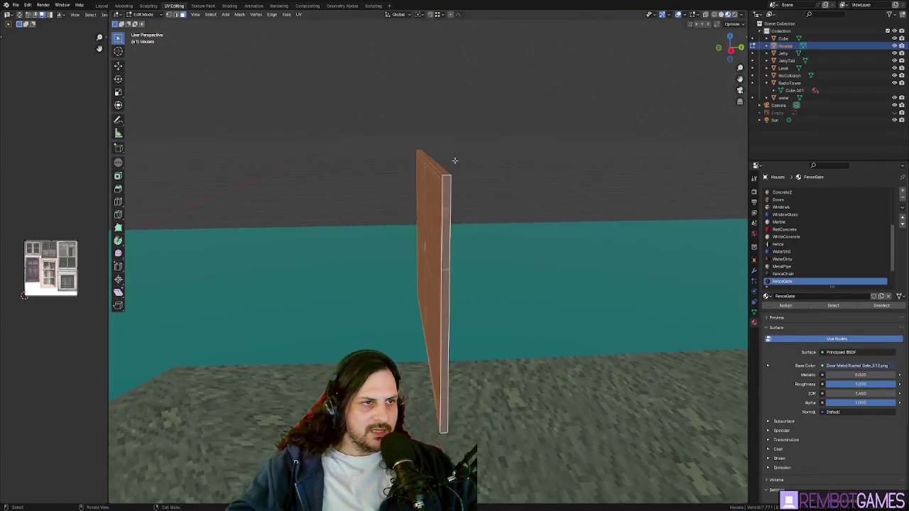
{"action": "left_click", "coordinate": [449, 209]}
{"action": "middle_click_drag", "start_coordinate": [445, 204], "coordinate": [551, 165]}
{"action": "left_click", "coordinate": [306, 196], "text": "shift"}
{"action": "middle_click_drag", "start_coordinate": [306, 196], "coordinate": [421, 198]}
{"action": "scroll", "coordinate": [77, 147], "scroll_direction": "up", "scroll_amount": 7}
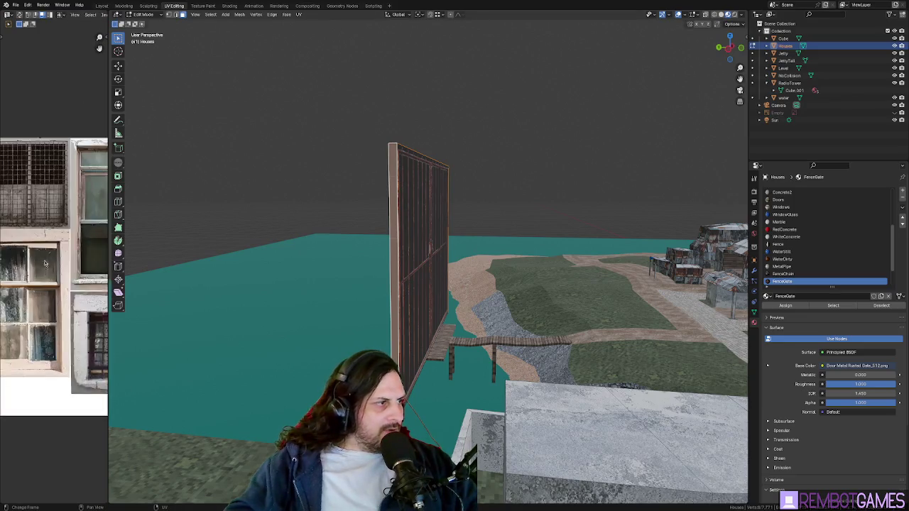
Step: Show Door Metal Rusted Gate_512.png in a widened UV editor
{"action": "scroll", "coordinate": [78, 147], "scroll_direction": "down", "scroll_amount": 4}
{"action": "left_click_drag", "start_coordinate": [107, 32], "coordinate": [222, 32]}
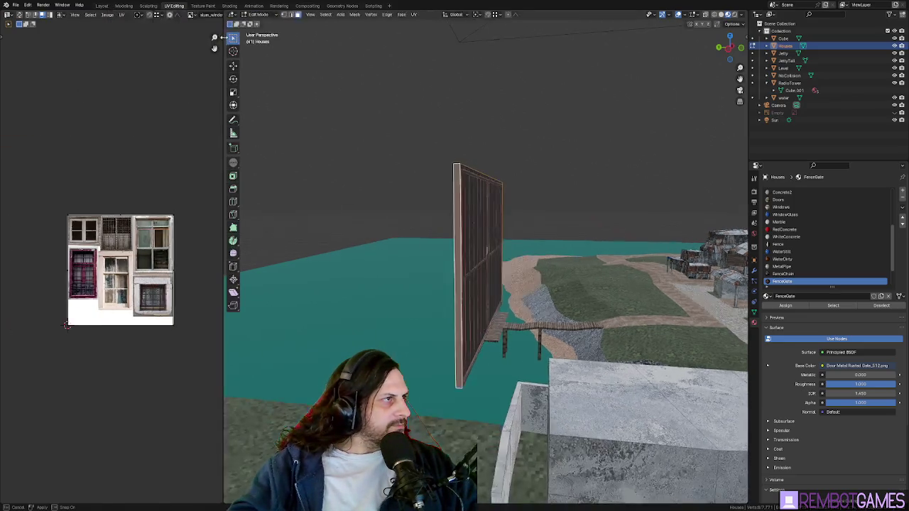
{"action": "left_click", "coordinate": [192, 14]}
{"action": "scroll", "coordinate": [217, 48], "scroll_direction": "up", "scroll_amount": 4}
{"action": "scroll", "coordinate": [219, 45], "scroll_direction": "up", "scroll_amount": 4}
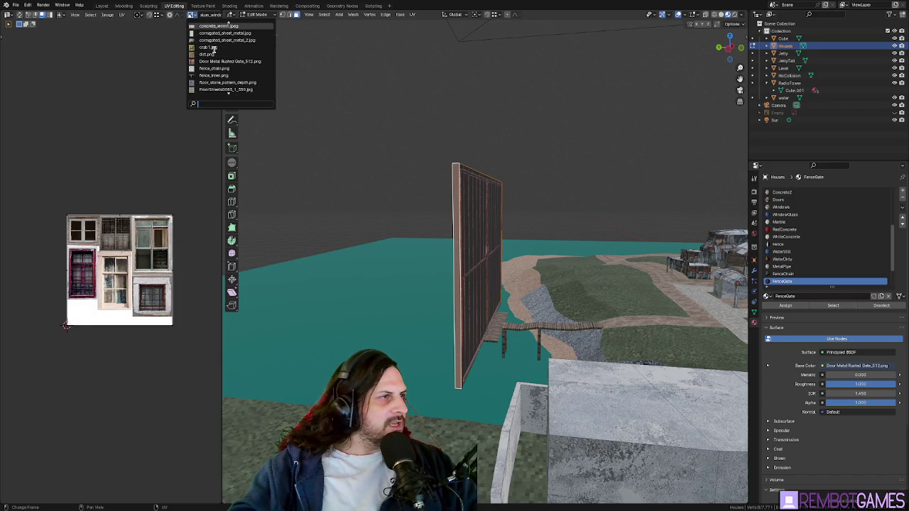
{"action": "left_click", "coordinate": [215, 61]}
{"action": "scroll", "coordinate": [133, 254], "scroll_direction": "up", "scroll_amount": 3}
{"action": "scroll", "coordinate": [134, 255], "scroll_direction": "up", "scroll_amount": 5}
{"action": "scroll", "coordinate": [133, 255], "scroll_direction": "down", "scroll_amount": 5}
Step: Reset the gate's UVs so they fill the texture
{"action": "middle_click_drag", "start_coordinate": [133, 254], "coordinate": [127, 252]}
{"action": "middle_click_drag", "start_coordinate": [473, 213], "coordinate": [495, 249]}
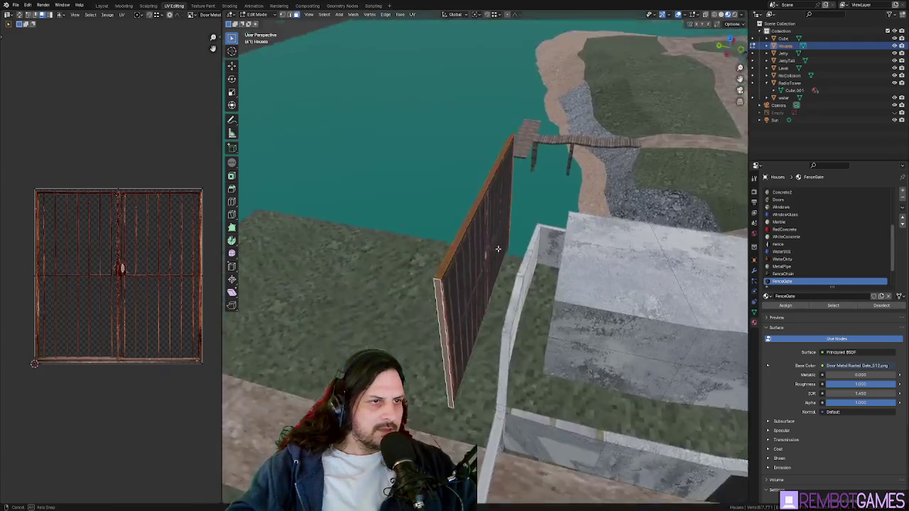
{"action": "middle_click_drag", "start_coordinate": [128, 252], "coordinate": [119, 256]}
{"action": "mouse_move", "coordinate": [456, 225]}
{"action": "middle_mouse_down"}
{"action": "mouse_move", "coordinate": [461, 239]}
{"action": "mouse_move", "coordinate": [440, 242]}
{"action": "middle_mouse_up"}
{"action": "key", "text": "u"}
{"action": "left_click", "coordinate": [461, 234]}
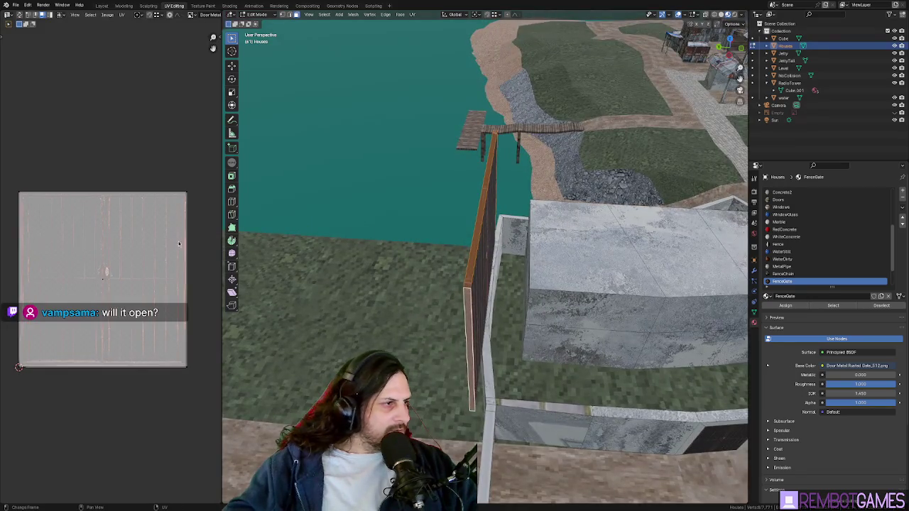
Step: Scale the UV strip along X and slide it to the texture's left edge
{"action": "key", "text": "s"}
{"action": "key", "text": "x"}
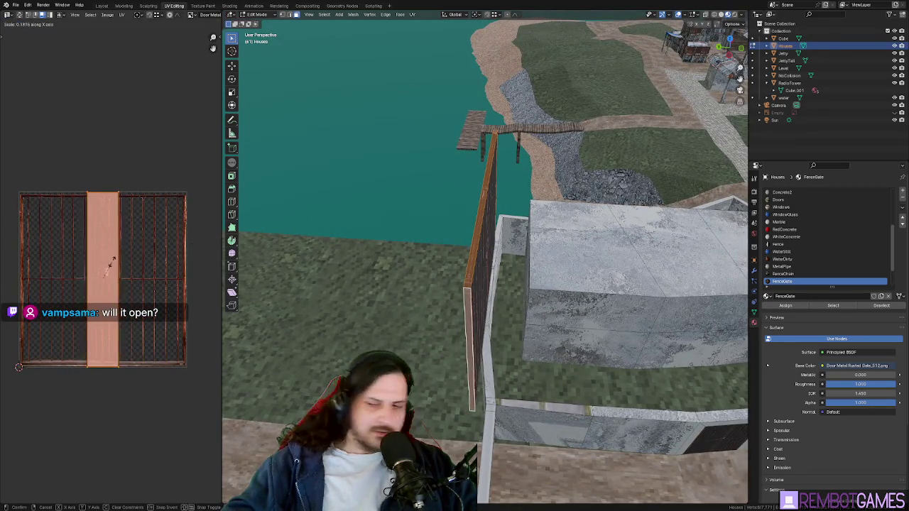
{"action": "key", "text": "s"}
{"action": "key", "text": "x"}
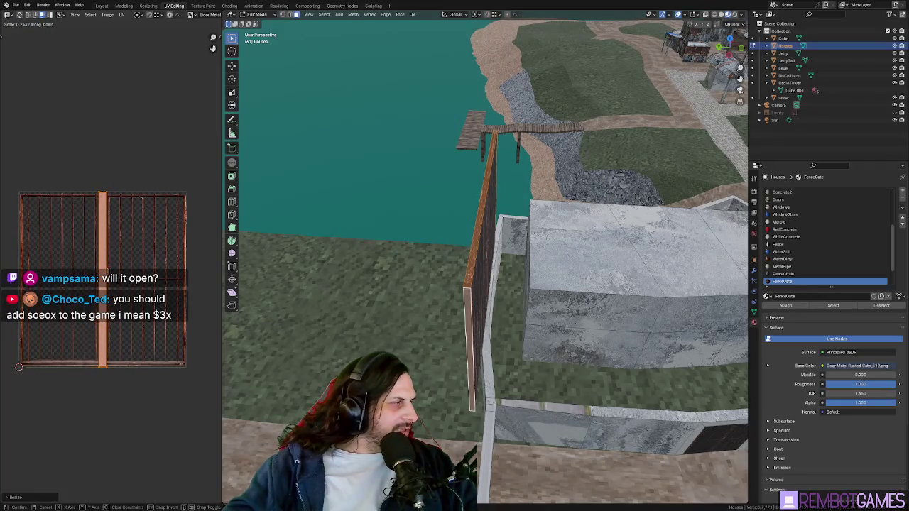
{"action": "key", "text": "g"}
{"action": "key", "text": "x"}
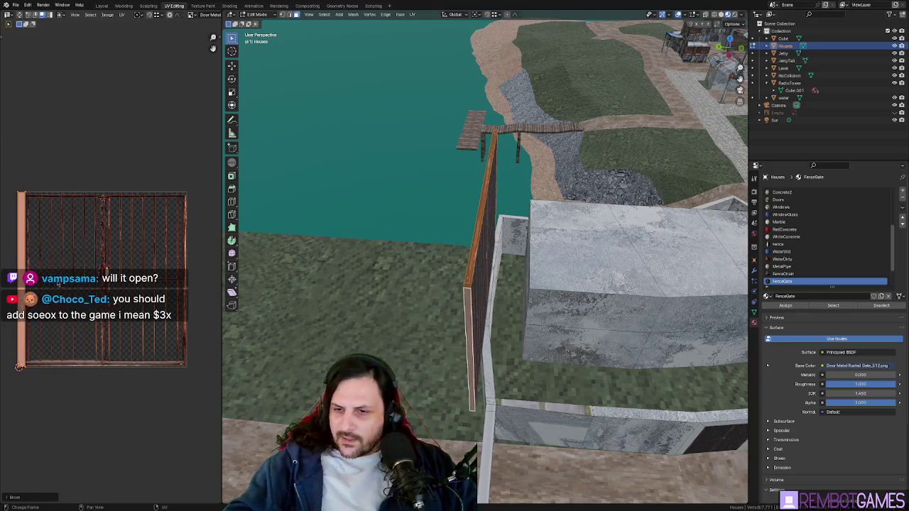
{"action": "scroll", "coordinate": [58, 284], "scroll_direction": "up", "scroll_amount": 3}
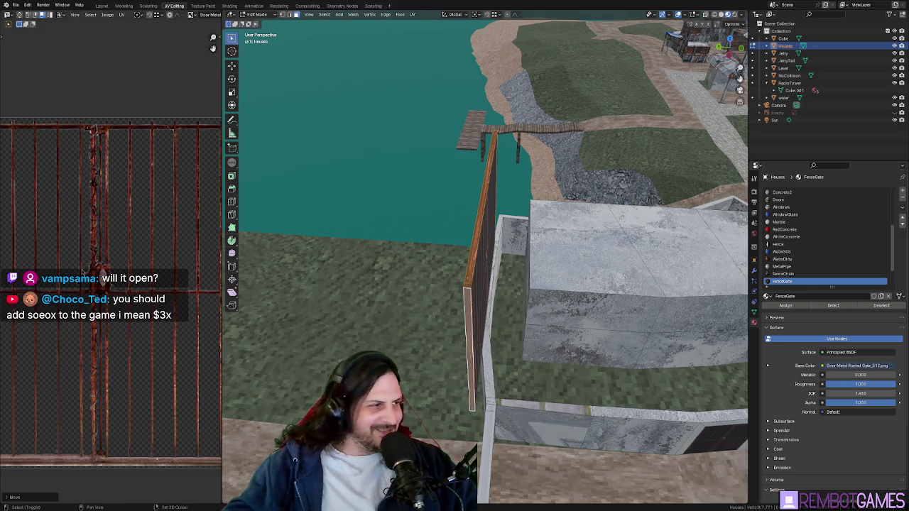
{"action": "scroll", "coordinate": [83, 272], "scroll_direction": "down", "scroll_amount": 2}
Step: Rescale the orange UV strip along X, then scale the gate UVs uniformly
{"action": "key", "text": "s"}
{"action": "key", "text": "x"}
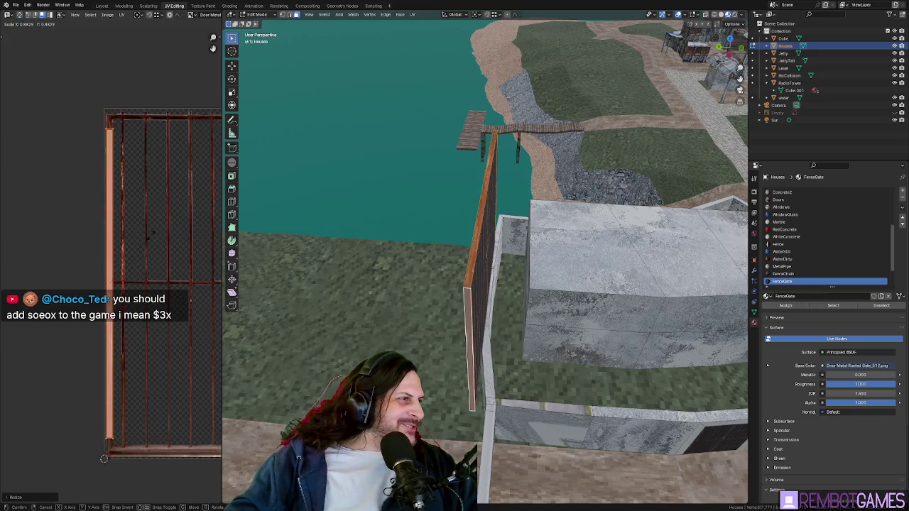
{"action": "key", "text": "s"}
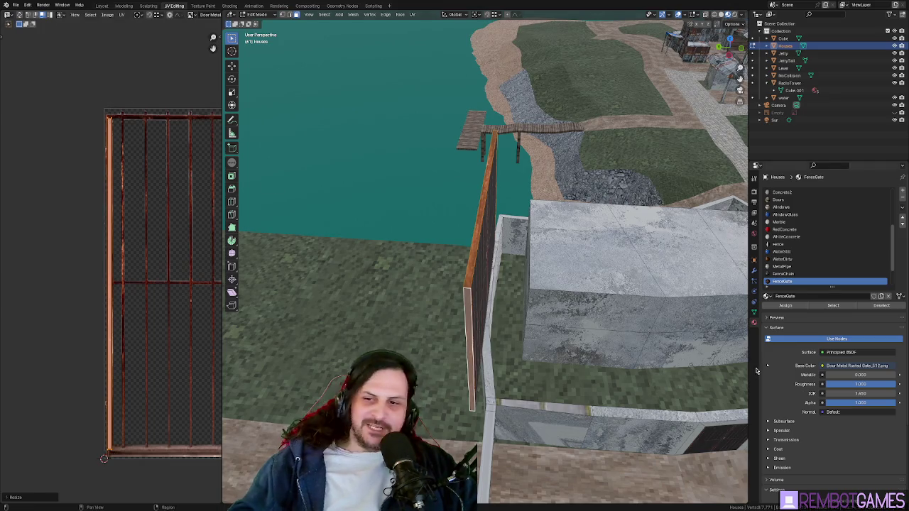
{"action": "scroll", "coordinate": [92, 237], "scroll_direction": "down", "scroll_amount": 2}
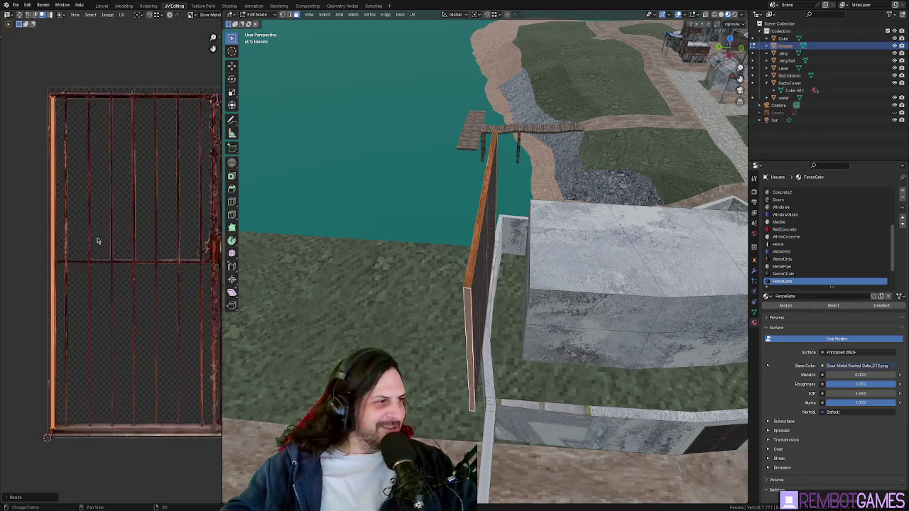
{"action": "scroll", "coordinate": [152, 247], "scroll_direction": "down", "scroll_amount": 1}
Step: Inspect the textured gate, then select its front face and connected side faces
{"action": "key", "text": "Tab"}
{"action": "mouse_move", "coordinate": [426, 270]}
{"action": "middle_mouse_down"}
{"action": "mouse_move", "coordinate": [495, 267]}
{"action": "mouse_move", "coordinate": [393, 247]}
{"action": "mouse_move", "coordinate": [351, 262]}
{"action": "mouse_move", "coordinate": [444, 264]}
{"action": "mouse_move", "coordinate": [484, 256]}
{"action": "mouse_move", "coordinate": [506, 236]}
{"action": "mouse_move", "coordinate": [410, 128]}
{"action": "mouse_move", "coordinate": [478, 188]}
{"action": "mouse_move", "coordinate": [490, 181]}
{"action": "mouse_move", "coordinate": [476, 197]}
{"action": "mouse_move", "coordinate": [543, 203]}
{"action": "mouse_move", "coordinate": [490, 229]}
{"action": "mouse_move", "coordinate": [495, 298]}
{"action": "mouse_move", "coordinate": [489, 97]}
{"action": "middle_mouse_up"}
{"action": "key", "text": "Tab"}
{"action": "left_click", "coordinate": [539, 215]}
{"action": "key", "text": "ctrl+l"}
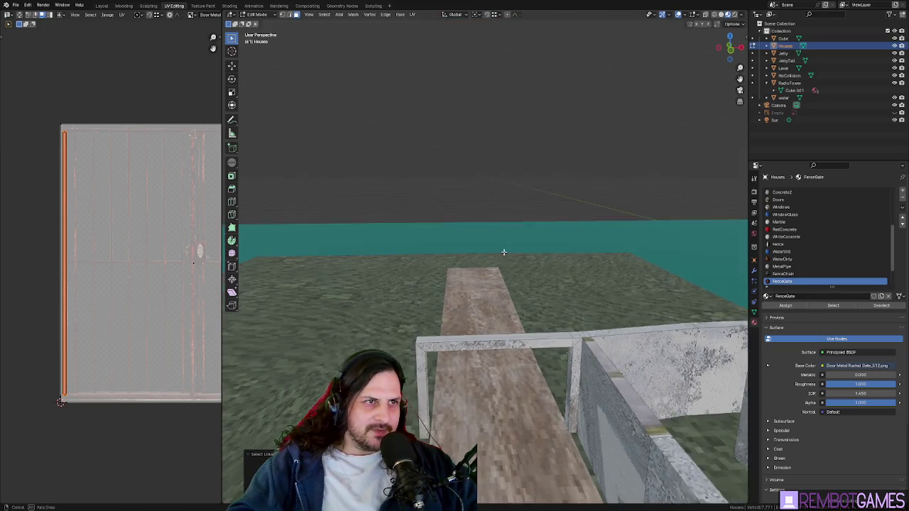
Step: Move the gate 10 m along Z with gz10 and frame it
{"action": "middle_click_drag", "start_coordinate": [497, 227], "coordinate": [500, 263]}
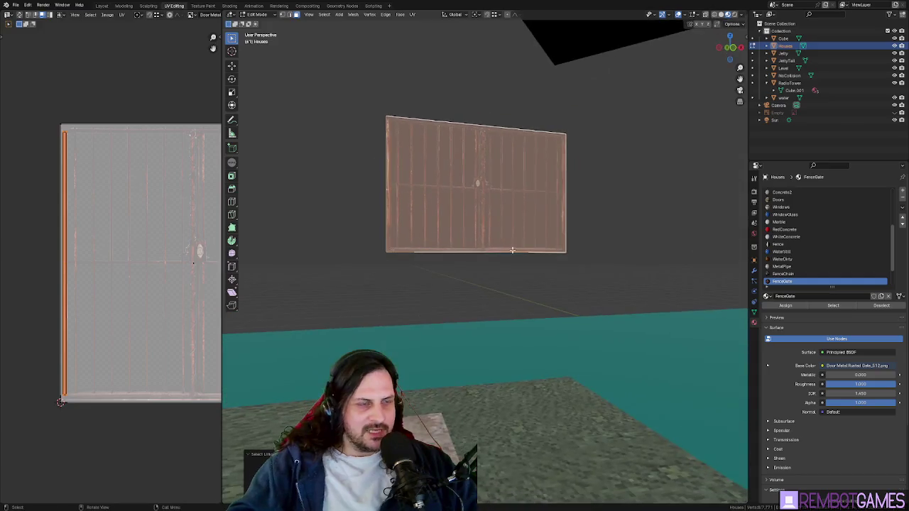
{"action": "type", "text": "gz10"}
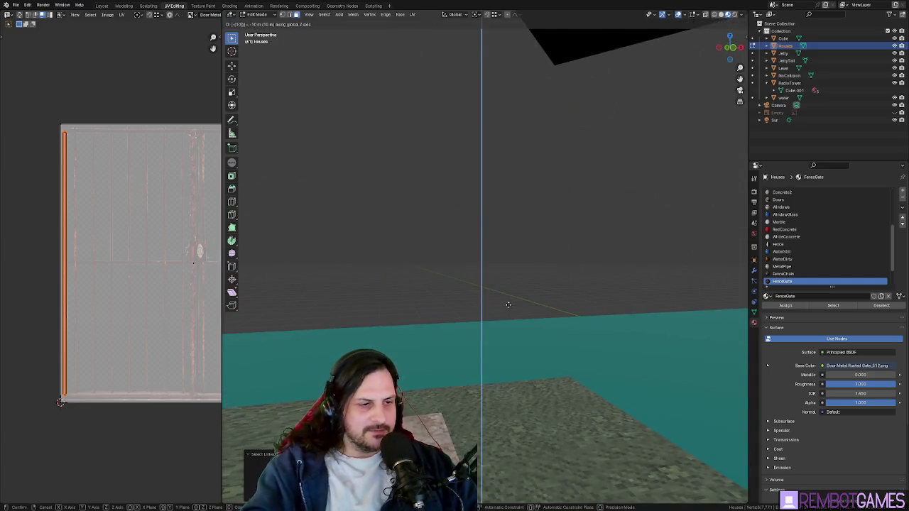
{"action": "key", "text": "Return"}
{"action": "middle_click_drag", "start_coordinate": [507, 304], "coordinate": [514, 319]}
{"action": "key", "text": "KP_Decimal"}
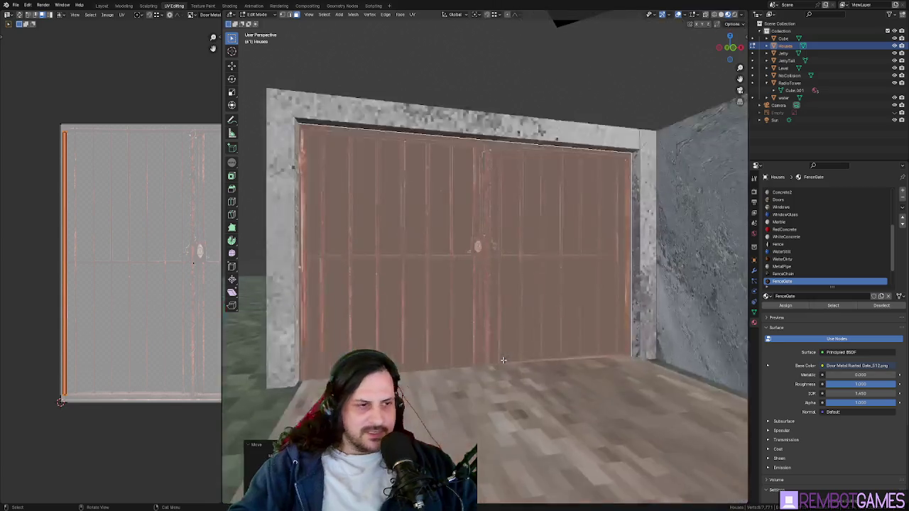
{"action": "scroll", "coordinate": [503, 360], "scroll_direction": "down", "scroll_amount": 3}
Step: Check the textured gate in its wall opening, then clear the selection
{"action": "key", "text": "Tab"}
{"action": "mouse_move", "coordinate": [502, 360]}
{"action": "middle_mouse_down"}
{"action": "mouse_move", "coordinate": [490, 324]}
{"action": "mouse_move", "coordinate": [537, 319]}
{"action": "mouse_move", "coordinate": [449, 320]}
{"action": "middle_mouse_up"}
{"action": "scroll", "coordinate": [500, 141], "scroll_direction": "down", "scroll_amount": 4}
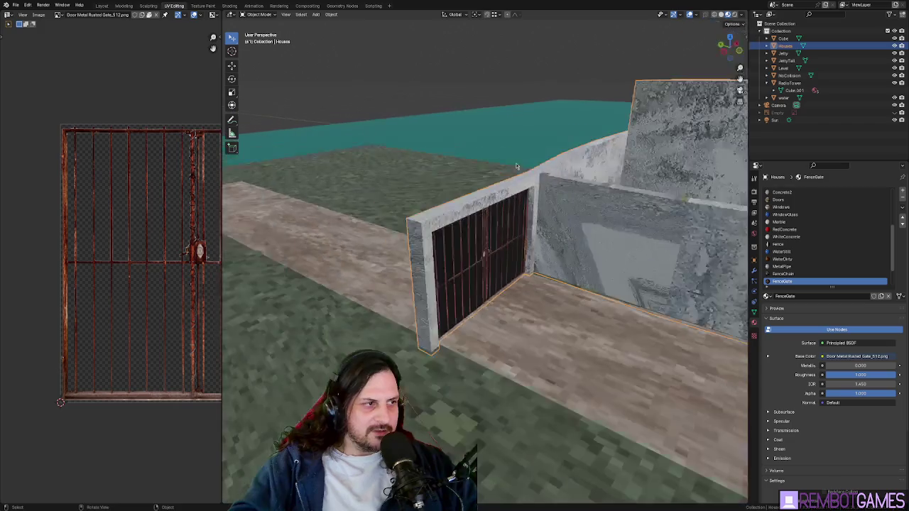
{"action": "key", "text": "Tab"}
{"action": "key", "text": "alt+a"}
Step: Orbit around the walled compound to inspect the gate in place
{"action": "mouse_move", "coordinate": [500, 141]}
{"action": "middle_mouse_down"}
{"action": "mouse_move", "coordinate": [491, 212]}
{"action": "mouse_move", "coordinate": [470, 247]}
{"action": "mouse_move", "coordinate": [503, 312]}
{"action": "mouse_move", "coordinate": [588, 288]}
{"action": "mouse_move", "coordinate": [468, 291]}
{"action": "middle_mouse_up"}
{"action": "scroll", "coordinate": [477, 234], "scroll_direction": "down", "scroll_amount": 3}
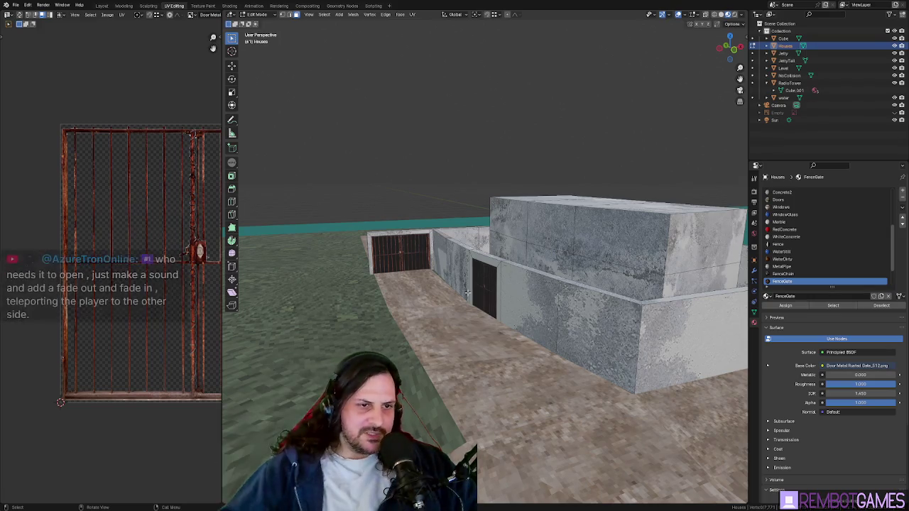
{"action": "mouse_move", "coordinate": [467, 291]}
{"action": "middle_mouse_down"}
{"action": "mouse_move", "coordinate": [513, 333]}
{"action": "mouse_move", "coordinate": [563, 315]}
{"action": "middle_mouse_up"}
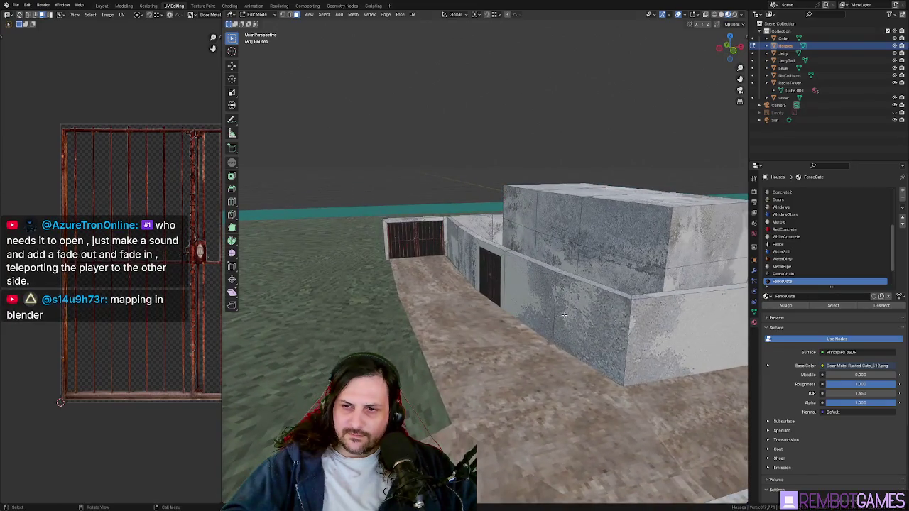
{"action": "middle_click_drag", "start_coordinate": [503, 306], "coordinate": [511, 252]}
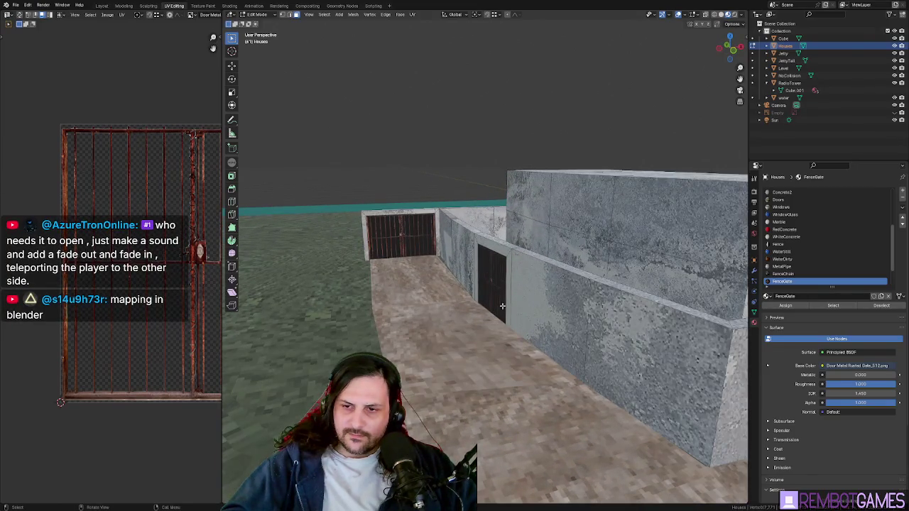
{"action": "scroll", "coordinate": [512, 251], "scroll_direction": "up", "scroll_amount": 3}
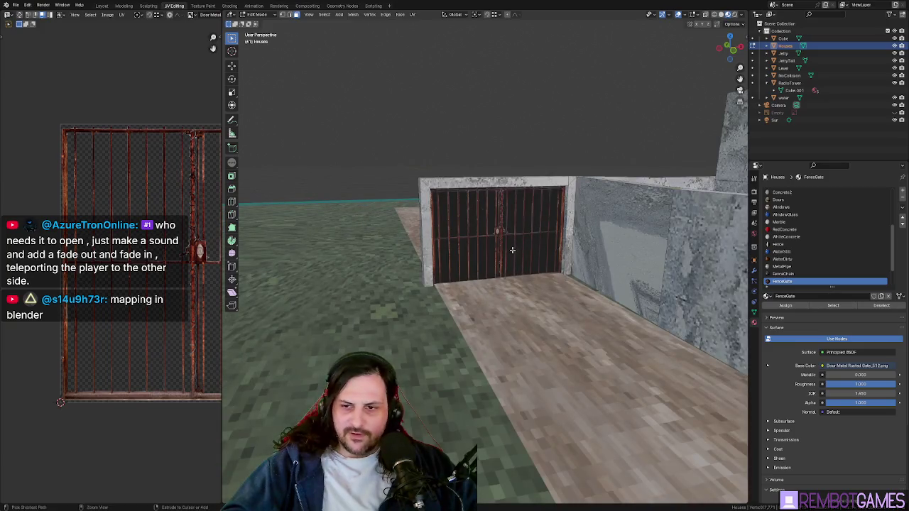
{"action": "scroll", "coordinate": [512, 250], "scroll_direction": "down", "scroll_amount": 3}
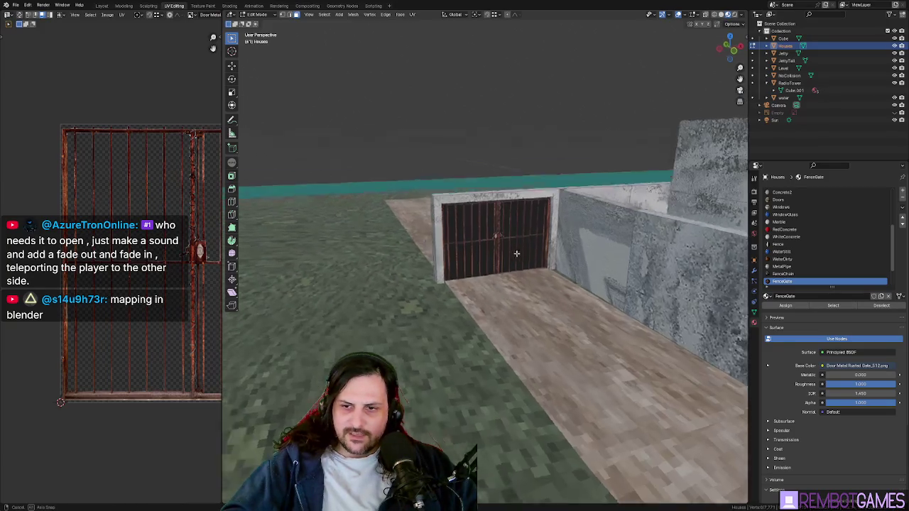
{"action": "middle_click_drag", "start_coordinate": [512, 253], "coordinate": [543, 284]}
Step: View the compound from the top and select the Level terrain object
{"action": "key", "text": "grave"}
{"action": "left_click", "coordinate": [508, 240]}
{"action": "mouse_move", "coordinate": [508, 240]}
{"action": "middle_mouse_down"}
{"action": "mouse_move", "coordinate": [555, 352]}
{"action": "mouse_move", "coordinate": [405, 289]}
{"action": "mouse_move", "coordinate": [537, 285]}
{"action": "mouse_move", "coordinate": [551, 359]}
{"action": "middle_mouse_up"}
{"action": "left_click", "coordinate": [405, 289]}
{"action": "scroll", "coordinate": [539, 331], "scroll_direction": "down", "scroll_amount": 3}
{"action": "scroll", "coordinate": [547, 270], "scroll_direction": "up", "scroll_amount": 2}
{"action": "scroll", "coordinate": [547, 271], "scroll_direction": "down", "scroll_amount": 4}
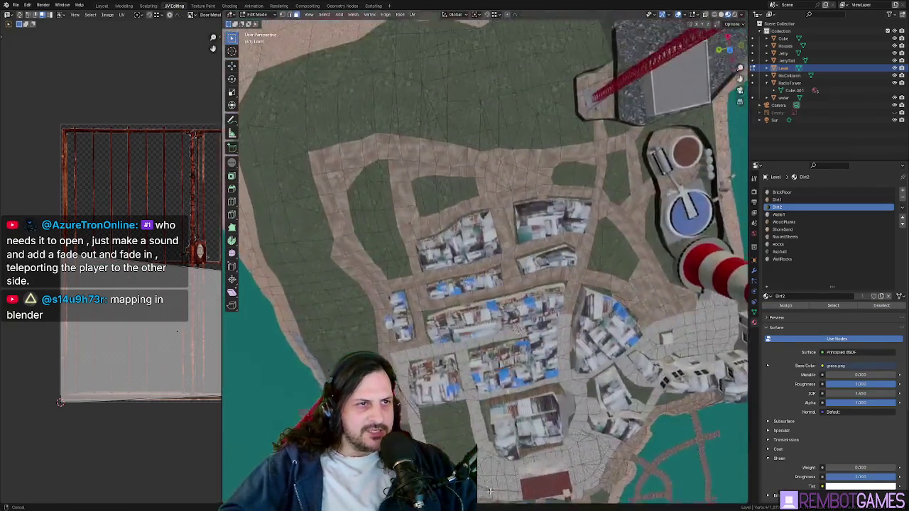
{"action": "scroll", "coordinate": [547, 270], "scroll_direction": "up", "scroll_amount": 3}
{"action": "mouse_move", "coordinate": [547, 270]}
{"action": "middle_mouse_down"}
{"action": "mouse_move", "coordinate": [580, 107]}
{"action": "mouse_move", "coordinate": [502, 211]}
{"action": "middle_mouse_up"}
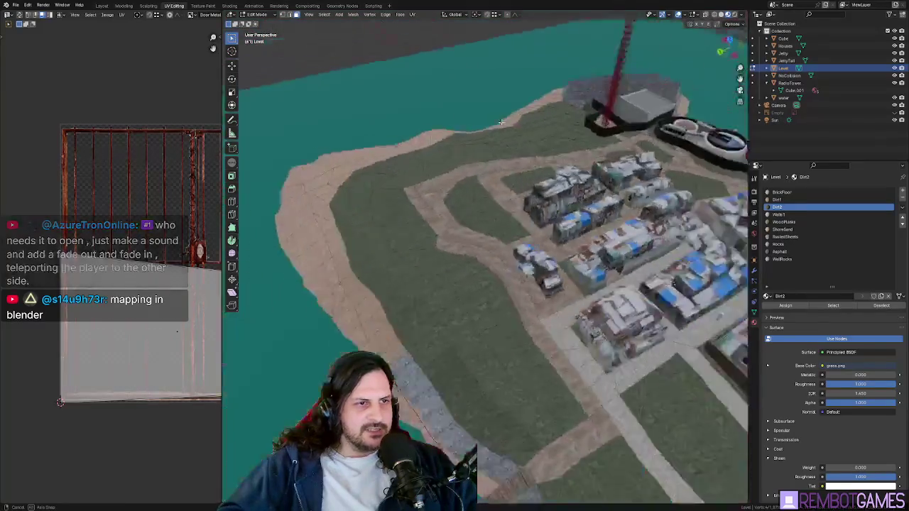
{"action": "scroll", "coordinate": [502, 210], "scroll_direction": "up", "scroll_amount": 3}
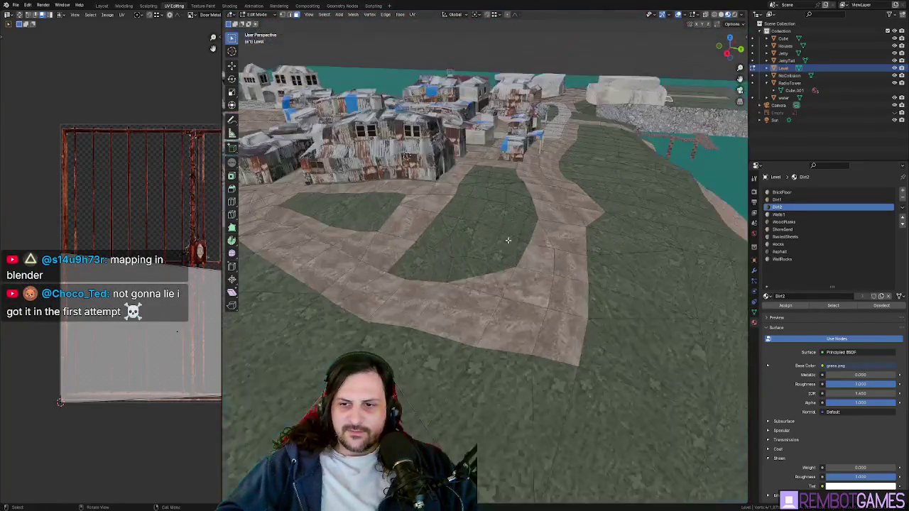
{"action": "mouse_move", "coordinate": [501, 210]}
{"action": "middle_mouse_down"}
{"action": "mouse_move", "coordinate": [491, 215]}
{"action": "mouse_move", "coordinate": [475, 269]}
{"action": "mouse_move", "coordinate": [609, 245]}
{"action": "middle_mouse_up"}
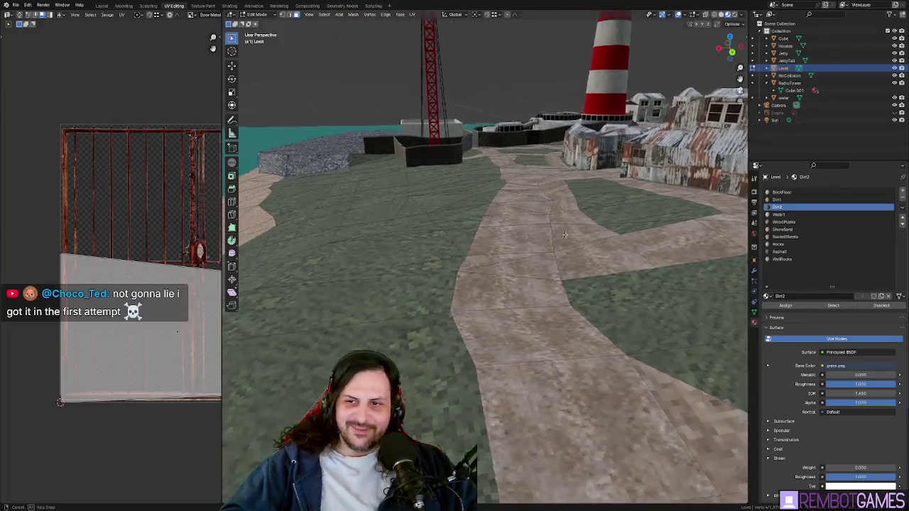
{"action": "middle_click_drag", "start_coordinate": [608, 245], "coordinate": [555, 238]}
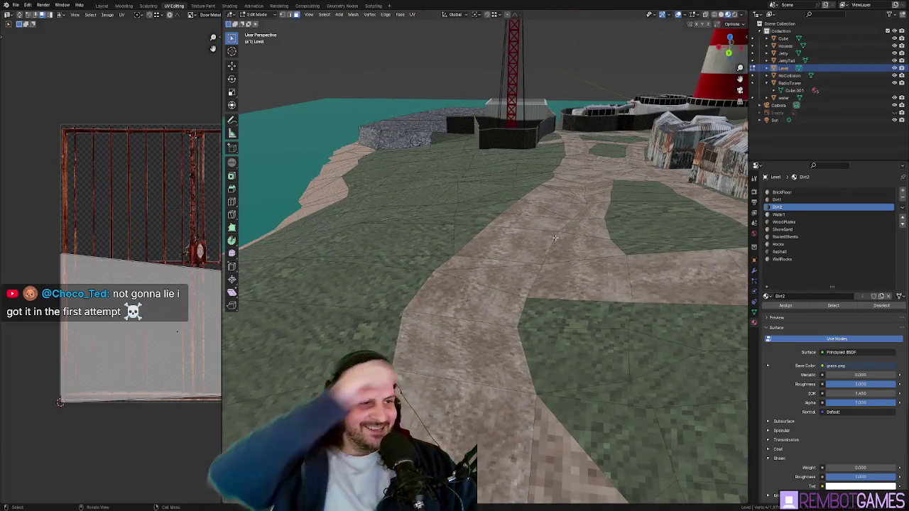
{"action": "left_click", "coordinate": [422, 234]}
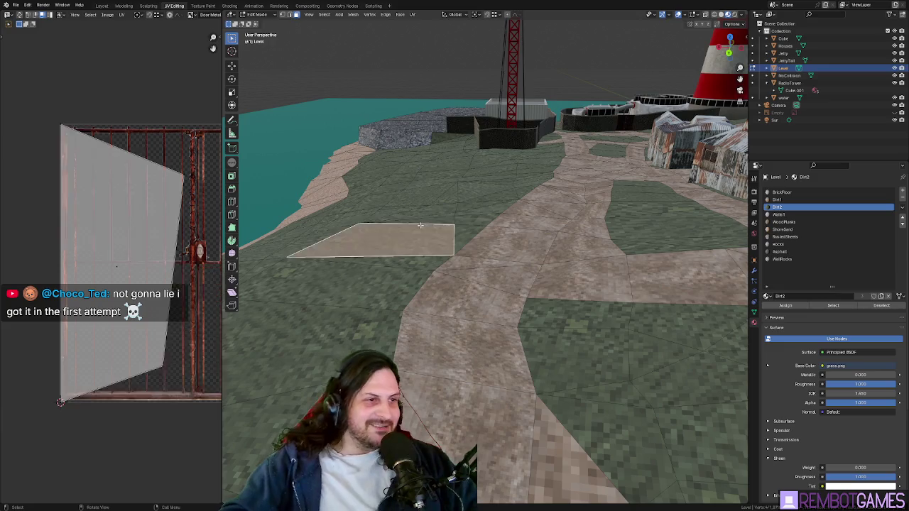
{"action": "mouse_move", "coordinate": [422, 234]}
{"action": "middle_mouse_down"}
{"action": "mouse_move", "coordinate": [545, 237]}
{"action": "mouse_move", "coordinate": [489, 229]}
{"action": "mouse_move", "coordinate": [509, 216]}
{"action": "middle_mouse_up"}
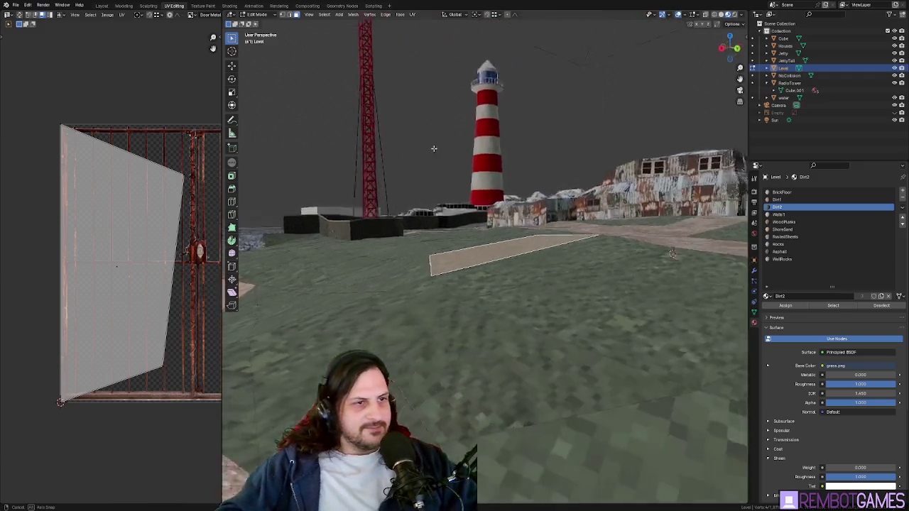
{"action": "middle_click_drag", "start_coordinate": [569, 177], "coordinate": [569, 263]}
{"action": "scroll", "coordinate": [569, 263], "scroll_direction": "down", "scroll_amount": 10}
{"action": "left_click", "coordinate": [488, 248]}
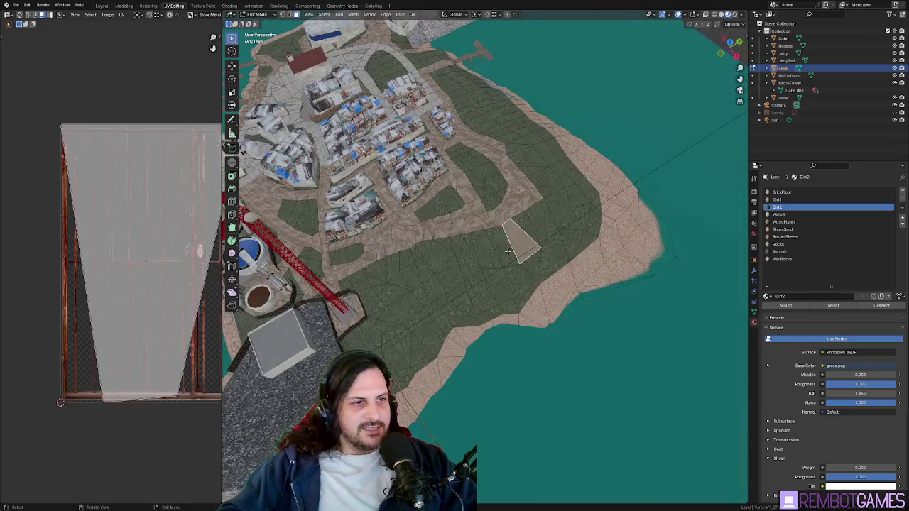
{"action": "mouse_move", "coordinate": [488, 248]}
{"action": "middle_mouse_down"}
{"action": "mouse_move", "coordinate": [402, 226]}
{"action": "mouse_move", "coordinate": [457, 252]}
{"action": "mouse_move", "coordinate": [475, 152]}
{"action": "mouse_move", "coordinate": [490, 205]}
{"action": "mouse_move", "coordinate": [471, 248]}
{"action": "mouse_move", "coordinate": [414, 225]}
{"action": "mouse_move", "coordinate": [503, 235]}
{"action": "mouse_move", "coordinate": [494, 225]}
{"action": "middle_mouse_up"}
{"action": "scroll", "coordinate": [456, 252], "scroll_direction": "up", "scroll_amount": 5}
{"action": "scroll", "coordinate": [475, 151], "scroll_direction": "up", "scroll_amount": 4}
{"action": "scroll", "coordinate": [471, 247], "scroll_direction": "up", "scroll_amount": 4}
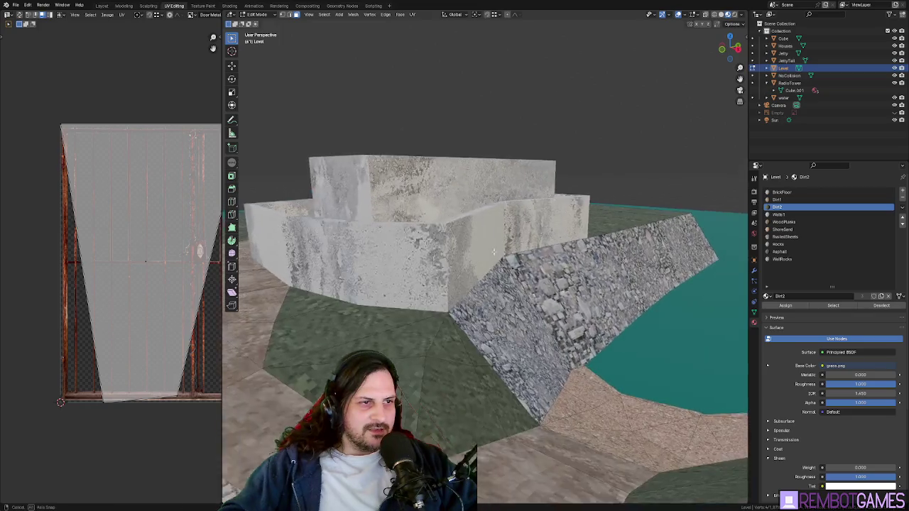
{"action": "key", "text": "Tab"}
{"action": "key", "text": "Tab"}
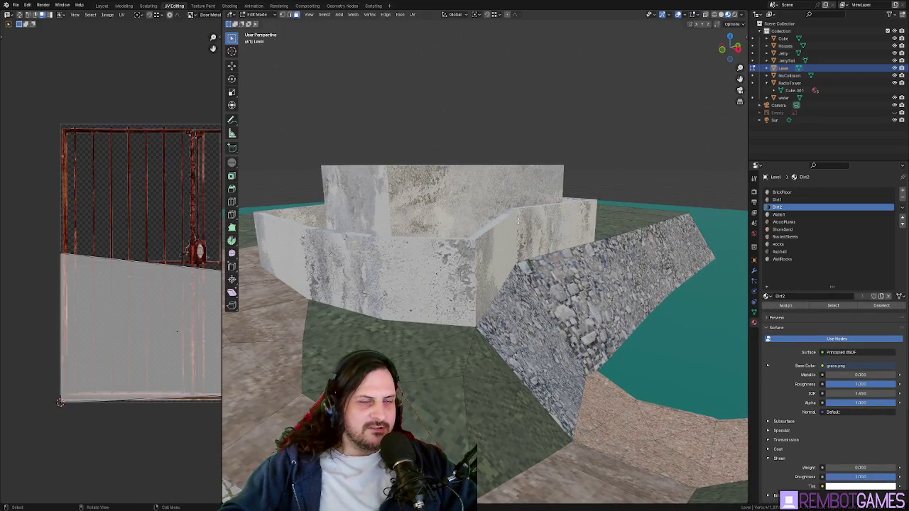
Step: Select the Houses object and walk at ground level up to its wall and door
{"action": "key", "text": "Tab"}
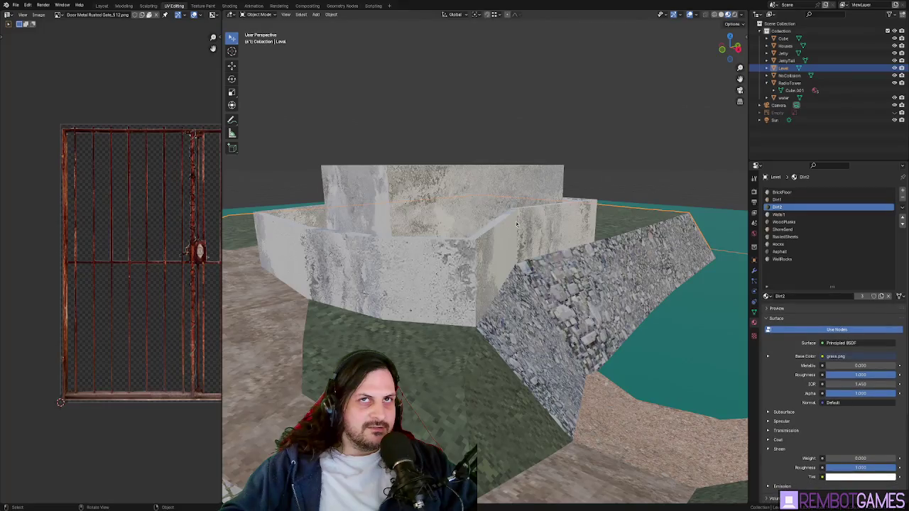
{"action": "mouse_move", "coordinate": [478, 266]}
{"action": "middle_mouse_down"}
{"action": "mouse_move", "coordinate": [541, 286]}
{"action": "mouse_move", "coordinate": [353, 376]}
{"action": "middle_mouse_up"}
{"action": "left_click", "coordinate": [417, 385]}
{"action": "key", "text": "Tab"}
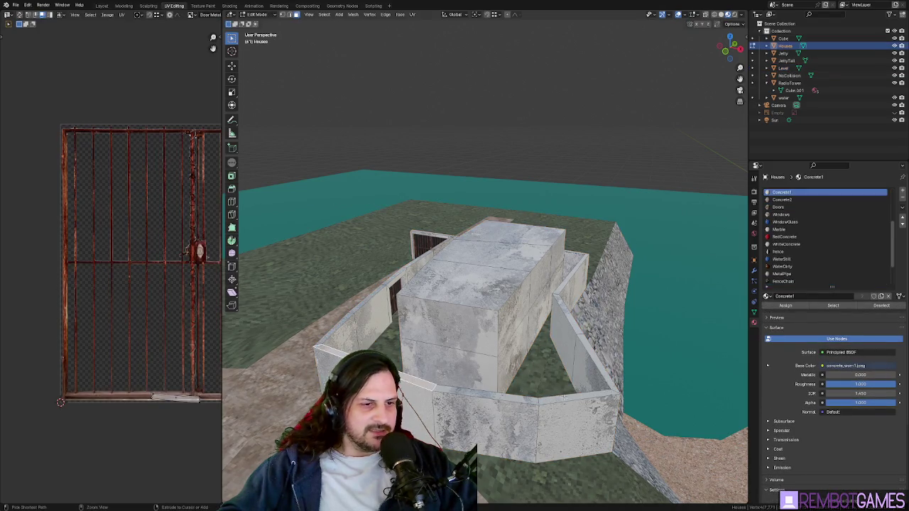
{"action": "key", "text": "shift+grave"}
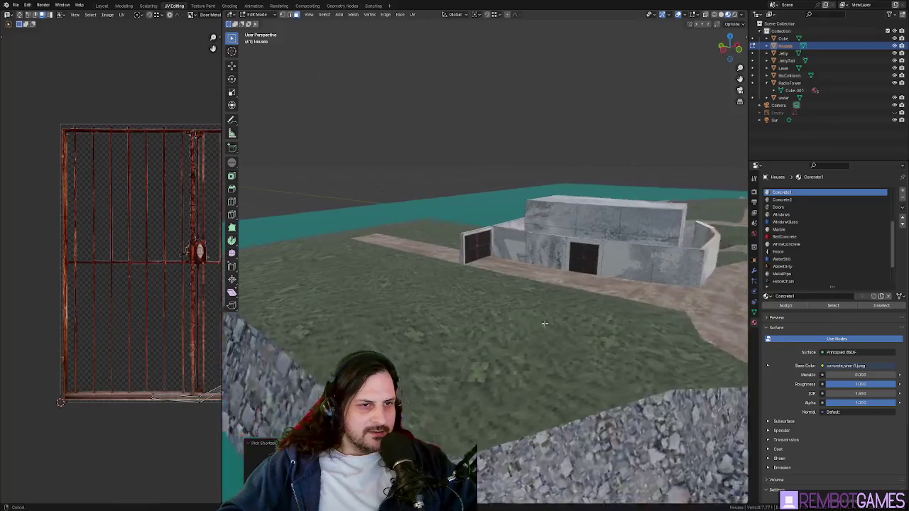
{"action": "key", "text": "w"}
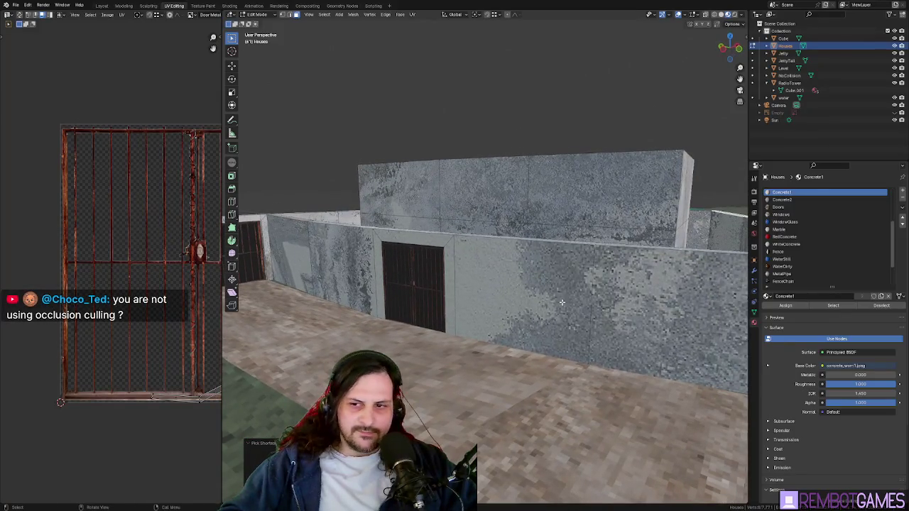
{"action": "scroll", "coordinate": [586, 298], "scroll_direction": "down", "scroll_amount": 3}
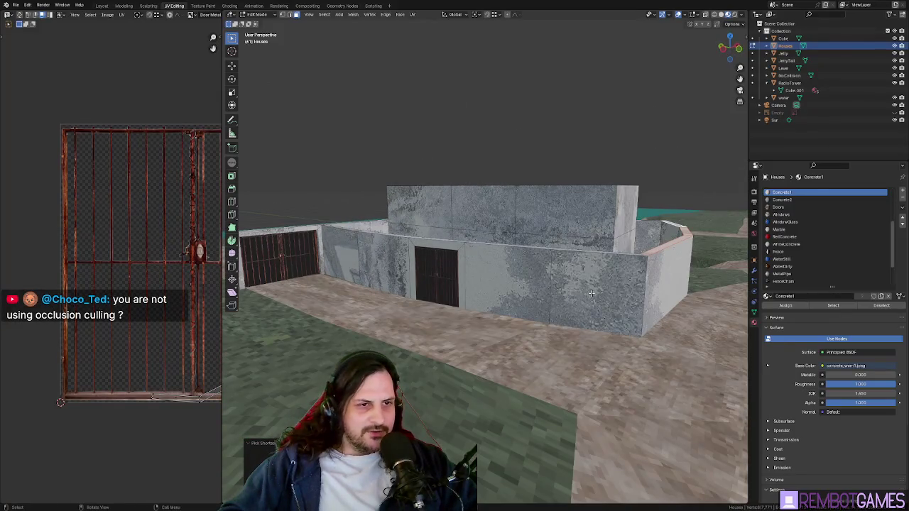
{"action": "middle_click_drag", "start_coordinate": [591, 293], "coordinate": [451, 146]}
{"action": "key", "text": "Tab"}
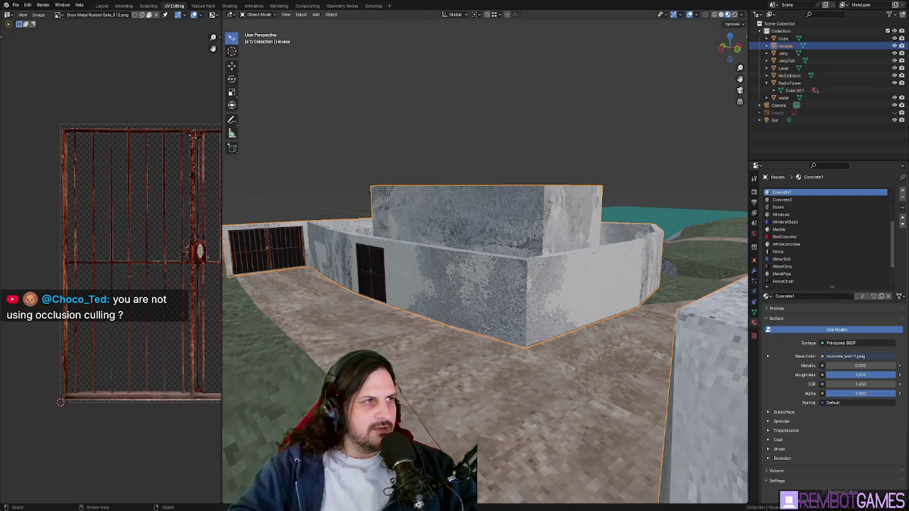
Step: Inspect the materials of Jetty, Houses, Level, NoCollision, water and Cube, then edit Cube's mesh
{"action": "left_click", "coordinate": [786, 54]}
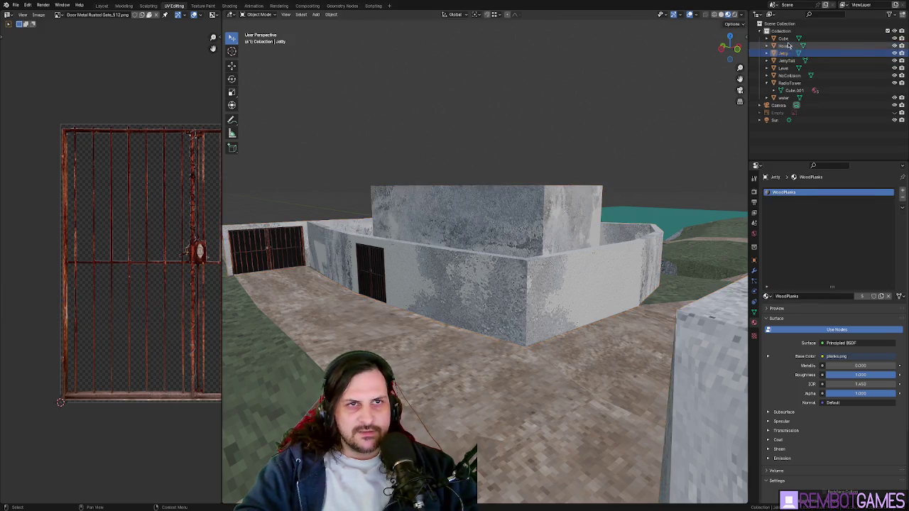
{"action": "left_click", "coordinate": [785, 45]}
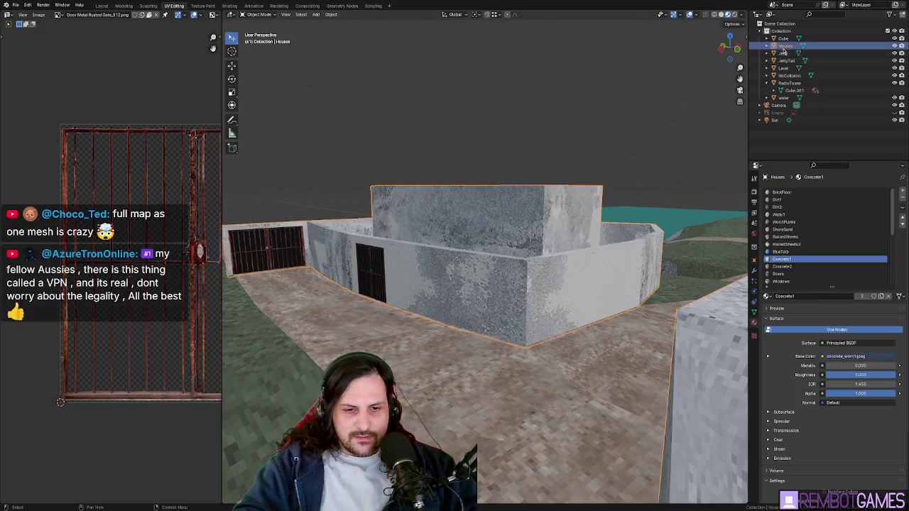
{"action": "left_click", "coordinate": [784, 54]}
{"action": "left_click", "coordinate": [783, 61]}
{"action": "left_click", "coordinate": [784, 68]}
{"action": "left_click", "coordinate": [784, 75]}
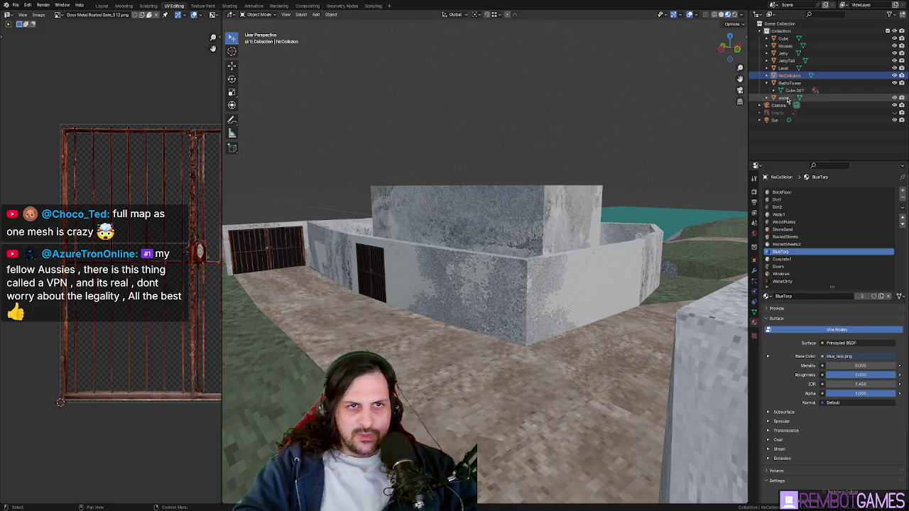
{"action": "left_click", "coordinate": [784, 97]}
{"action": "left_click", "coordinate": [785, 75]}
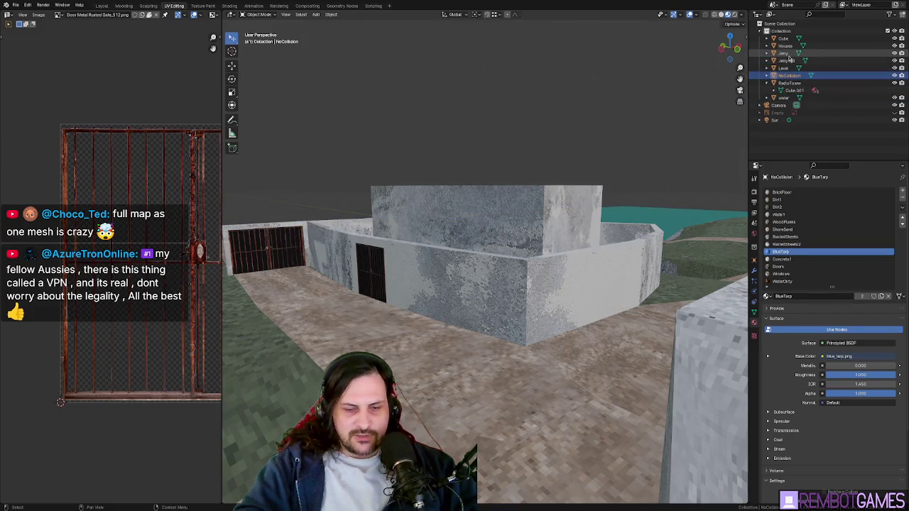
{"action": "left_click", "coordinate": [783, 39]}
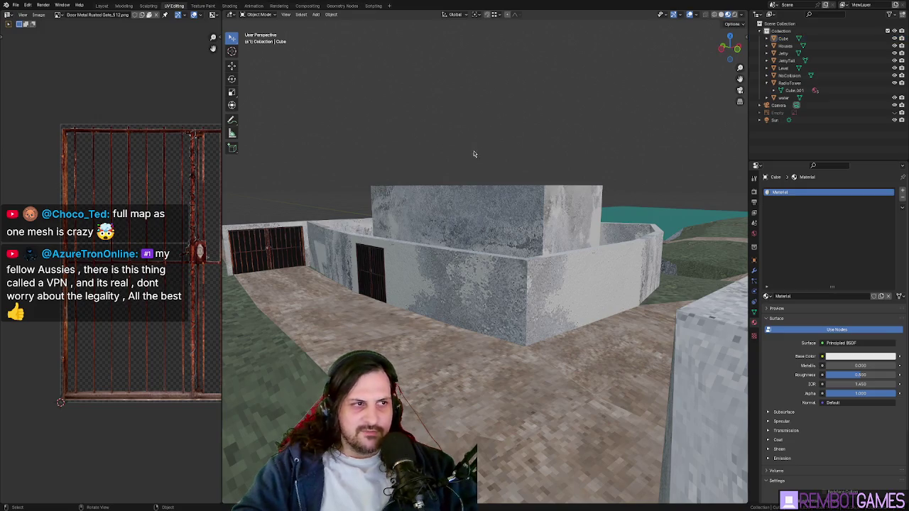
{"action": "key", "text": "Tab"}
{"action": "middle_click_drag", "start_coordinate": [474, 154], "coordinate": [528, 271]}
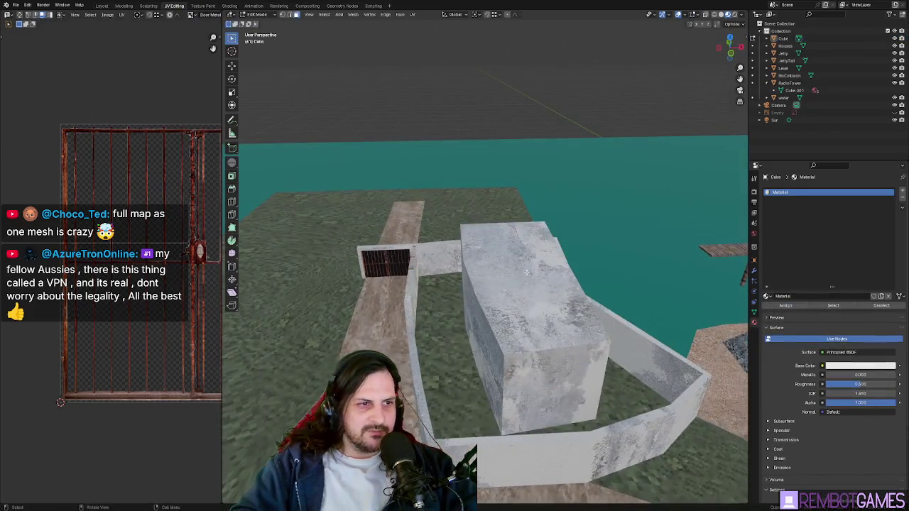
Step: Add an edge loop around the Houses concrete block
{"action": "left_click", "coordinate": [528, 271]}
{"action": "left_click", "coordinate": [518, 242]}
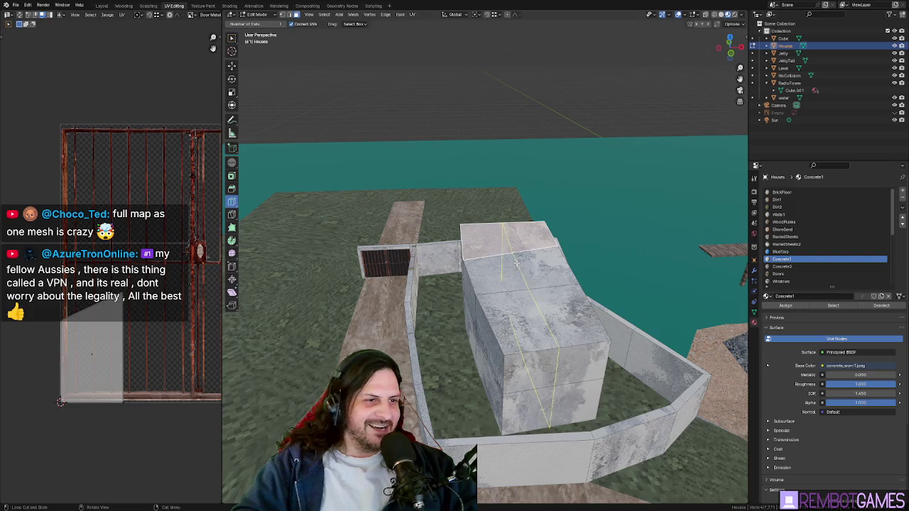
{"action": "middle_click_drag", "start_coordinate": [517, 263], "coordinate": [586, 272]}
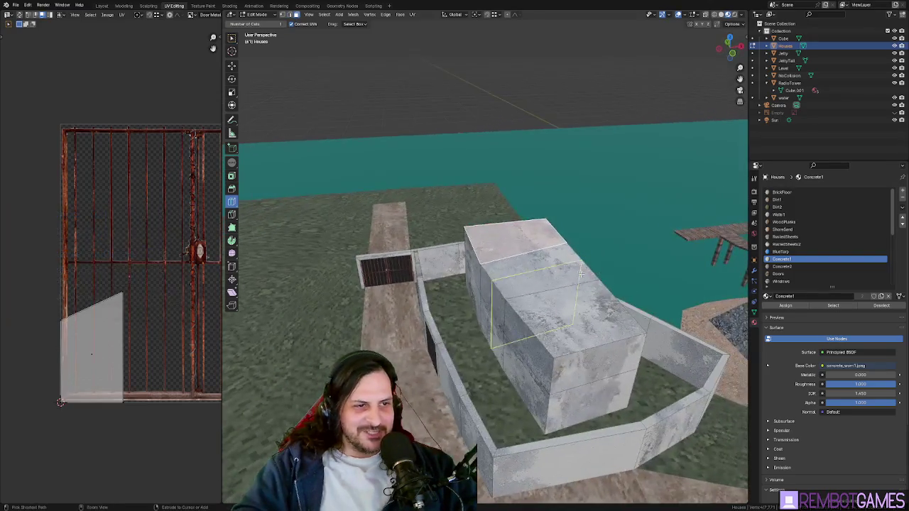
{"action": "left_click", "coordinate": [586, 272]}
{"action": "middle_click_drag", "start_coordinate": [545, 305], "coordinate": [501, 225]}
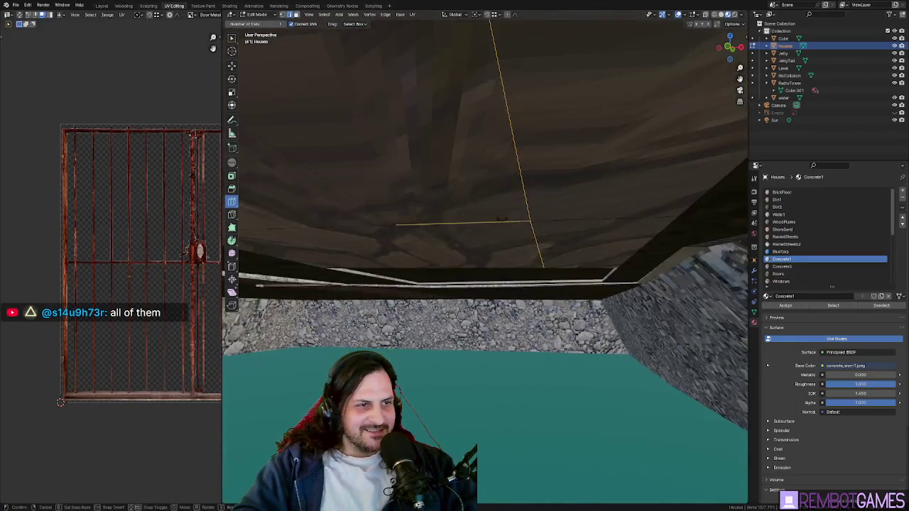
Step: Select the run of ceiling faces beneath the block and delete them
{"action": "key", "text": "w"}
{"action": "left_click", "coordinate": [543, 247]}
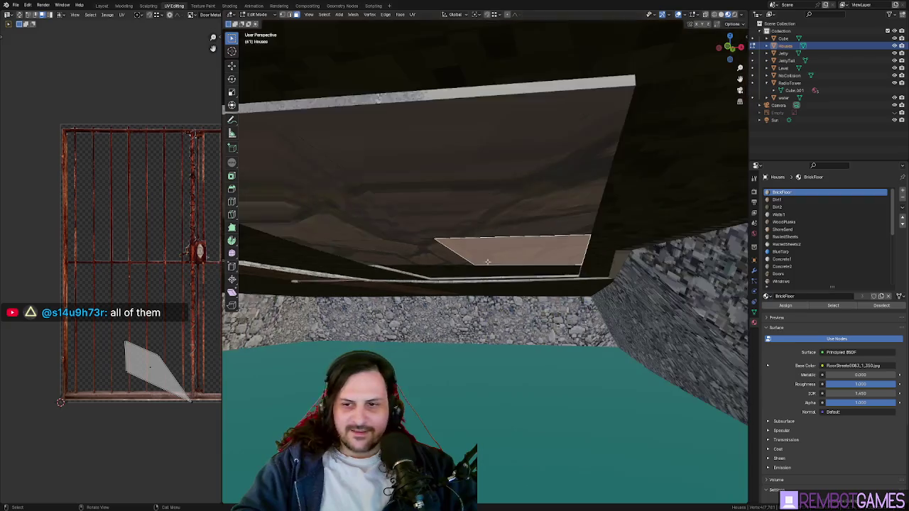
{"action": "middle_click_drag", "start_coordinate": [543, 247], "coordinate": [444, 246]}
{"action": "left_click", "coordinate": [431, 198], "text": "ctrl"}
{"action": "left_click", "coordinate": [543, 199], "text": "ctrl"}
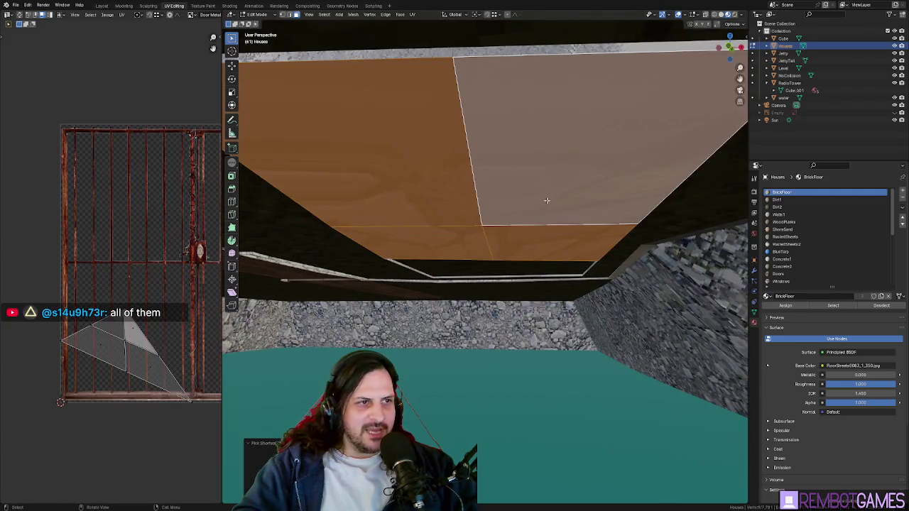
{"action": "key", "text": "x"}
{"action": "left_click", "coordinate": [537, 201]}
{"action": "middle_click_drag", "start_coordinate": [537, 204], "coordinate": [527, 226]}
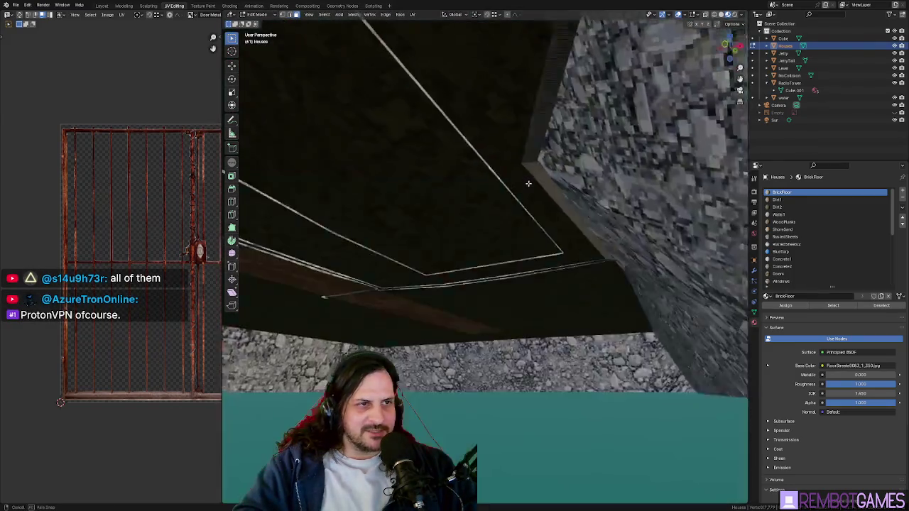
Step: Delete the strip of side-wall faces below the ceiling
{"action": "middle_click_drag", "start_coordinate": [527, 226], "coordinate": [604, 177]}
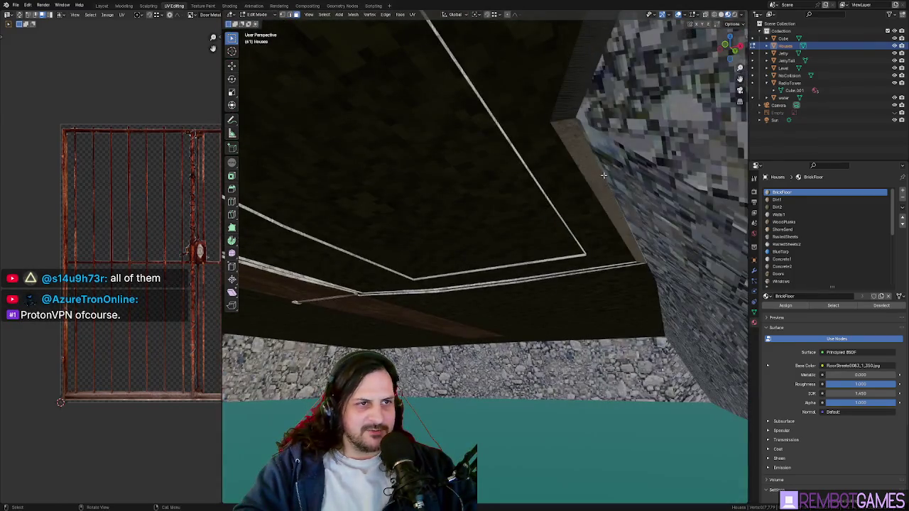
{"action": "left_click", "coordinate": [592, 170]}
{"action": "left_click", "coordinate": [586, 99], "text": "shift"}
{"action": "mouse_move", "coordinate": [586, 99]}
{"action": "middle_mouse_down"}
{"action": "mouse_move", "coordinate": [578, 81]}
{"action": "mouse_move", "coordinate": [575, 161]}
{"action": "mouse_move", "coordinate": [584, 138]}
{"action": "mouse_move", "coordinate": [613, 174]}
{"action": "mouse_move", "coordinate": [544, 205]}
{"action": "mouse_move", "coordinate": [601, 193]}
{"action": "mouse_move", "coordinate": [610, 358]}
{"action": "middle_mouse_up"}
{"action": "key", "text": "x"}
{"action": "left_click", "coordinate": [579, 82]}
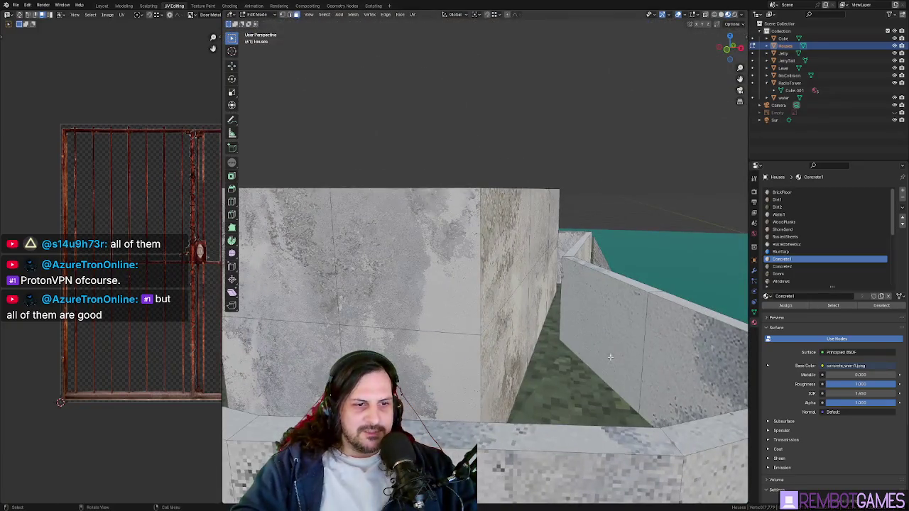
Step: Select the first edges along the top of the outer concrete wall
{"action": "scroll", "coordinate": [567, 330], "scroll_direction": "up", "scroll_amount": 5}
{"action": "mouse_move", "coordinate": [567, 330]}
{"action": "middle_mouse_down"}
{"action": "mouse_move", "coordinate": [519, 345]}
{"action": "mouse_move", "coordinate": [515, 336]}
{"action": "mouse_move", "coordinate": [550, 371]}
{"action": "mouse_move", "coordinate": [544, 385]}
{"action": "middle_mouse_up"}
{"action": "mouse_move", "coordinate": [555, 431]}
{"action": "middle_mouse_down"}
{"action": "mouse_move", "coordinate": [498, 445]}
{"action": "mouse_move", "coordinate": [593, 407]}
{"action": "mouse_move", "coordinate": [571, 345]}
{"action": "mouse_move", "coordinate": [458, 351]}
{"action": "mouse_move", "coordinate": [393, 331]}
{"action": "middle_mouse_up"}
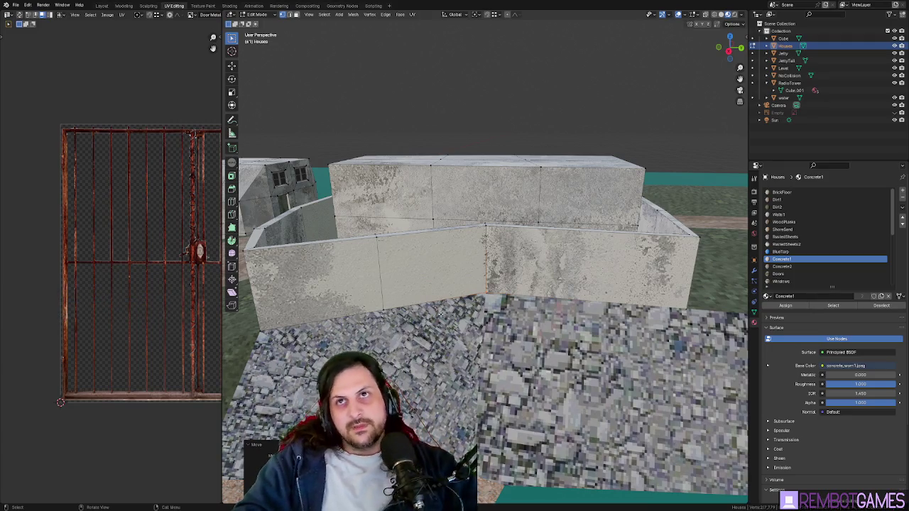
{"action": "mouse_move", "coordinate": [321, 316]}
{"action": "middle_mouse_down"}
{"action": "mouse_move", "coordinate": [484, 309]}
{"action": "mouse_move", "coordinate": [448, 298]}
{"action": "middle_mouse_up"}
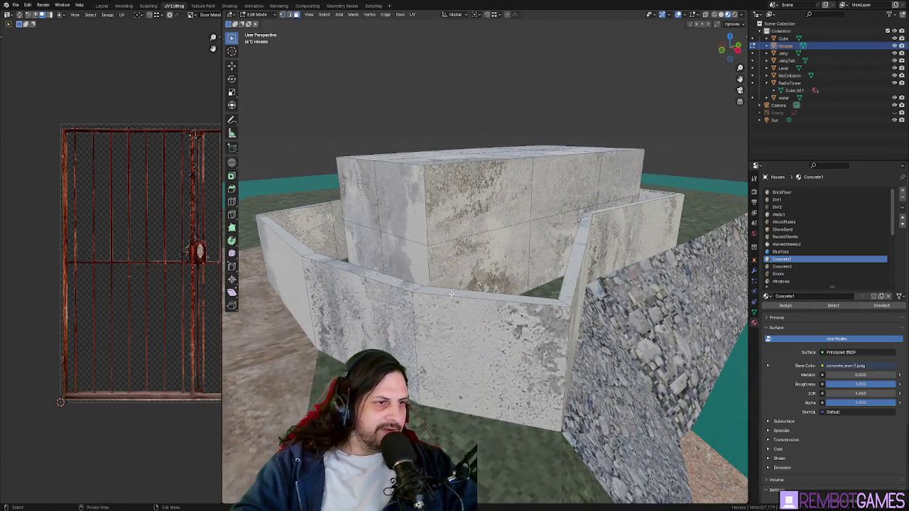
{"action": "mouse_move", "coordinate": [294, 246]}
{"action": "middle_mouse_down"}
{"action": "mouse_move", "coordinate": [335, 315]}
{"action": "mouse_move", "coordinate": [474, 336]}
{"action": "middle_mouse_up"}
{"action": "left_click", "coordinate": [334, 315], "text": "ctrl"}
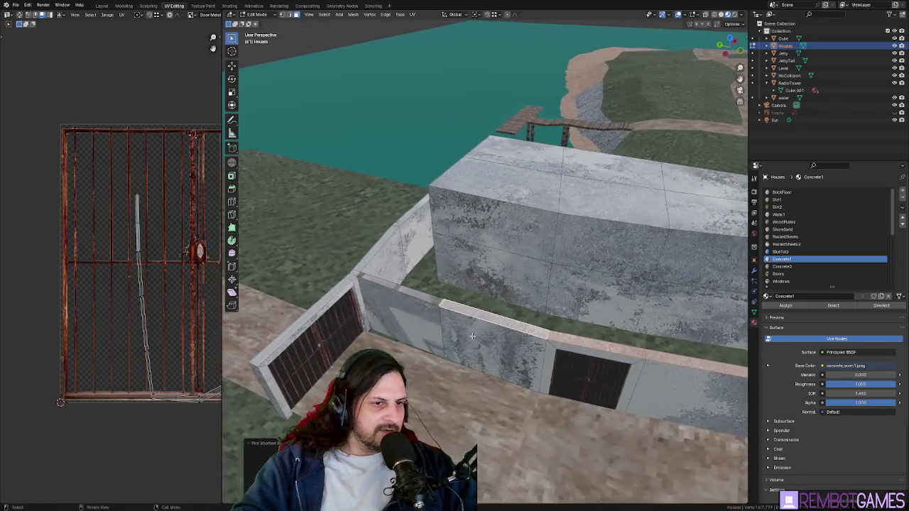
{"action": "left_click", "coordinate": [365, 279], "text": "ctrl"}
{"action": "mouse_move", "coordinate": [364, 279]}
{"action": "middle_mouse_down"}
{"action": "mouse_move", "coordinate": [367, 254]}
{"action": "mouse_move", "coordinate": [409, 264]}
{"action": "middle_mouse_up"}
{"action": "left_click", "coordinate": [367, 254], "text": "ctrl"}
Step: Add the remaining wall-top edges and check the selection around the building
{"action": "left_click", "coordinate": [315, 221], "text": "ctrl"}
{"action": "middle_click_drag", "start_coordinate": [316, 221], "coordinate": [341, 287]}
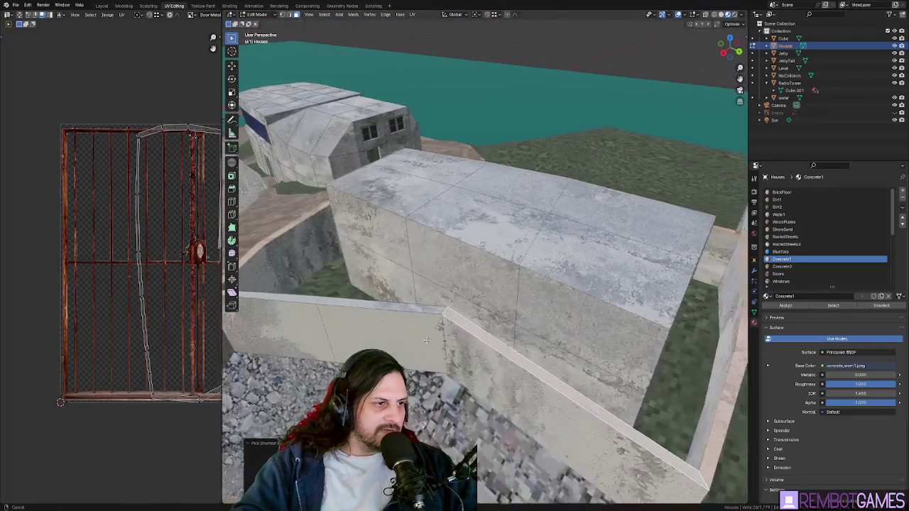
{"action": "mouse_move", "coordinate": [279, 336]}
{"action": "middle_mouse_down"}
{"action": "mouse_move", "coordinate": [324, 301]}
{"action": "mouse_move", "coordinate": [379, 300]}
{"action": "mouse_move", "coordinate": [422, 264]}
{"action": "middle_mouse_up"}
{"action": "left_click", "coordinate": [324, 301], "text": "ctrl"}
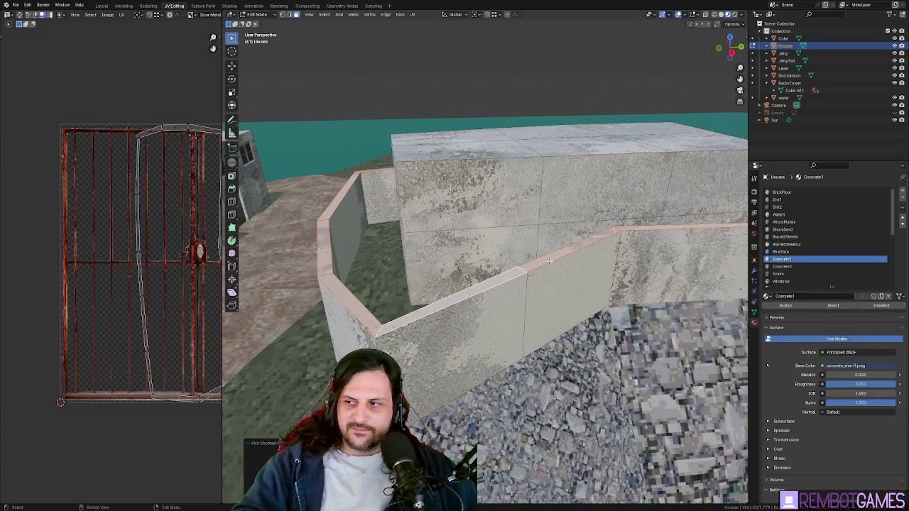
{"action": "mouse_move", "coordinate": [515, 284]}
{"action": "middle_mouse_down"}
{"action": "mouse_move", "coordinate": [469, 256]}
{"action": "mouse_move", "coordinate": [529, 267]}
{"action": "middle_mouse_up"}
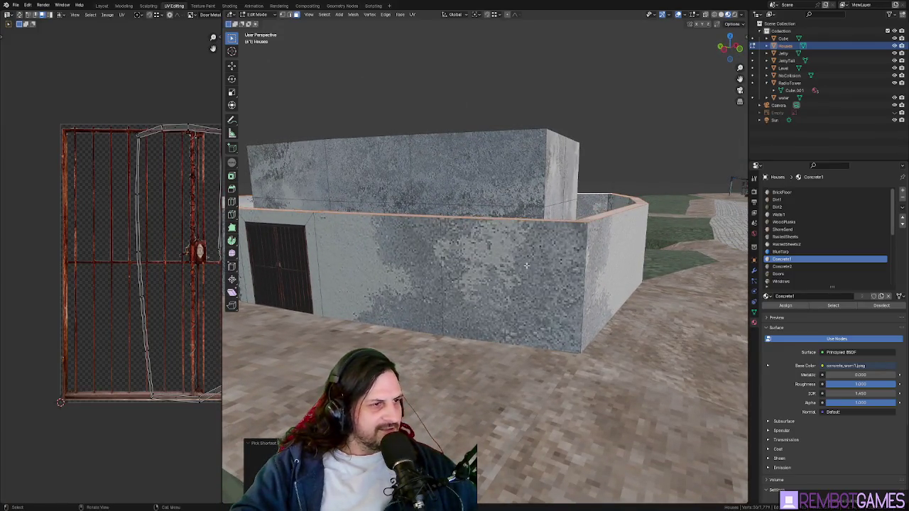
{"action": "mouse_move", "coordinate": [438, 267]}
{"action": "middle_mouse_down"}
{"action": "mouse_move", "coordinate": [522, 237]}
{"action": "mouse_move", "coordinate": [512, 237]}
{"action": "middle_mouse_up"}
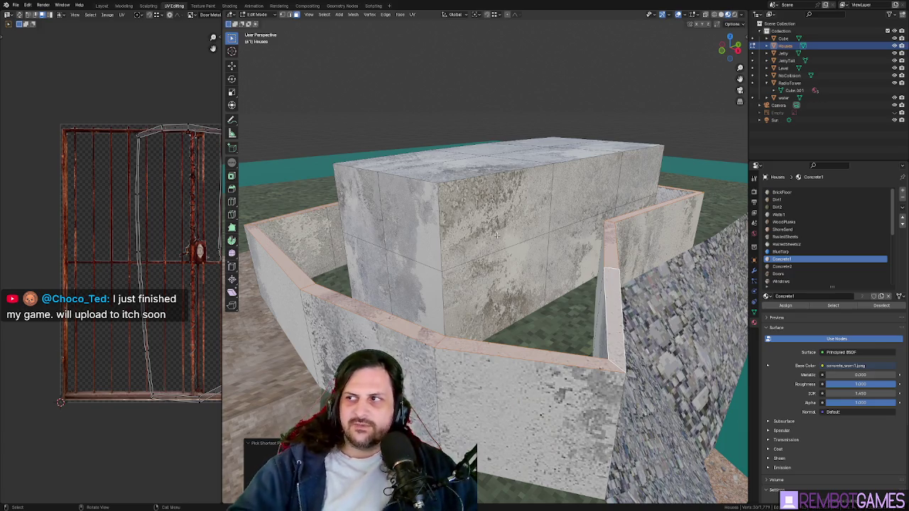
{"action": "mouse_move", "coordinate": [485, 284]}
{"action": "middle_mouse_down"}
{"action": "mouse_move", "coordinate": [450, 284]}
{"action": "mouse_move", "coordinate": [507, 254]}
{"action": "middle_mouse_up"}
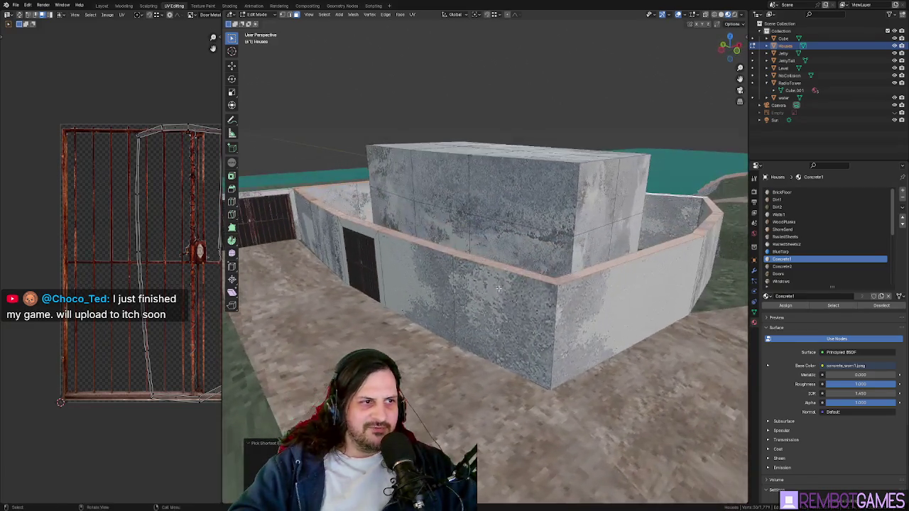
Step: Raise the selected wall-top edges straight up along Z
{"action": "key", "text": "g"}
{"action": "key", "text": "z"}
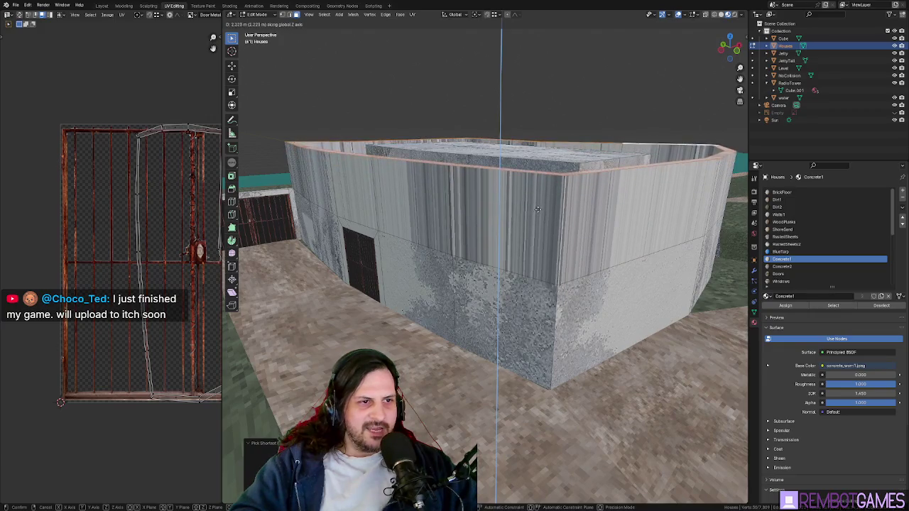
{"action": "left_click", "coordinate": [538, 207]}
{"action": "mouse_move", "coordinate": [538, 207]}
{"action": "middle_mouse_down"}
{"action": "mouse_move", "coordinate": [590, 218]}
{"action": "mouse_move", "coordinate": [497, 234]}
{"action": "middle_mouse_up"}
{"action": "scroll", "coordinate": [590, 218], "scroll_direction": "up", "scroll_amount": 5}
{"action": "scroll", "coordinate": [538, 220], "scroll_direction": "down", "scroll_amount": 4}
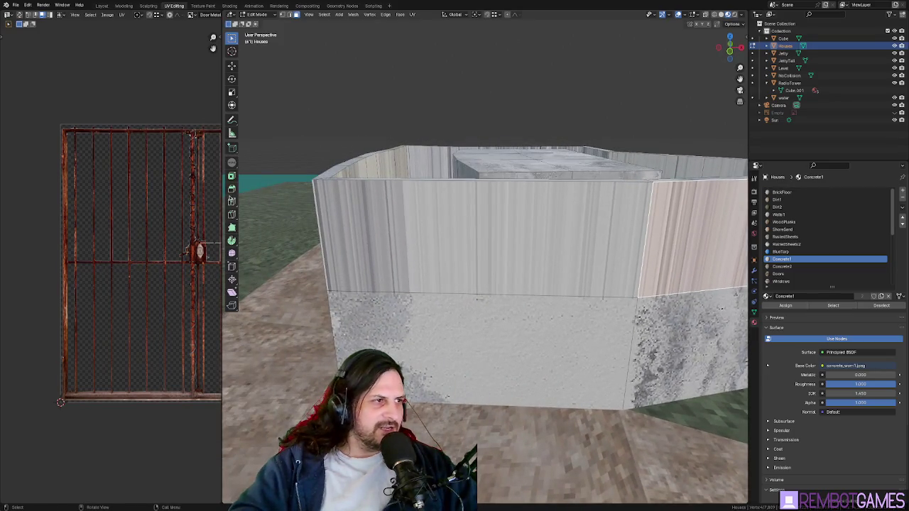
Step: Inspect the raised wall from above and cancel the loop cut without adding an edge
{"action": "mouse_move", "coordinate": [468, 184]}
{"action": "middle_mouse_down"}
{"action": "mouse_move", "coordinate": [494, 314]}
{"action": "mouse_move", "coordinate": [468, 284]}
{"action": "middle_mouse_up"}
{"action": "scroll", "coordinate": [454, 271], "scroll_direction": "up", "scroll_amount": 4}
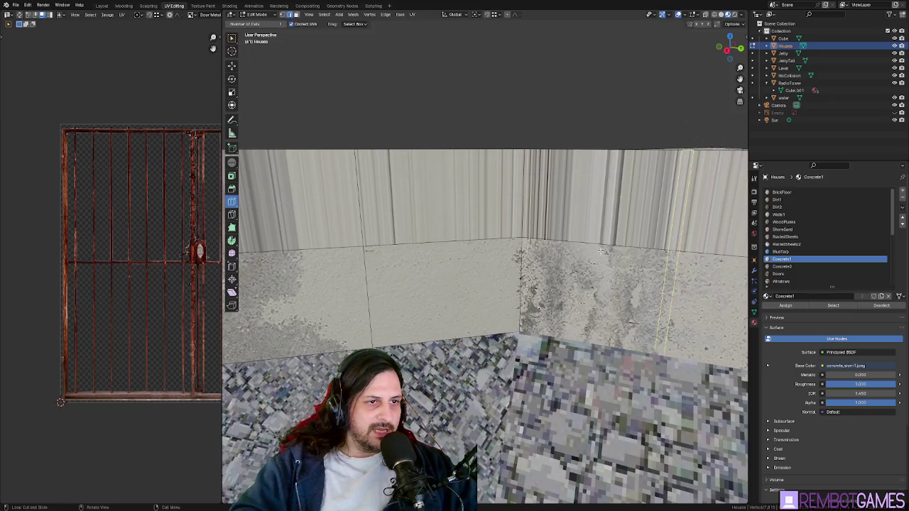
{"action": "middle_click_drag", "start_coordinate": [589, 247], "coordinate": [579, 307]}
{"action": "scroll", "coordinate": [579, 308], "scroll_direction": "down", "scroll_amount": 3}
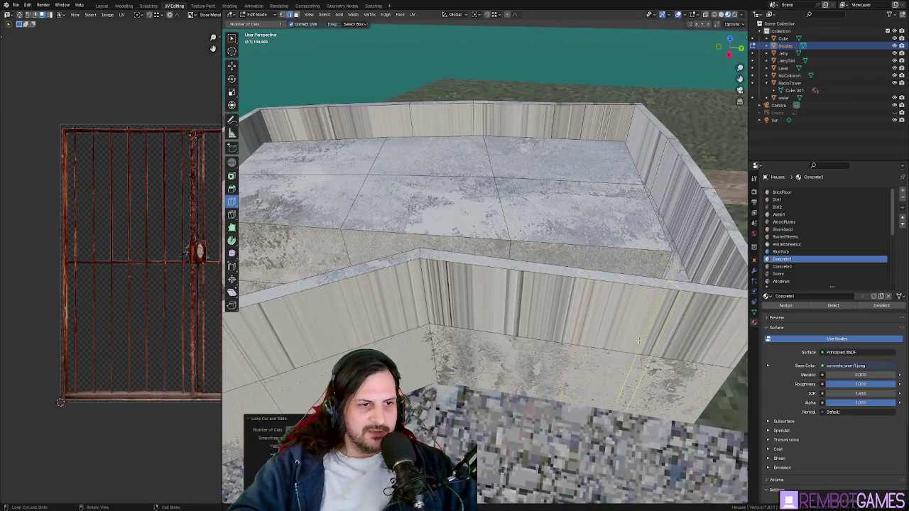
{"action": "scroll", "coordinate": [639, 341], "scroll_direction": "down", "scroll_amount": 4}
{"action": "mouse_move", "coordinate": [512, 341]}
{"action": "middle_mouse_down"}
{"action": "mouse_move", "coordinate": [495, 374]}
{"action": "mouse_move", "coordinate": [562, 334]}
{"action": "mouse_move", "coordinate": [549, 332]}
{"action": "middle_mouse_up"}
{"action": "scroll", "coordinate": [495, 374], "scroll_direction": "up", "scroll_amount": 2}
{"action": "scroll", "coordinate": [562, 334], "scroll_direction": "up", "scroll_amount": 2}
{"action": "scroll", "coordinate": [548, 333], "scroll_direction": "up", "scroll_amount": 2}
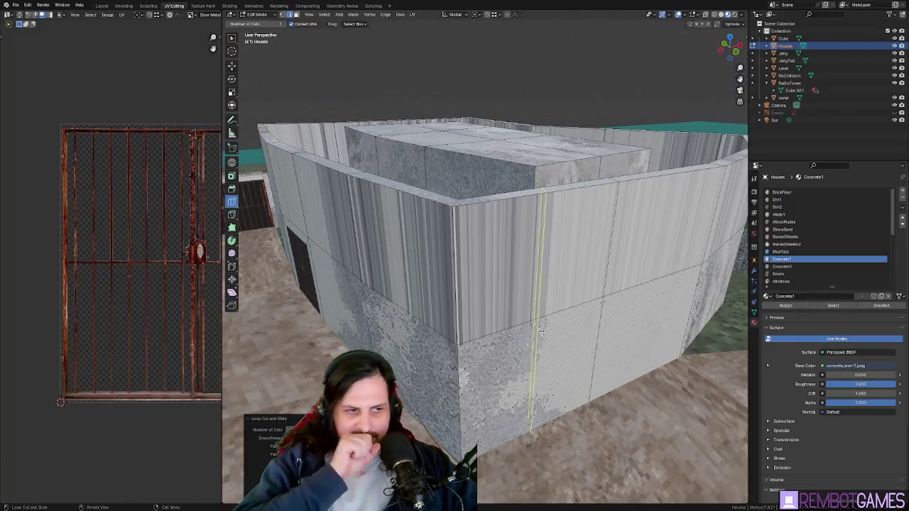
{"action": "key", "text": "Escape"}
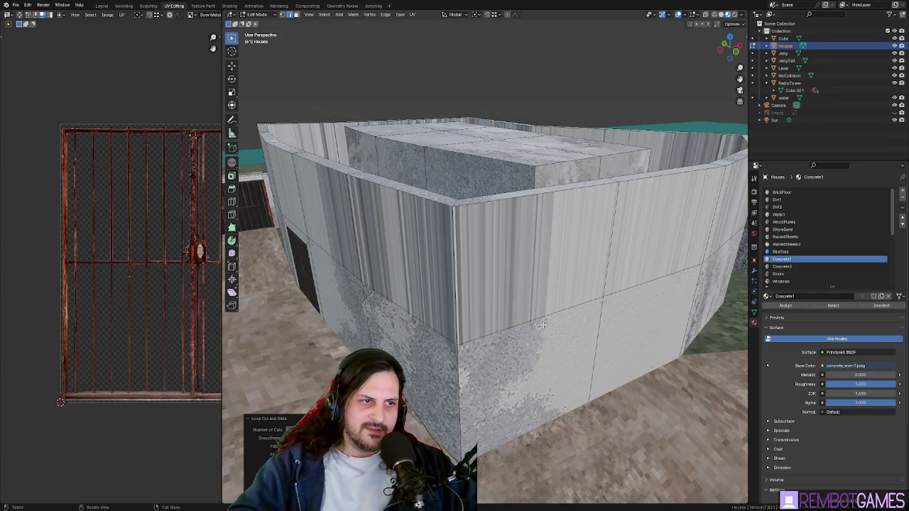
{"action": "middle_click_drag", "start_coordinate": [541, 332], "coordinate": [507, 322]}
{"action": "middle_click_drag", "start_coordinate": [390, 343], "coordinate": [475, 286]}
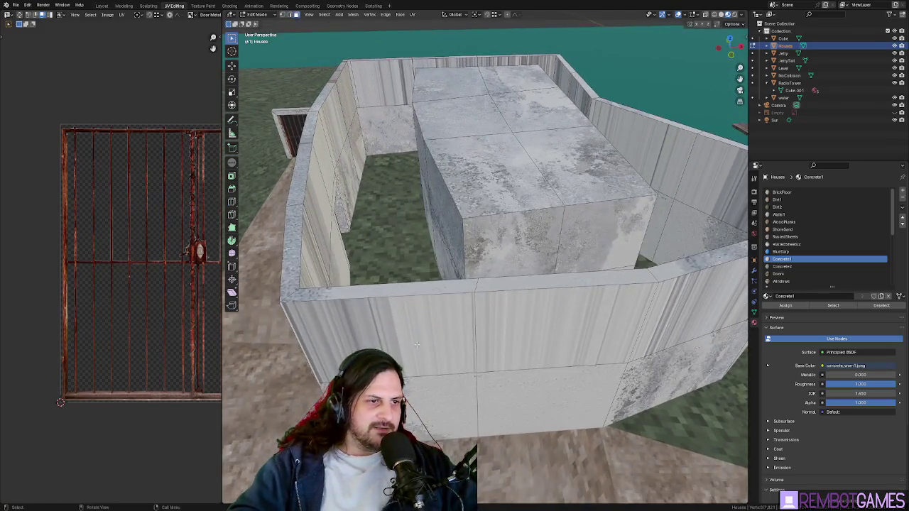
Step: From the top view, move a wall corner vertex so its edge lies straight
{"action": "key", "text": "ctrl+r"}
{"action": "mouse_move", "coordinate": [502, 314]}
{"action": "middle_mouse_down"}
{"action": "mouse_move", "coordinate": [479, 363]}
{"action": "mouse_move", "coordinate": [438, 329]}
{"action": "middle_mouse_up"}
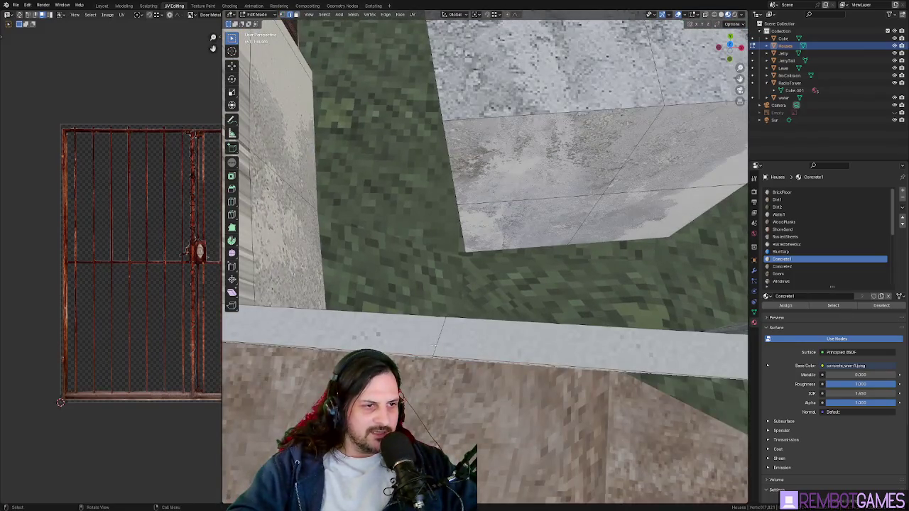
{"action": "middle_click_drag", "start_coordinate": [469, 184], "coordinate": [478, 233]}
{"action": "key", "text": "g"}
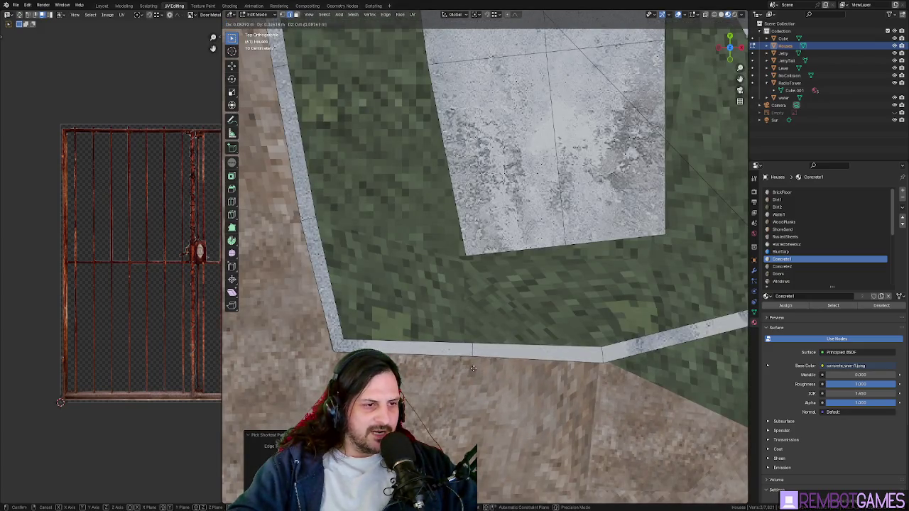
{"action": "left_click", "coordinate": [472, 346]}
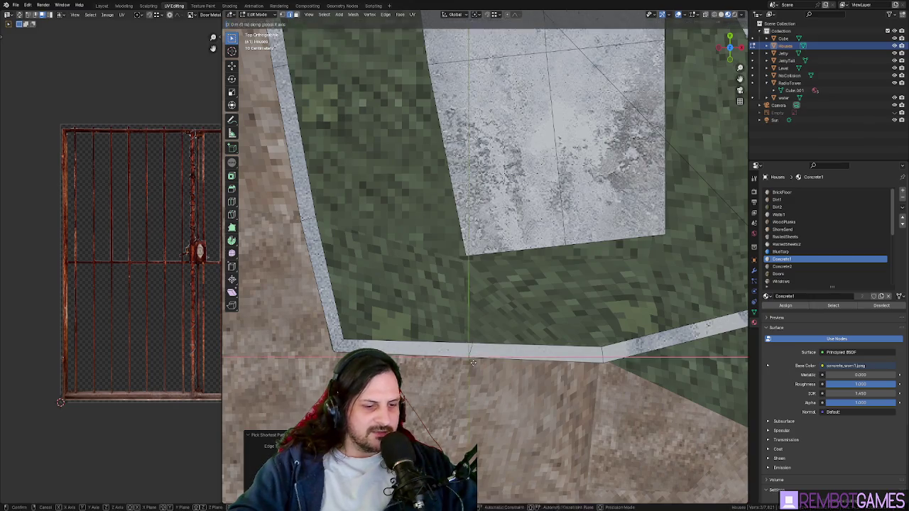
{"action": "left_click", "coordinate": [473, 362]}
{"action": "mouse_move", "coordinate": [473, 362]}
{"action": "middle_mouse_down"}
{"action": "mouse_move", "coordinate": [579, 364]}
{"action": "mouse_move", "coordinate": [526, 370]}
{"action": "middle_mouse_up"}
{"action": "mouse_move", "coordinate": [511, 412]}
{"action": "middle_mouse_down"}
{"action": "mouse_move", "coordinate": [529, 284]}
{"action": "mouse_move", "coordinate": [473, 298]}
{"action": "mouse_move", "coordinate": [421, 281]}
{"action": "mouse_move", "coordinate": [460, 263]}
{"action": "middle_mouse_up"}
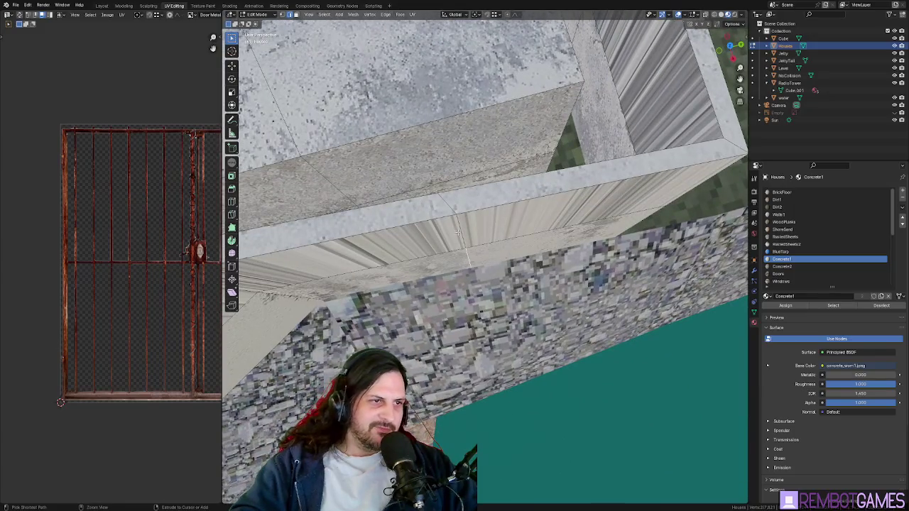
Step: In top orthographic view, move the selected wall vertices along X to align them
{"action": "key", "text": "KP_7"}
{"action": "key", "text": "g"}
{"action": "key", "text": "x"}
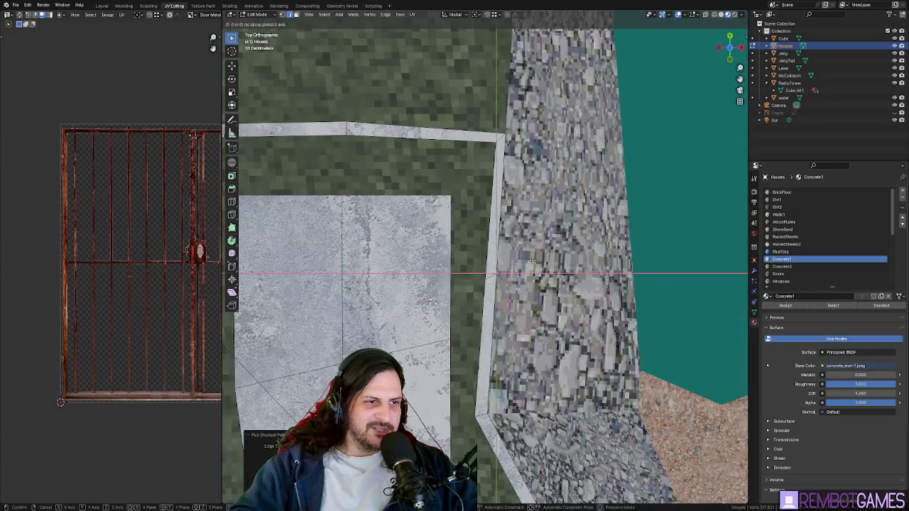
{"action": "left_click", "coordinate": [483, 279]}
{"action": "mouse_move", "coordinate": [483, 279]}
{"action": "middle_mouse_down"}
{"action": "mouse_move", "coordinate": [544, 261]}
{"action": "mouse_move", "coordinate": [565, 217]}
{"action": "mouse_move", "coordinate": [535, 202]}
{"action": "mouse_move", "coordinate": [543, 290]}
{"action": "middle_mouse_up"}
{"action": "middle_click_drag", "start_coordinate": [605, 308], "coordinate": [503, 297]}
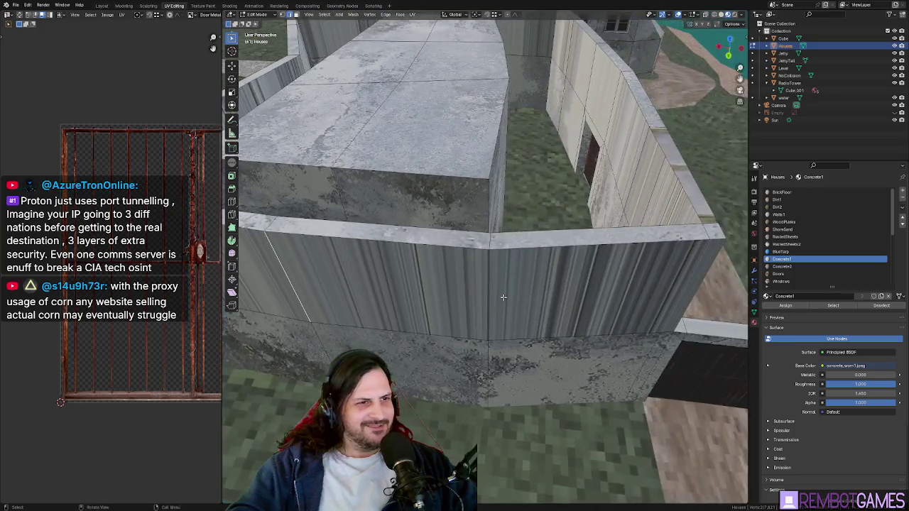
Step: Select the upper wall band's panels, ending with the entire band's faces selected
{"action": "mouse_move", "coordinate": [581, 292]}
{"action": "middle_mouse_down"}
{"action": "mouse_move", "coordinate": [598, 300]}
{"action": "mouse_move", "coordinate": [548, 219]}
{"action": "middle_mouse_up"}
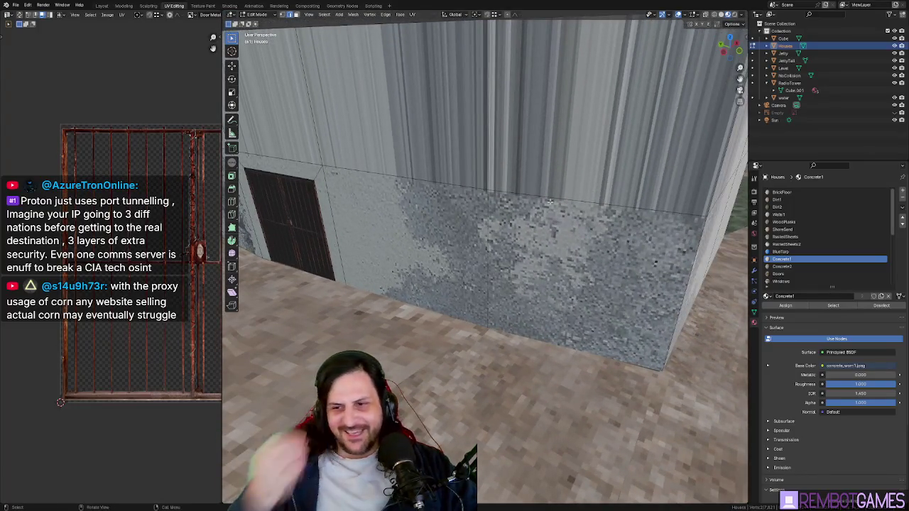
{"action": "middle_click_drag", "start_coordinate": [481, 199], "coordinate": [488, 202]}
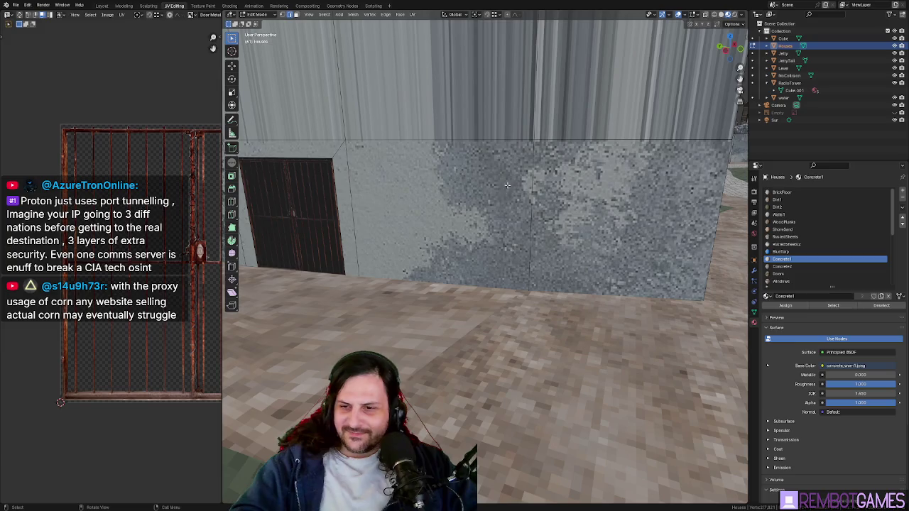
{"action": "middle_click_drag", "start_coordinate": [529, 174], "coordinate": [525, 228]}
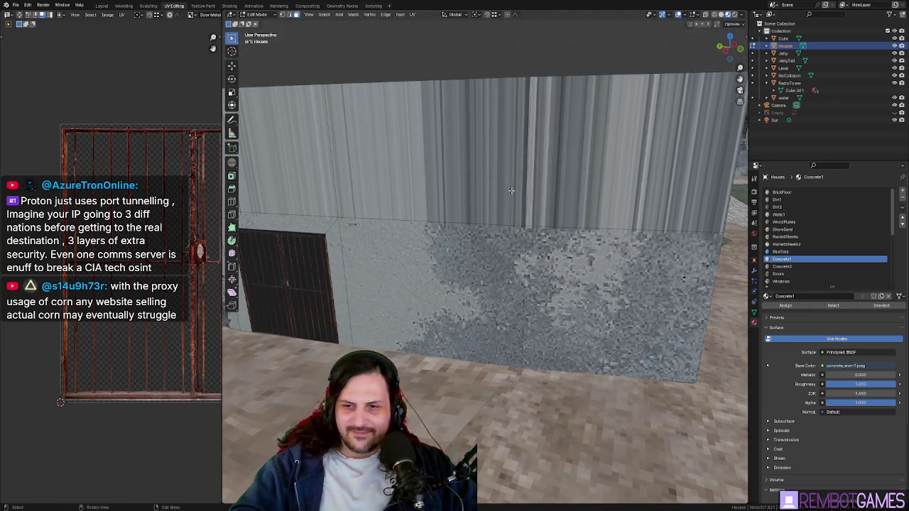
{"action": "left_click", "coordinate": [514, 192]}
{"action": "middle_click_drag", "start_coordinate": [514, 192], "coordinate": [551, 194]}
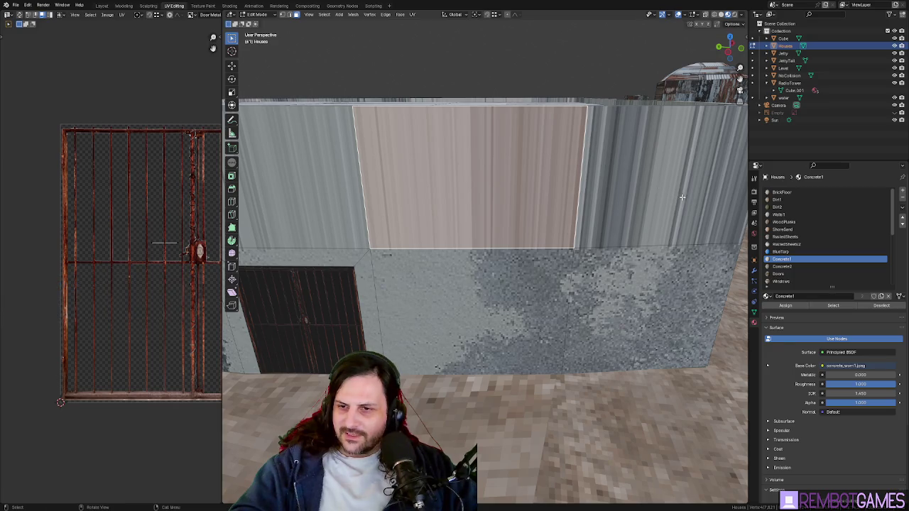
{"action": "left_click", "coordinate": [609, 189]}
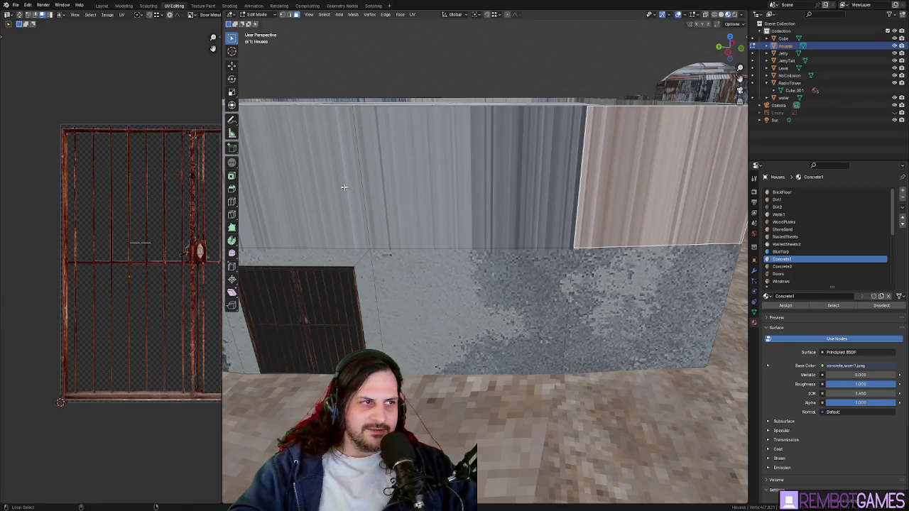
{"action": "left_click", "coordinate": [346, 187]}
{"action": "scroll", "coordinate": [346, 187], "scroll_direction": "down", "scroll_amount": 5}
{"action": "middle_click_drag", "start_coordinate": [346, 186], "coordinate": [556, 174]}
{"action": "left_click", "coordinate": [528, 160]}
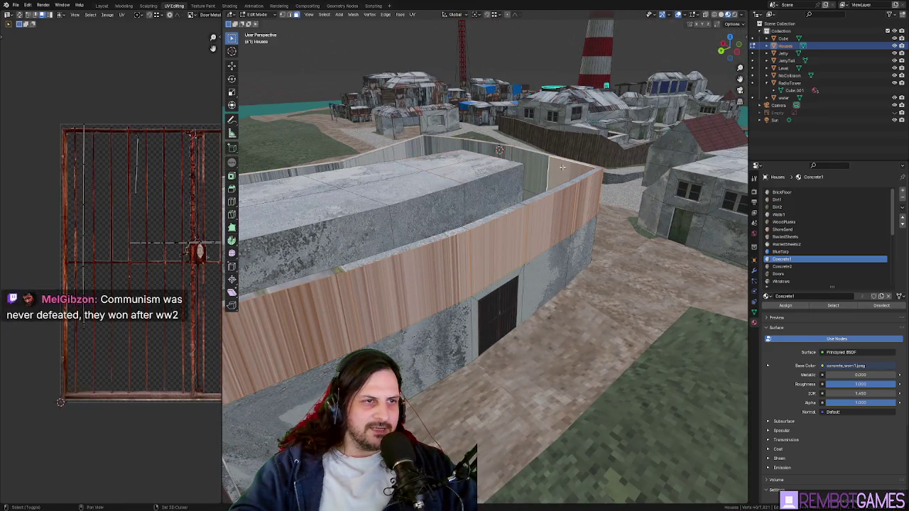
{"action": "left_click", "coordinate": [536, 162], "text": "alt"}
{"action": "mouse_move", "coordinate": [536, 161]}
{"action": "middle_mouse_down"}
{"action": "mouse_move", "coordinate": [522, 144]}
{"action": "mouse_move", "coordinate": [428, 139]}
{"action": "mouse_move", "coordinate": [399, 252]}
{"action": "mouse_move", "coordinate": [667, 225]}
{"action": "mouse_move", "coordinate": [655, 223]}
{"action": "middle_mouse_up"}
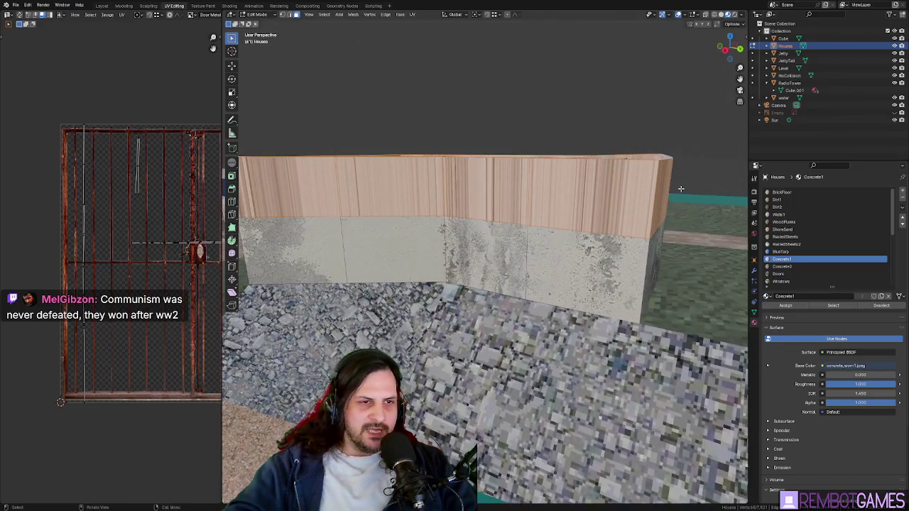
Step: Inset the selected upper wall band faces
{"action": "key", "text": "i"}
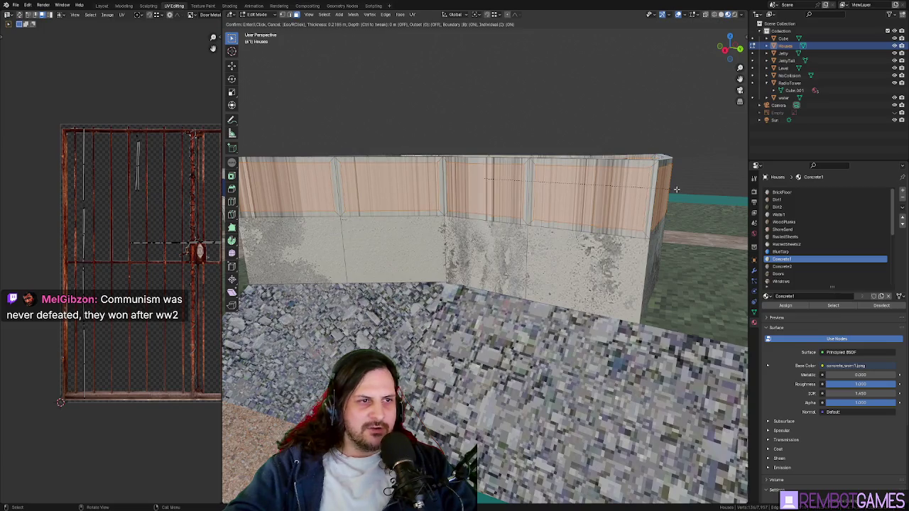
{"action": "left_click", "coordinate": [676, 190]}
{"action": "mouse_move", "coordinate": [676, 190]}
{"action": "middle_mouse_down"}
{"action": "mouse_move", "coordinate": [457, 257]}
{"action": "mouse_move", "coordinate": [397, 210]}
{"action": "mouse_move", "coordinate": [458, 278]}
{"action": "mouse_move", "coordinate": [501, 235]}
{"action": "middle_mouse_up"}
{"action": "right_click", "coordinate": [457, 257]}
{"action": "key", "text": "Escape"}
Step: Bridge the inset faces into the first window opening in the upper wall
{"action": "right_click", "coordinate": [500, 234]}
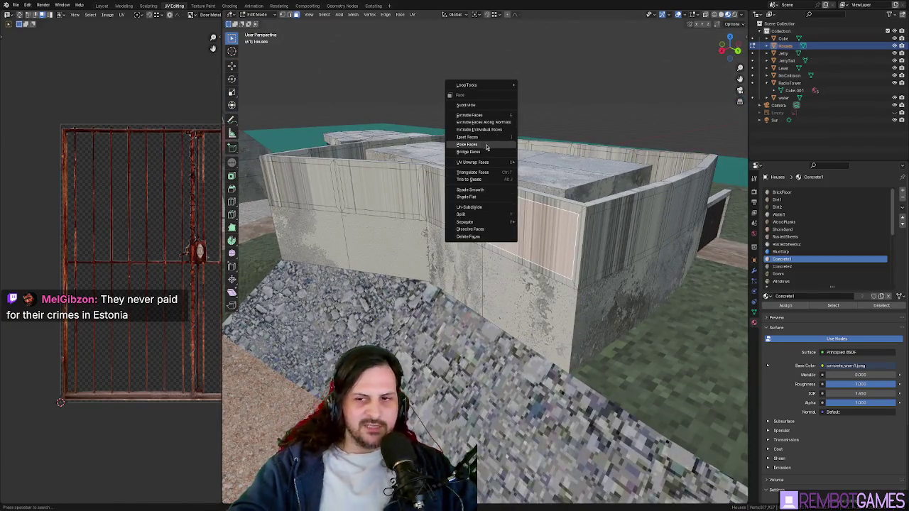
{"action": "mouse_move", "coordinate": [489, 154]}
{"action": "middle_mouse_down"}
{"action": "mouse_move", "coordinate": [409, 178]}
{"action": "mouse_move", "coordinate": [465, 182]}
{"action": "mouse_move", "coordinate": [418, 136]}
{"action": "mouse_move", "coordinate": [527, 193]}
{"action": "mouse_move", "coordinate": [562, 179]}
{"action": "mouse_move", "coordinate": [335, 190]}
{"action": "mouse_move", "coordinate": [321, 168]}
{"action": "middle_mouse_up"}
{"action": "right_click", "coordinate": [465, 182]}
{"action": "right_click", "coordinate": [531, 187]}
{"action": "right_click", "coordinate": [513, 183]}
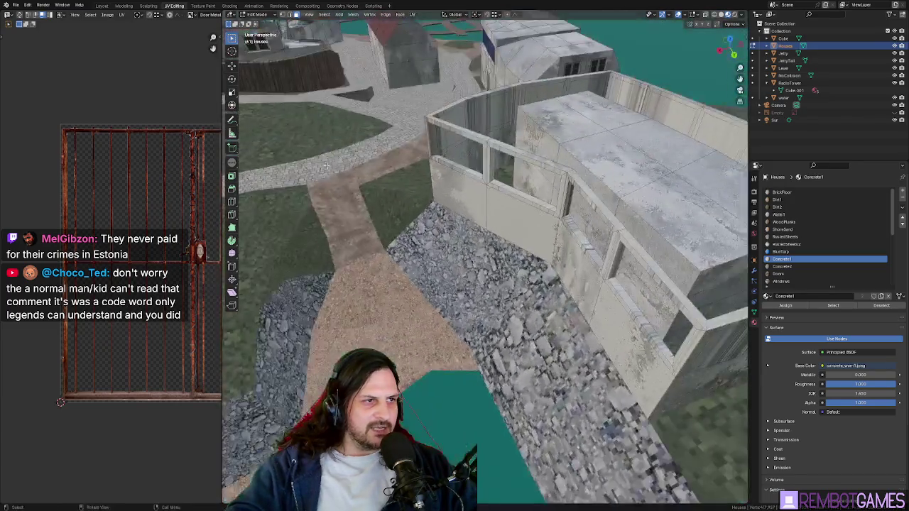
{"action": "mouse_move", "coordinate": [463, 120]}
{"action": "middle_mouse_down"}
{"action": "mouse_move", "coordinate": [504, 223]}
{"action": "mouse_move", "coordinate": [489, 284]}
{"action": "mouse_move", "coordinate": [607, 232]}
{"action": "middle_mouse_up"}
{"action": "right_click", "coordinate": [489, 284]}
{"action": "mouse_move", "coordinate": [397, 304]}
{"action": "middle_mouse_down"}
{"action": "mouse_move", "coordinate": [455, 280]}
{"action": "mouse_move", "coordinate": [473, 240]}
{"action": "mouse_move", "coordinate": [602, 305]}
{"action": "mouse_move", "coordinate": [469, 297]}
{"action": "middle_mouse_up"}
{"action": "right_click", "coordinate": [602, 306]}
{"action": "middle_click_drag", "start_coordinate": [418, 260], "coordinate": [400, 247]}
{"action": "right_click", "coordinate": [611, 274]}
{"action": "left_click", "coordinate": [611, 277]}
Step: Bridge faces into two more window openings and fill the window side near the gate
{"action": "mouse_move", "coordinate": [610, 277]}
{"action": "middle_mouse_down"}
{"action": "mouse_move", "coordinate": [439, 300]}
{"action": "mouse_move", "coordinate": [426, 270]}
{"action": "mouse_move", "coordinate": [432, 251]}
{"action": "mouse_move", "coordinate": [442, 277]}
{"action": "mouse_move", "coordinate": [462, 256]}
{"action": "middle_mouse_up"}
{"action": "right_click", "coordinate": [433, 251]}
{"action": "left_click", "coordinate": [433, 252]}
{"action": "right_click", "coordinate": [456, 250]}
{"action": "left_click", "coordinate": [457, 249]}
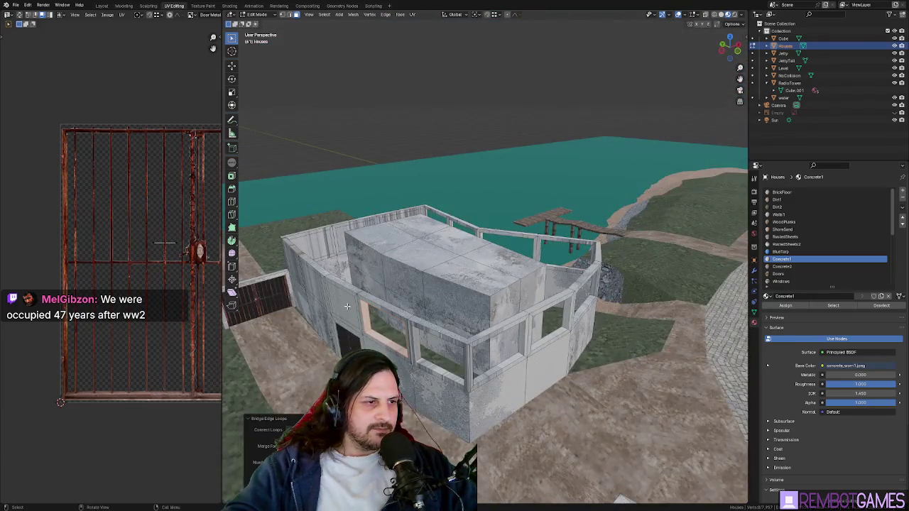
{"action": "middle_click_drag", "start_coordinate": [348, 306], "coordinate": [358, 281]}
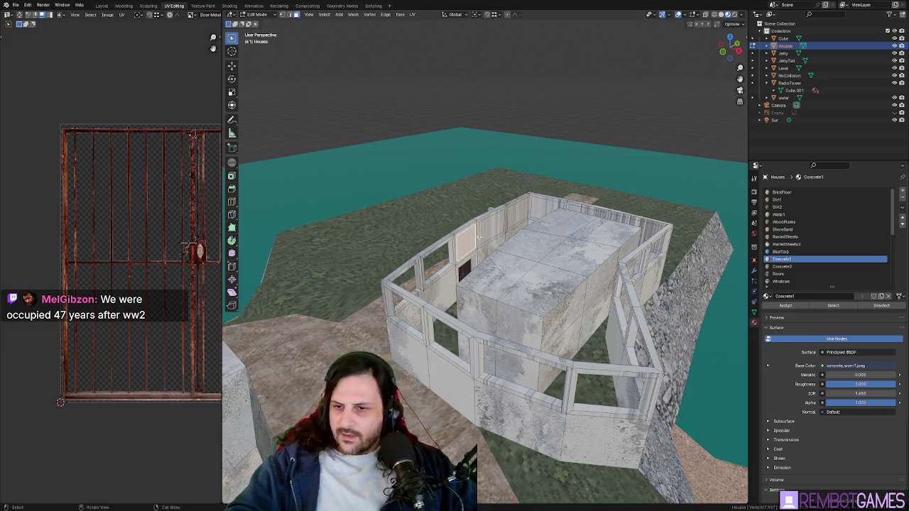
{"action": "mouse_move", "coordinate": [469, 250]}
{"action": "middle_mouse_down"}
{"action": "mouse_move", "coordinate": [632, 262]}
{"action": "mouse_move", "coordinate": [462, 312]}
{"action": "middle_mouse_up"}
{"action": "right_click", "coordinate": [460, 313]}
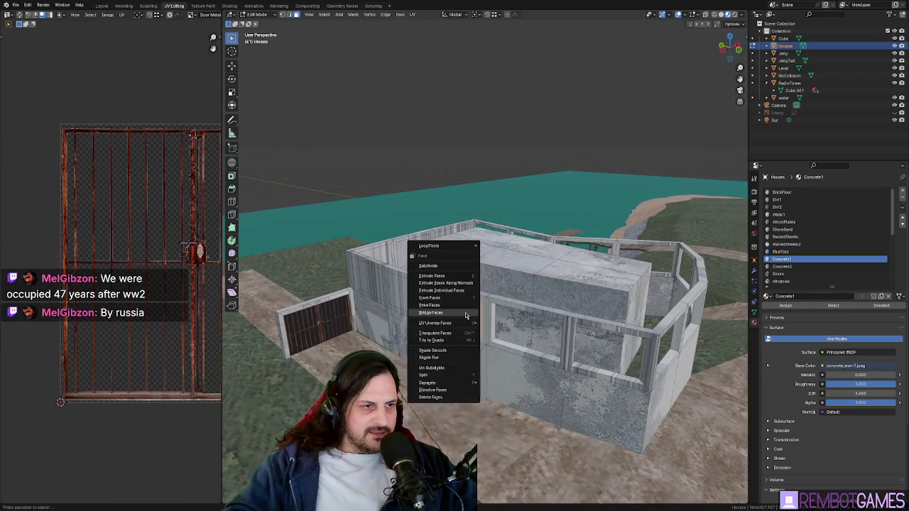
{"action": "left_click", "coordinate": [460, 312]}
Step: Bridge the remaining edge loops to close the wall gaps, then pick the BrickFloor material
{"action": "middle_click_drag", "start_coordinate": [410, 297], "coordinate": [430, 264]}
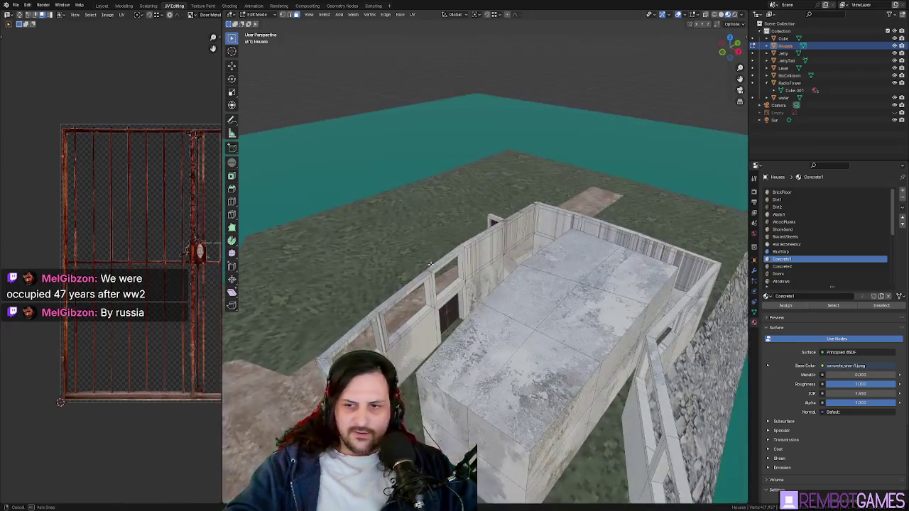
{"action": "right_click", "coordinate": [485, 247]}
{"action": "left_click", "coordinate": [485, 247]}
{"action": "middle_click_drag", "start_coordinate": [485, 247], "coordinate": [502, 186]}
{"action": "mouse_move", "coordinate": [615, 246]}
{"action": "middle_mouse_down"}
{"action": "mouse_move", "coordinate": [554, 254]}
{"action": "mouse_move", "coordinate": [559, 189]}
{"action": "middle_mouse_up"}
{"action": "right_click", "coordinate": [554, 254]}
{"action": "left_click", "coordinate": [554, 254]}
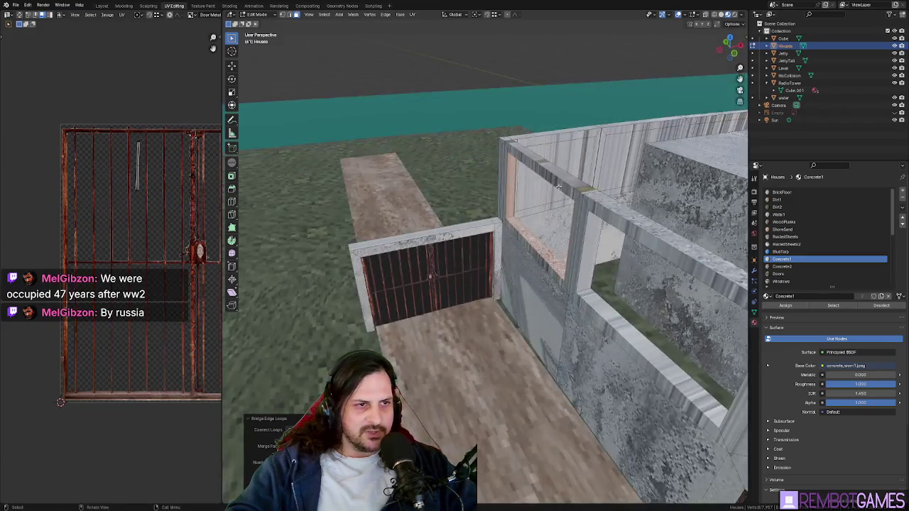
{"action": "left_click", "coordinate": [781, 192]}
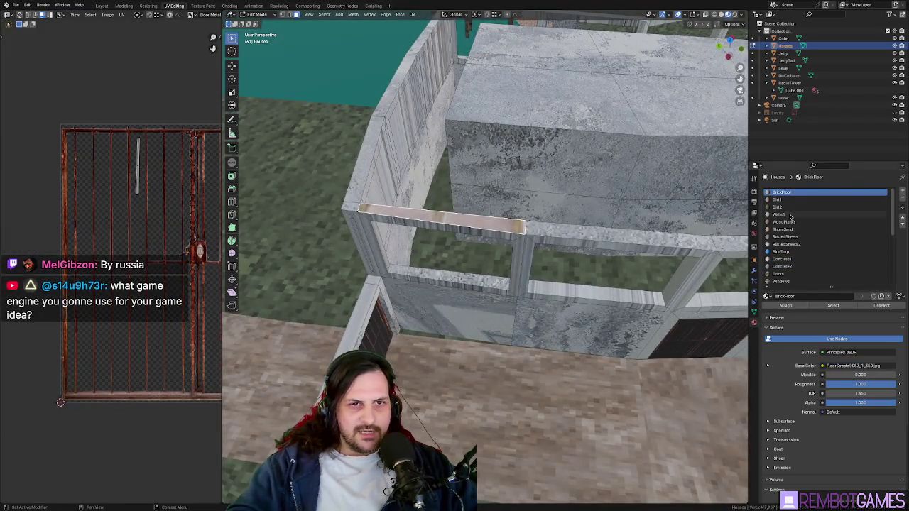
Step: Reapply the Concrete1 material and select the thin vertical end strip of the wall corner
{"action": "left_click", "coordinate": [792, 260]}
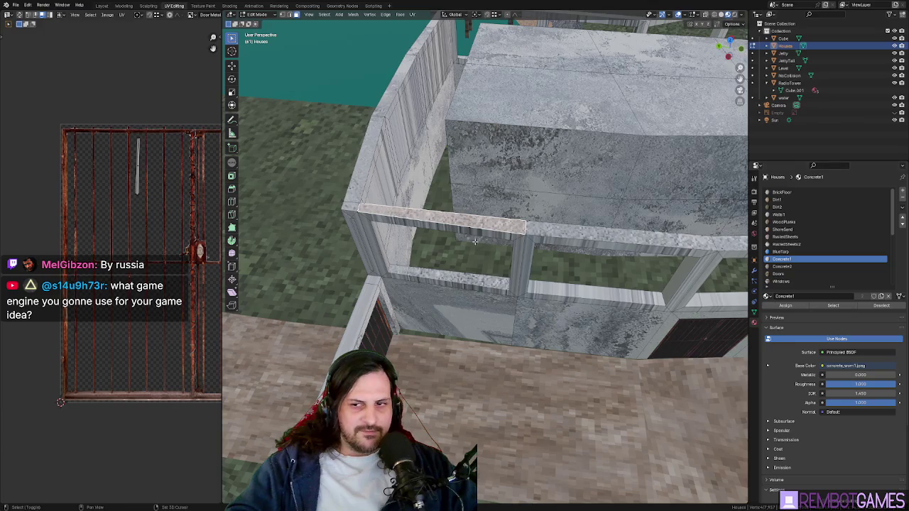
{"action": "mouse_move", "coordinate": [474, 240]}
{"action": "middle_mouse_down"}
{"action": "mouse_move", "coordinate": [409, 293]}
{"action": "mouse_move", "coordinate": [466, 256]}
{"action": "mouse_move", "coordinate": [442, 228]}
{"action": "middle_mouse_up"}
{"action": "left_click", "coordinate": [408, 292]}
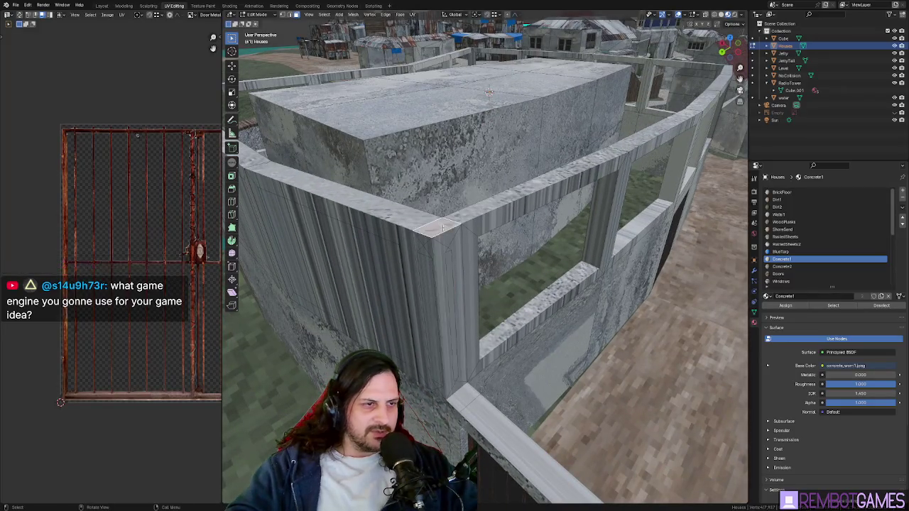
{"action": "left_click", "coordinate": [426, 256]}
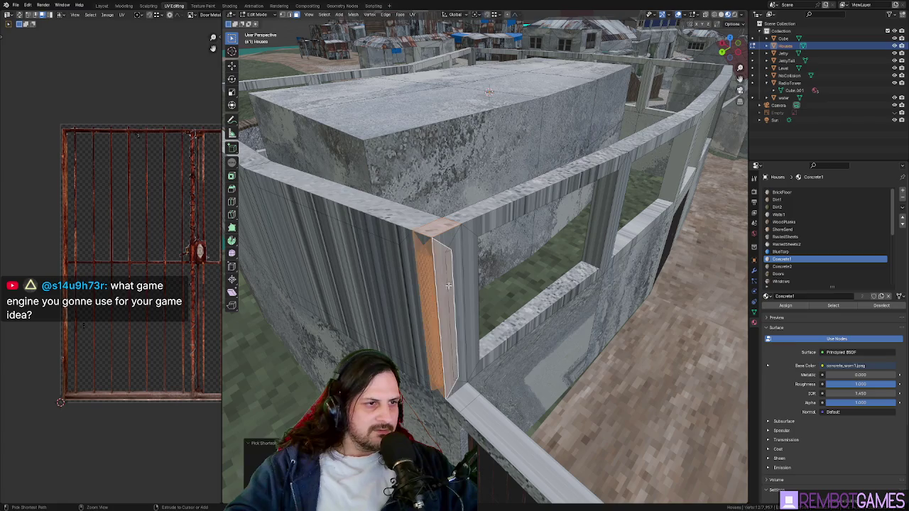
{"action": "left_click", "coordinate": [455, 268], "text": "ctrl"}
{"action": "middle_click_drag", "start_coordinate": [445, 237], "coordinate": [443, 245]}
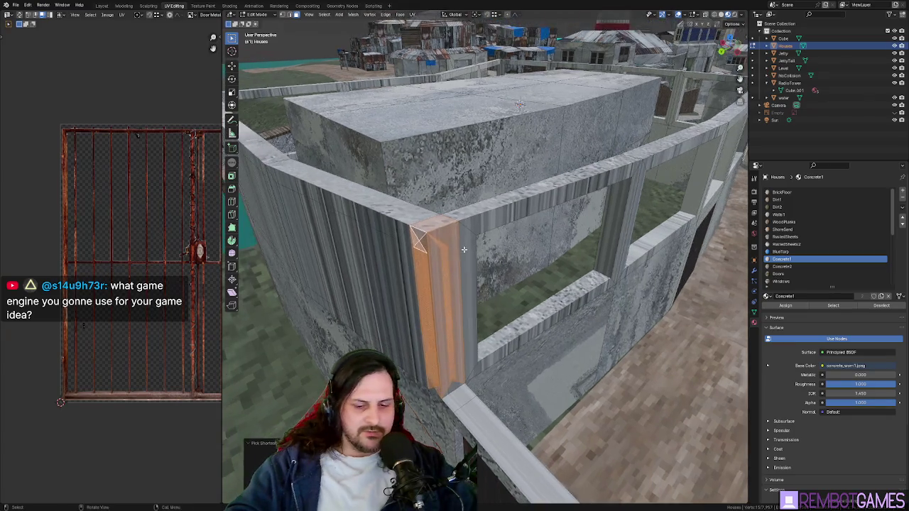
{"action": "left_click", "coordinate": [442, 245]}
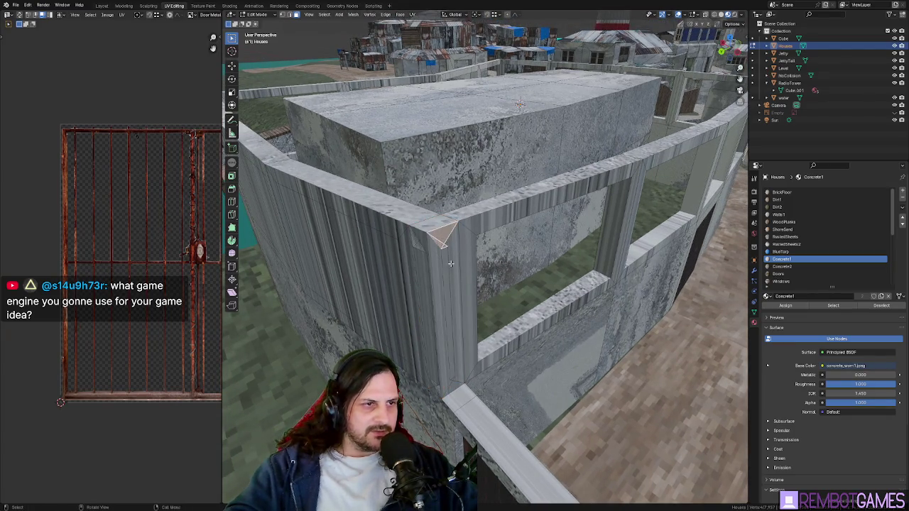
{"action": "left_click", "coordinate": [449, 288], "text": "ctrl"}
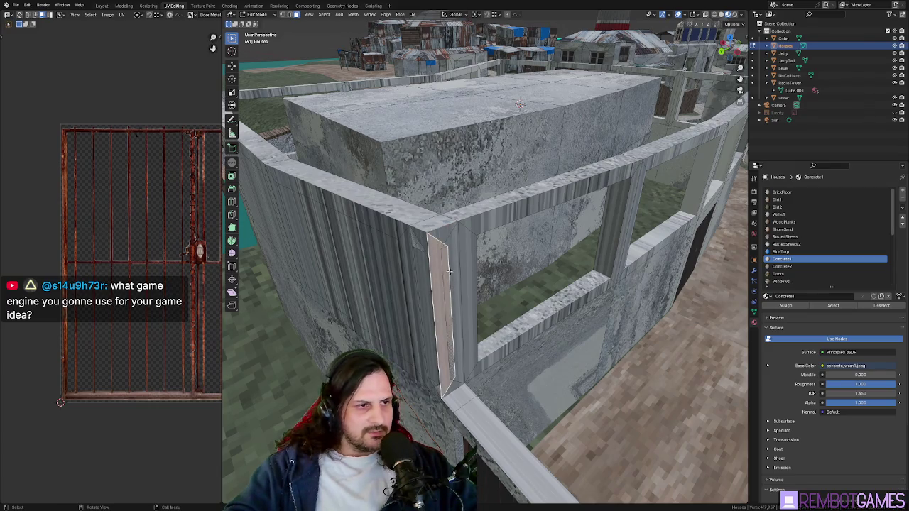
{"action": "left_click", "coordinate": [451, 260]}
{"action": "middle_click_drag", "start_coordinate": [450, 261], "coordinate": [437, 270]}
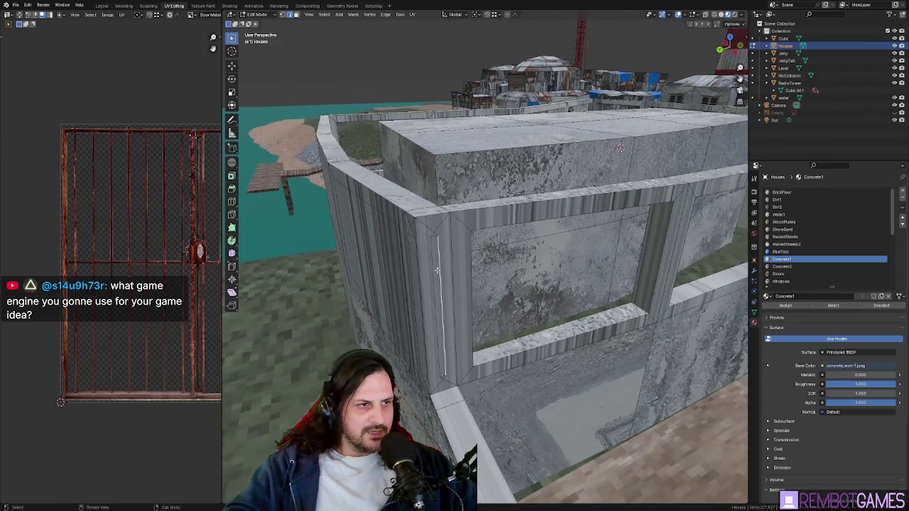
Step: Flatten the selected end strip by scaling it along the Y axis, then the X axis
{"action": "key", "text": "s"}
{"action": "key", "text": "y"}
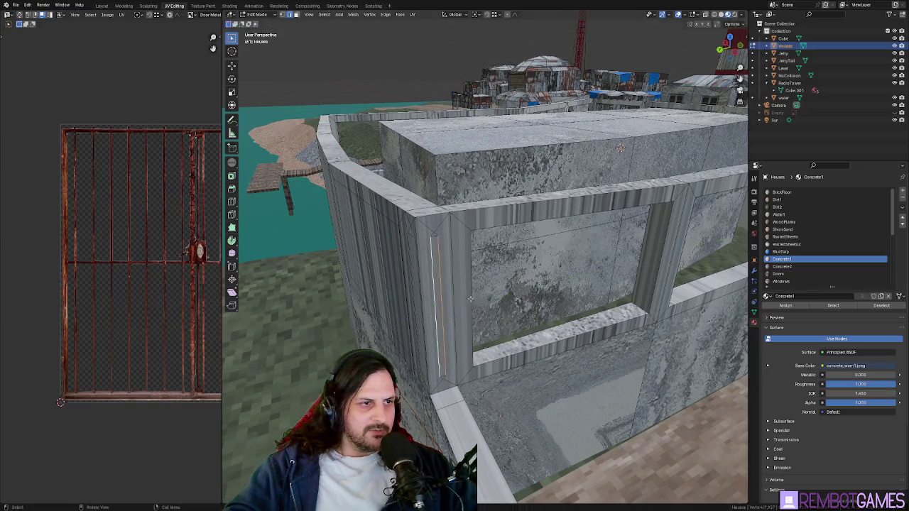
{"action": "left_click", "coordinate": [620, 147]}
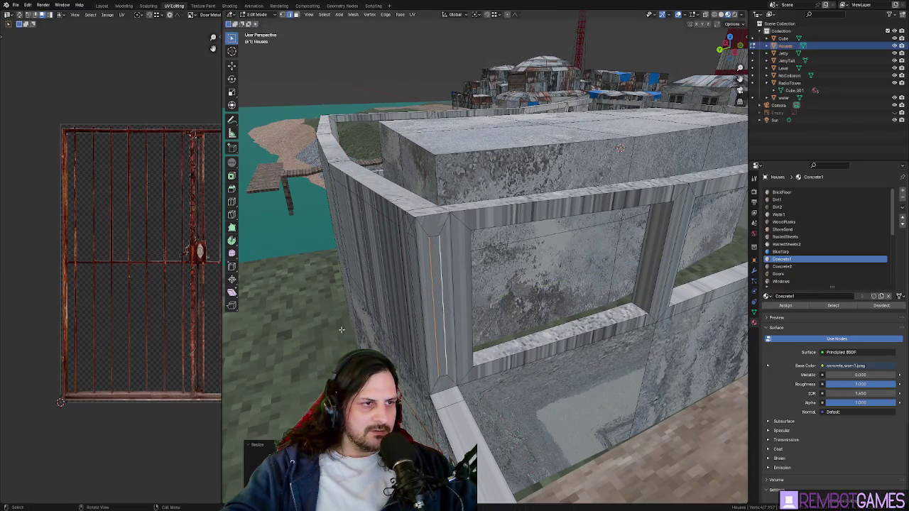
{"action": "middle_click_drag", "start_coordinate": [342, 330], "coordinate": [456, 274]}
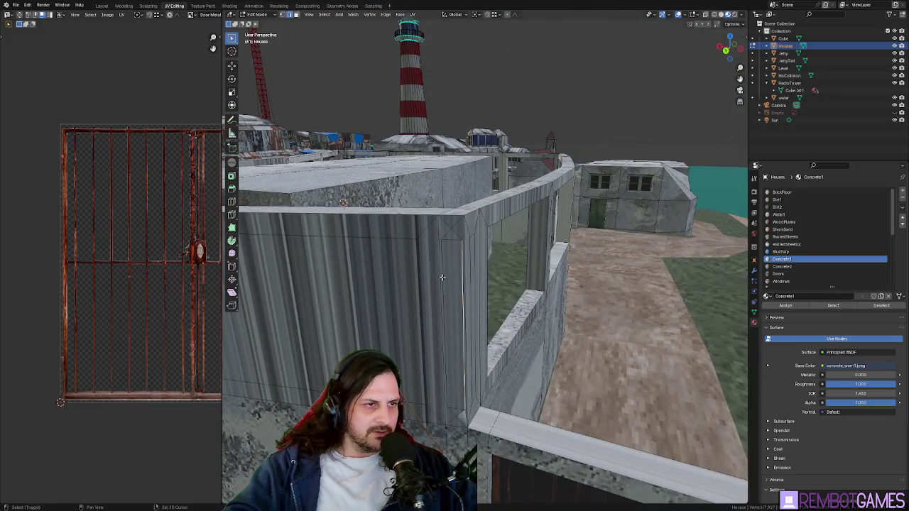
{"action": "key", "text": "s"}
{"action": "key", "text": "x"}
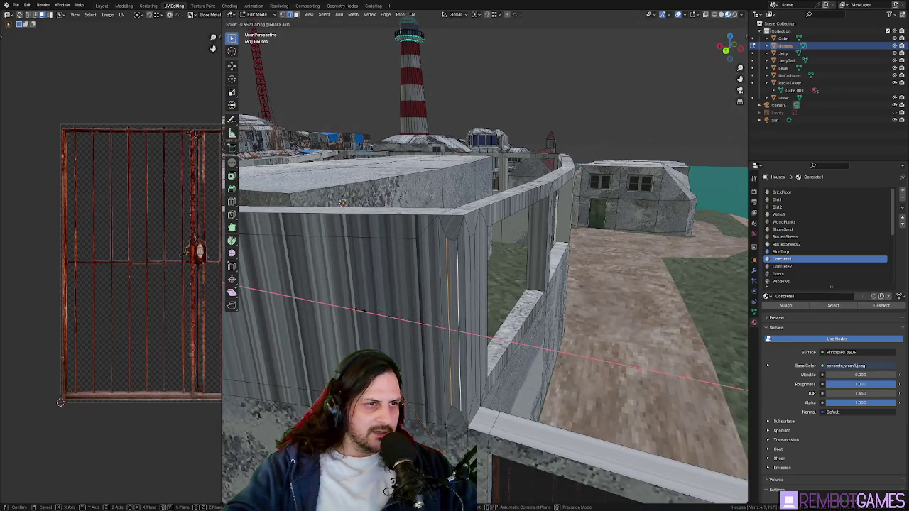
{"action": "left_click", "coordinate": [362, 311]}
Step: Try selecting thin wall and column faces at the corner, then clear the selection
{"action": "mouse_move", "coordinate": [492, 315]}
{"action": "middle_mouse_down"}
{"action": "mouse_move", "coordinate": [460, 313]}
{"action": "mouse_move", "coordinate": [483, 283]}
{"action": "middle_mouse_up"}
{"action": "left_click", "coordinate": [451, 293]}
{"action": "left_click", "coordinate": [430, 306], "text": "shift"}
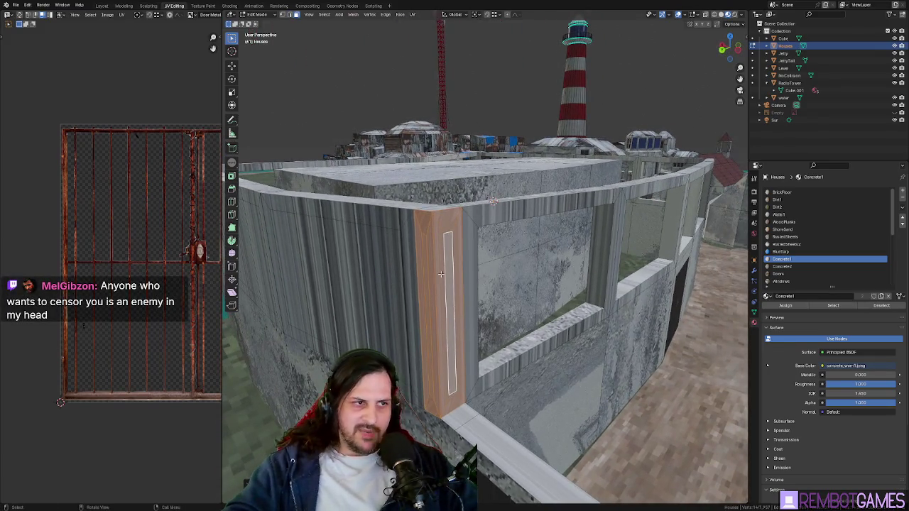
{"action": "key", "text": "alt+a"}
{"action": "left_click", "coordinate": [447, 264], "text": "ctrl"}
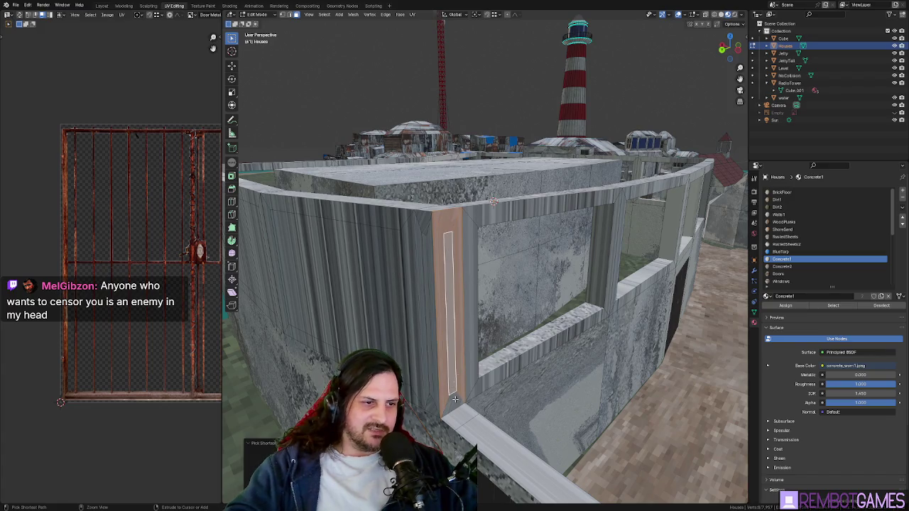
{"action": "right_click", "coordinate": [426, 340]}
{"action": "key", "text": "Escape"}
Step: Delete the stray column face strip, then select the rectangular wall face
{"action": "middle_click_drag", "start_coordinate": [426, 339], "coordinate": [430, 229]}
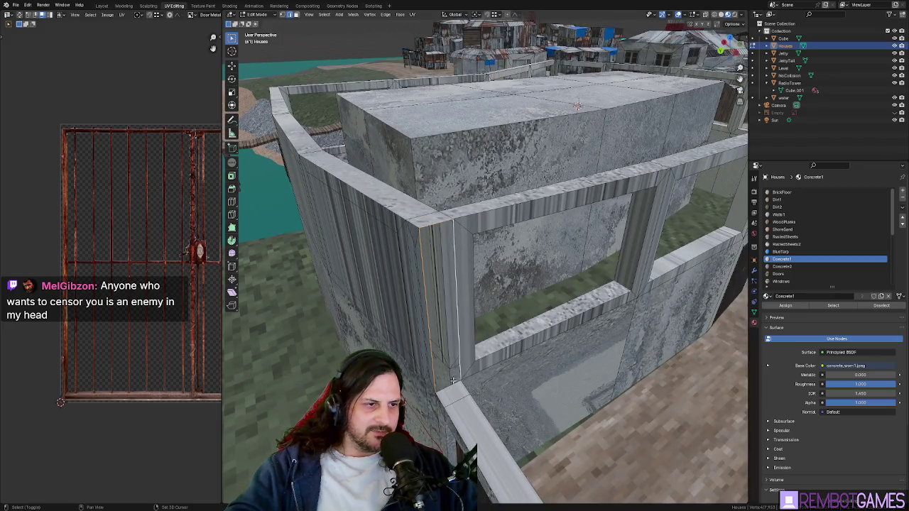
{"action": "middle_click_drag", "start_coordinate": [442, 386], "coordinate": [465, 268]}
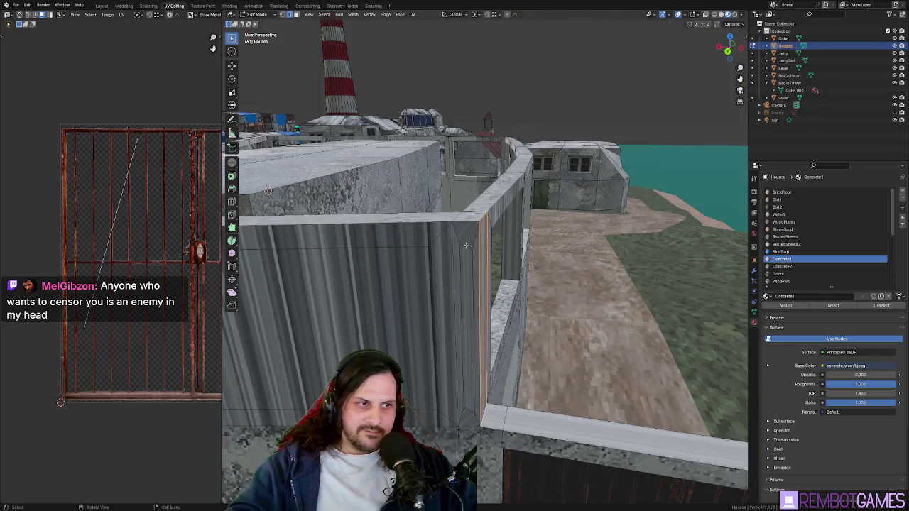
{"action": "left_click", "coordinate": [464, 268]}
{"action": "key", "text": "ctrl+KP_Add"}
{"action": "key", "text": "x"}
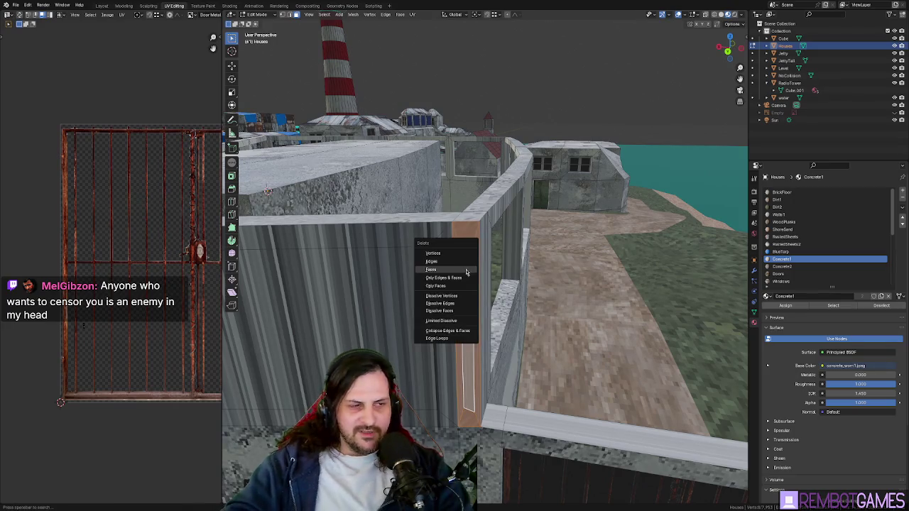
{"action": "left_click", "coordinate": [466, 270]}
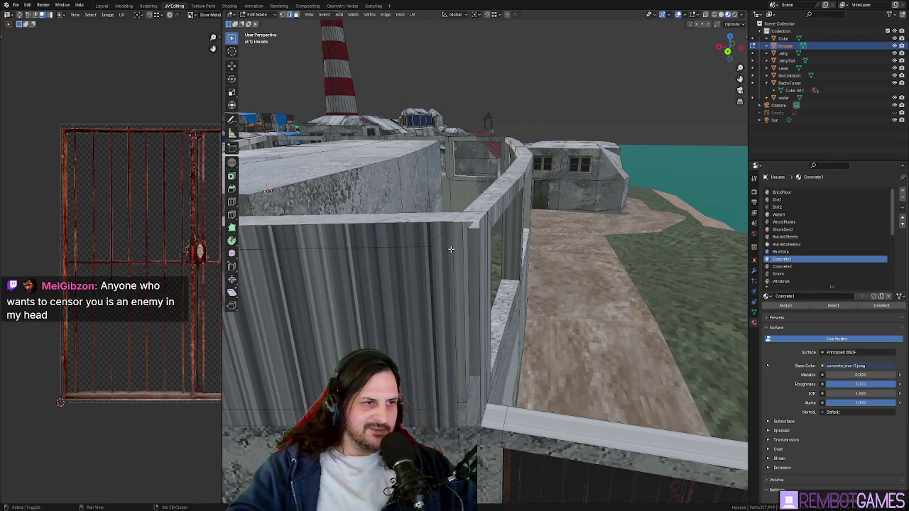
{"action": "middle_click_drag", "start_coordinate": [450, 249], "coordinate": [461, 283]}
{"action": "mouse_move", "coordinate": [455, 420]}
{"action": "middle_mouse_down"}
{"action": "mouse_move", "coordinate": [365, 290]}
{"action": "mouse_move", "coordinate": [409, 293]}
{"action": "mouse_move", "coordinate": [383, 315]}
{"action": "mouse_move", "coordinate": [514, 262]}
{"action": "mouse_move", "coordinate": [491, 274]}
{"action": "middle_mouse_up"}
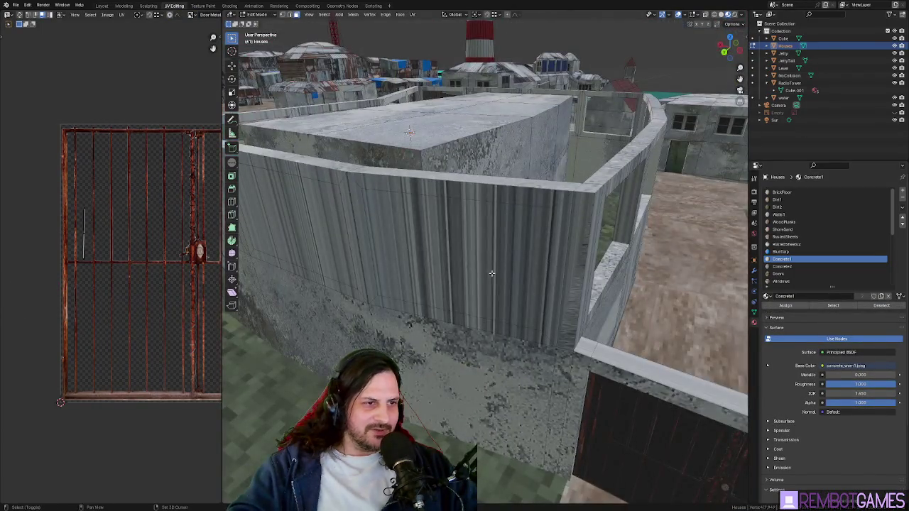
{"action": "left_click", "coordinate": [503, 267]}
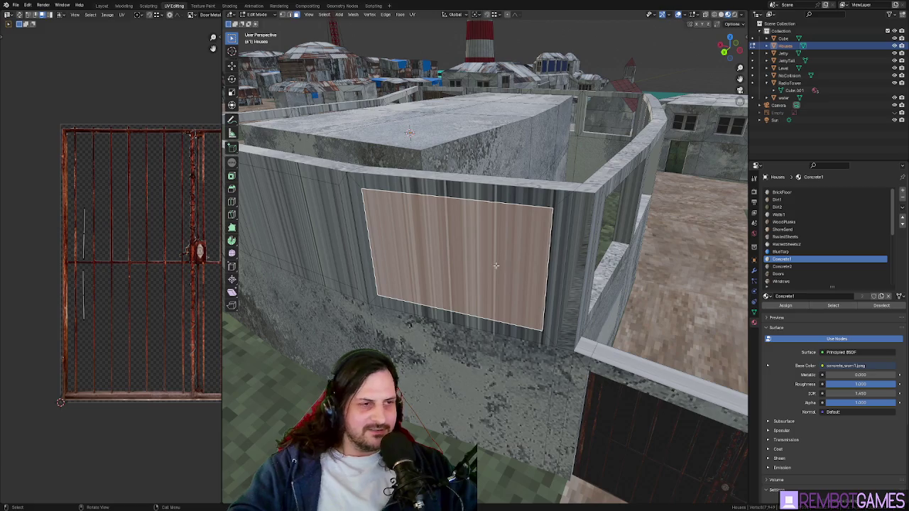
Step: Cut three wall openings using Bridge Faces and Bridge Edge Loops
{"action": "right_click", "coordinate": [478, 249]}
{"action": "left_click", "coordinate": [479, 266]}
{"action": "mouse_move", "coordinate": [479, 266]}
{"action": "middle_mouse_down"}
{"action": "mouse_move", "coordinate": [544, 209]}
{"action": "mouse_move", "coordinate": [470, 192]}
{"action": "middle_mouse_up"}
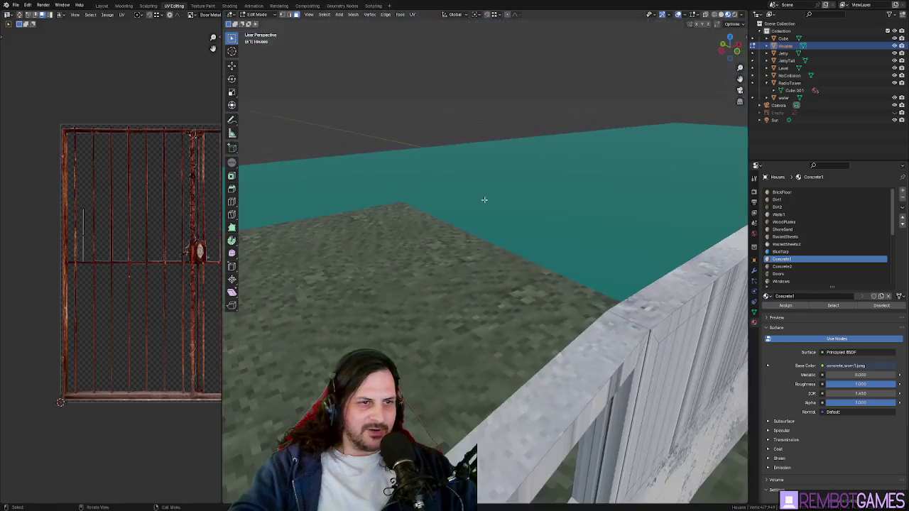
{"action": "right_click", "coordinate": [676, 366]}
{"action": "left_click", "coordinate": [677, 365]}
{"action": "mouse_move", "coordinate": [677, 365]}
{"action": "middle_mouse_down"}
{"action": "mouse_move", "coordinate": [514, 306]}
{"action": "mouse_move", "coordinate": [501, 286]}
{"action": "mouse_move", "coordinate": [539, 284]}
{"action": "mouse_move", "coordinate": [473, 281]}
{"action": "mouse_move", "coordinate": [589, 308]}
{"action": "mouse_move", "coordinate": [605, 336]}
{"action": "mouse_move", "coordinate": [506, 342]}
{"action": "mouse_move", "coordinate": [476, 228]}
{"action": "middle_mouse_up"}
{"action": "right_click", "coordinate": [539, 285]}
{"action": "left_click", "coordinate": [539, 284]}
Step: Inspect the new openings in Object Mode, selecting wall faces and the window's top edge
{"action": "key", "text": "Tab"}
{"action": "key", "text": "Tab"}
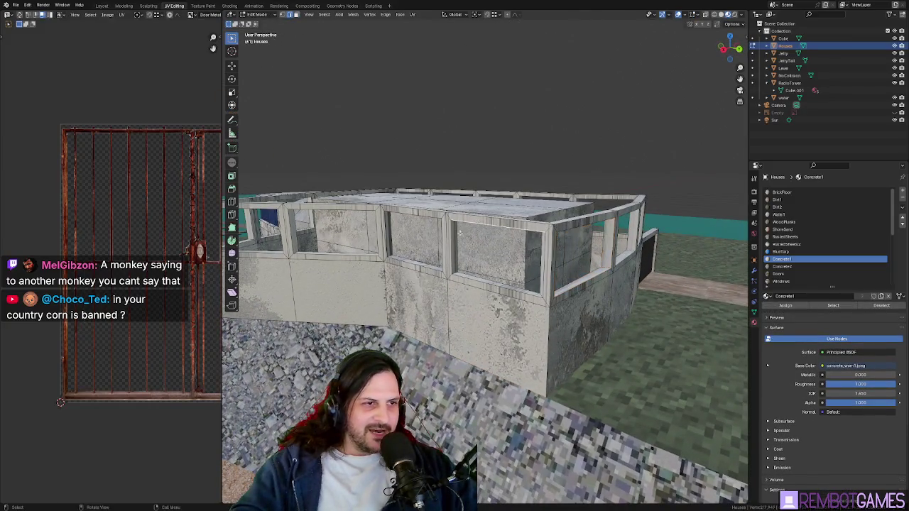
{"action": "middle_click_drag", "start_coordinate": [482, 261], "coordinate": [486, 259]}
{"action": "middle_click_drag", "start_coordinate": [501, 296], "coordinate": [530, 246], "text": "shift"}
{"action": "left_click", "coordinate": [519, 194]}
{"action": "middle_click_drag", "start_coordinate": [519, 194], "coordinate": [630, 163]}
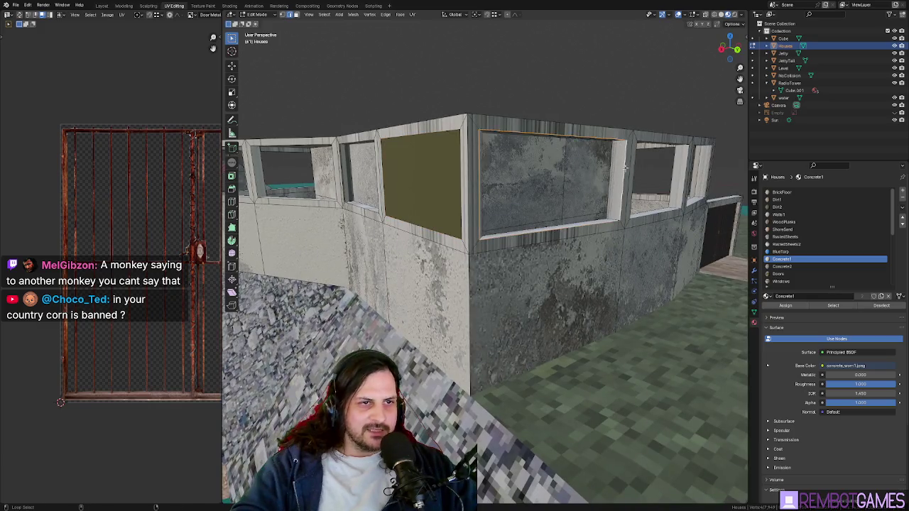
{"action": "mouse_move", "coordinate": [626, 166]}
{"action": "middle_mouse_down"}
{"action": "mouse_move", "coordinate": [526, 172]}
{"action": "mouse_move", "coordinate": [540, 170]}
{"action": "middle_mouse_up"}
{"action": "left_click", "coordinate": [526, 173]}
{"action": "left_click", "coordinate": [538, 170]}
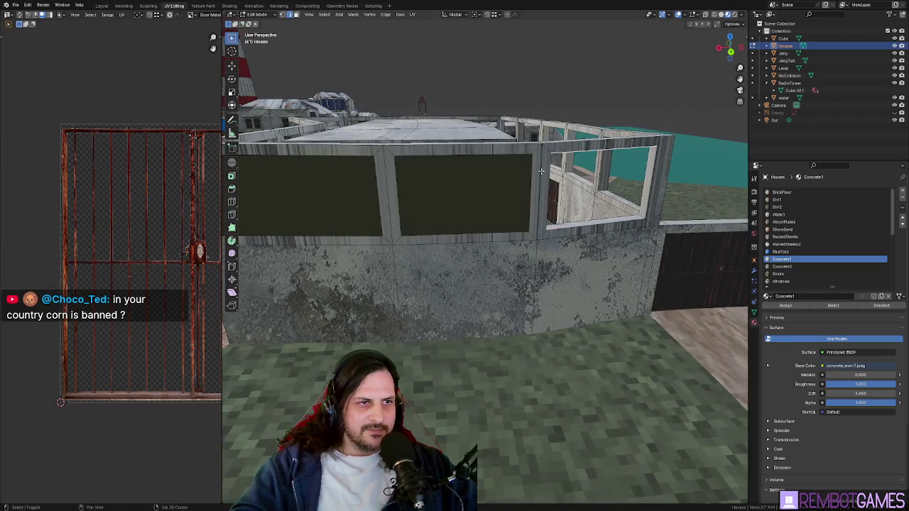
{"action": "left_click", "coordinate": [653, 205]}
{"action": "mouse_move", "coordinate": [654, 205]}
{"action": "middle_mouse_down"}
{"action": "mouse_move", "coordinate": [605, 235]}
{"action": "mouse_move", "coordinate": [539, 241]}
{"action": "middle_mouse_up"}
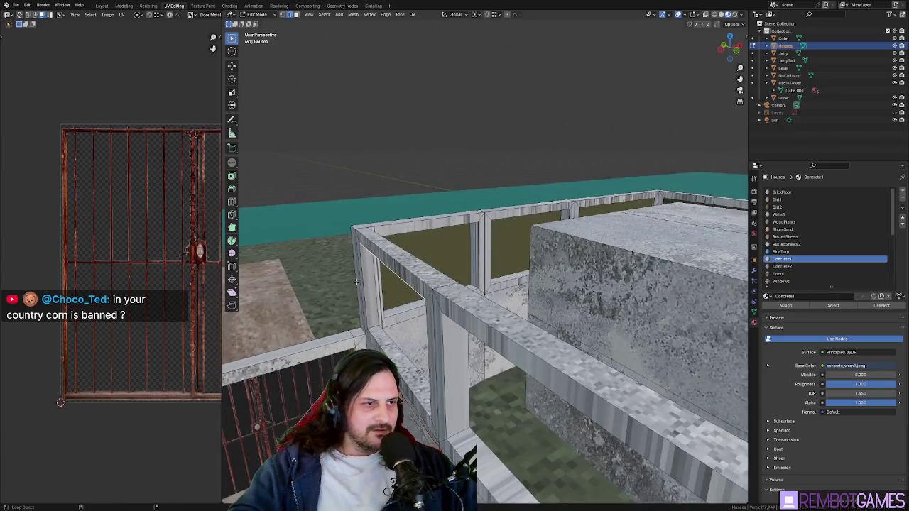
{"action": "middle_click_drag", "start_coordinate": [361, 278], "coordinate": [522, 169]}
{"action": "left_click", "coordinate": [426, 227]}
{"action": "left_click", "coordinate": [524, 173]}
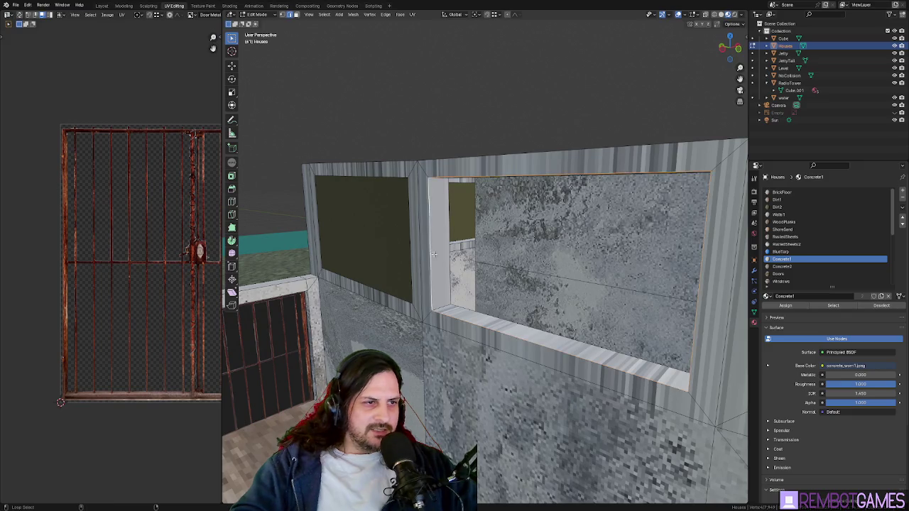